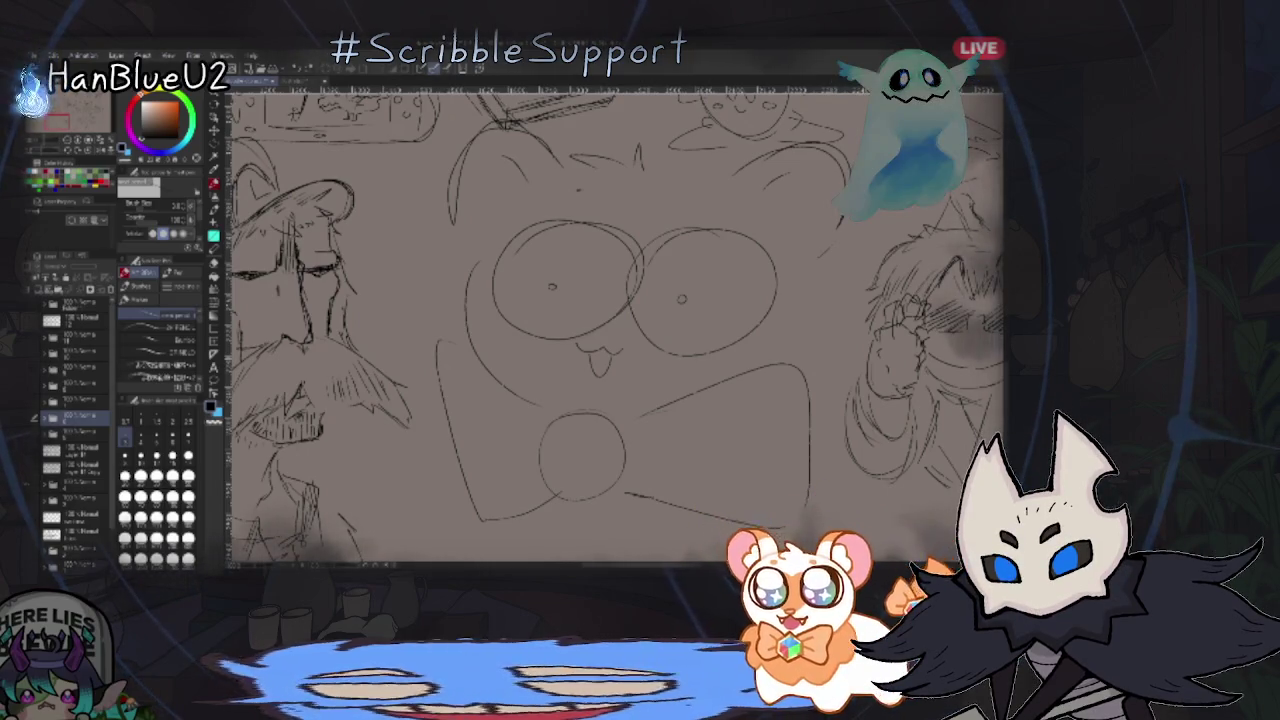
# - Fit the sketch page, zoom in on the middle sketches, then fit the page again
pyautogui.hotkey('ctrl', '0')
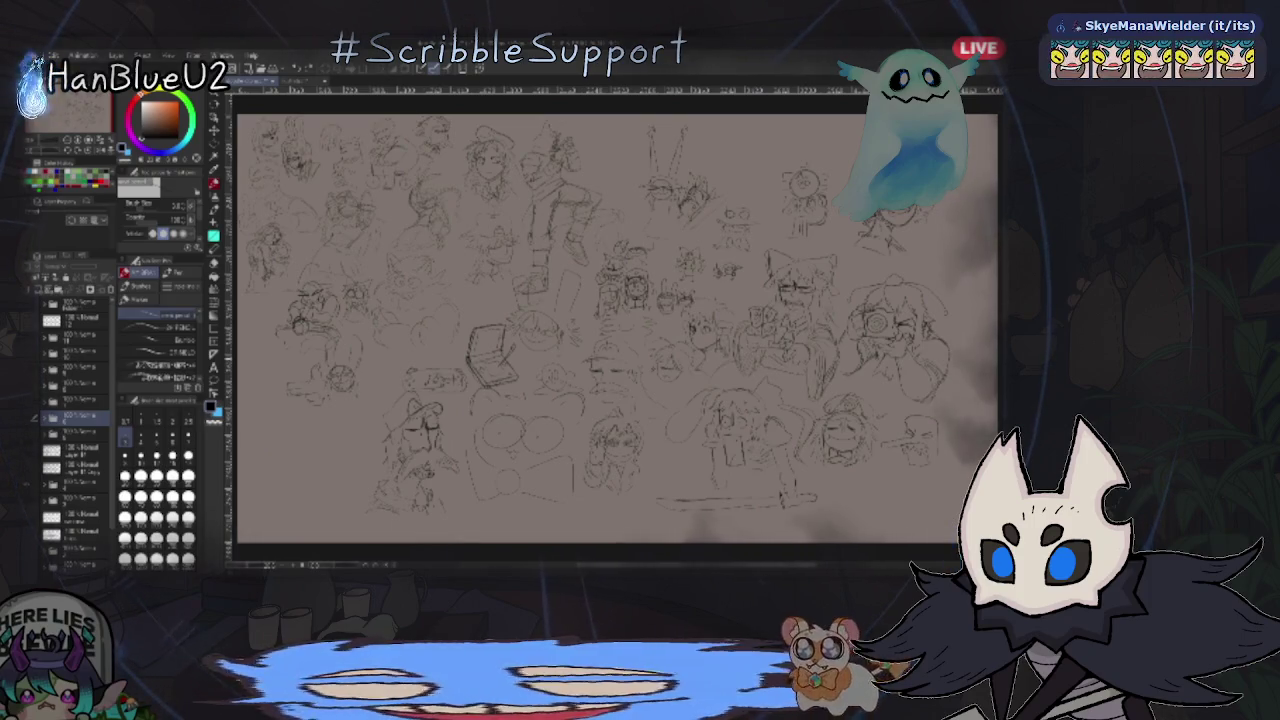
pyautogui.hotkey('ctrl', '+')
pyautogui.hotkey('ctrl', '+')
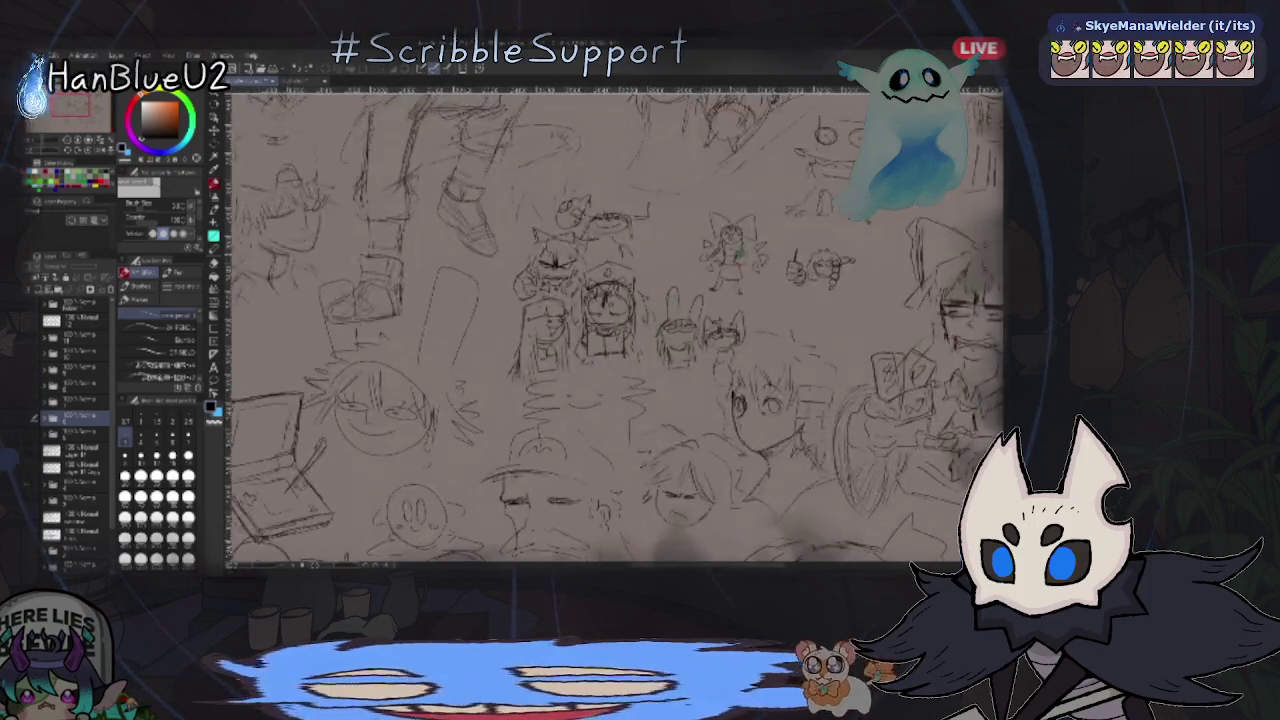
pyautogui.hotkey('ctrl', '+')
pyautogui.hotkey('ctrl', '0')
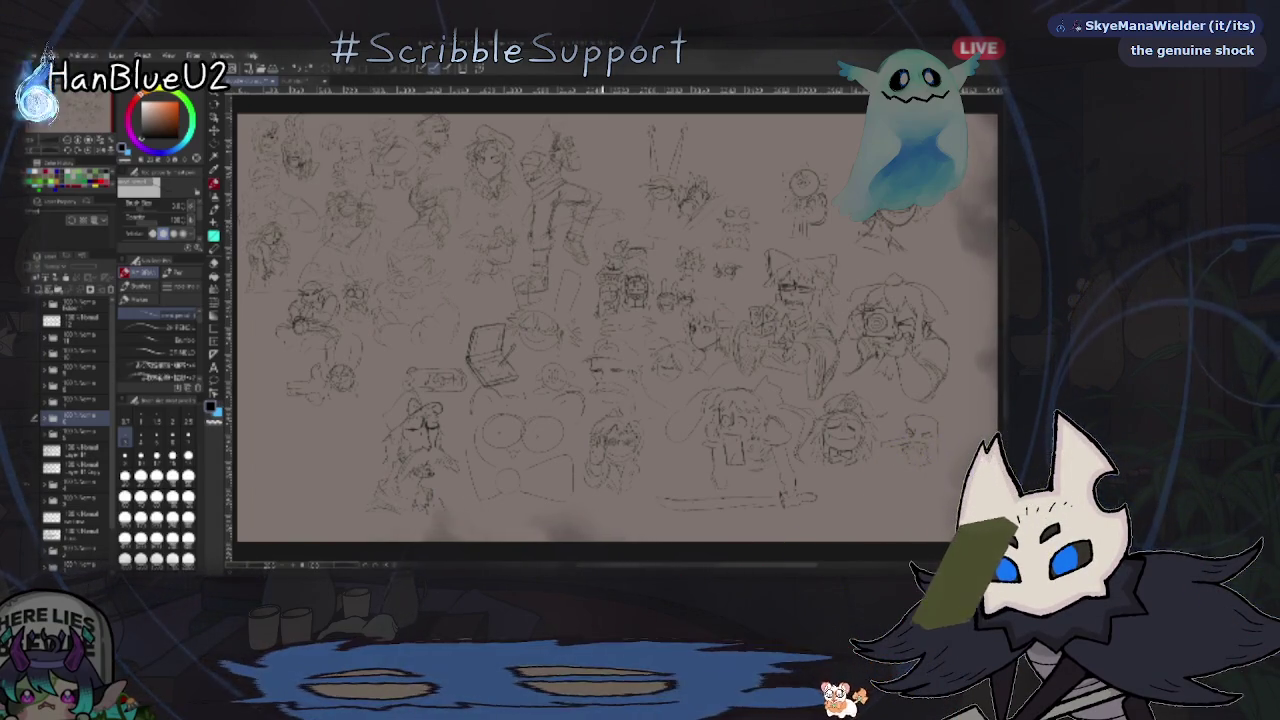
# - Zoom in closely on the sketch page with the mouse wheel
pyautogui.scroll(1, 649, 333)
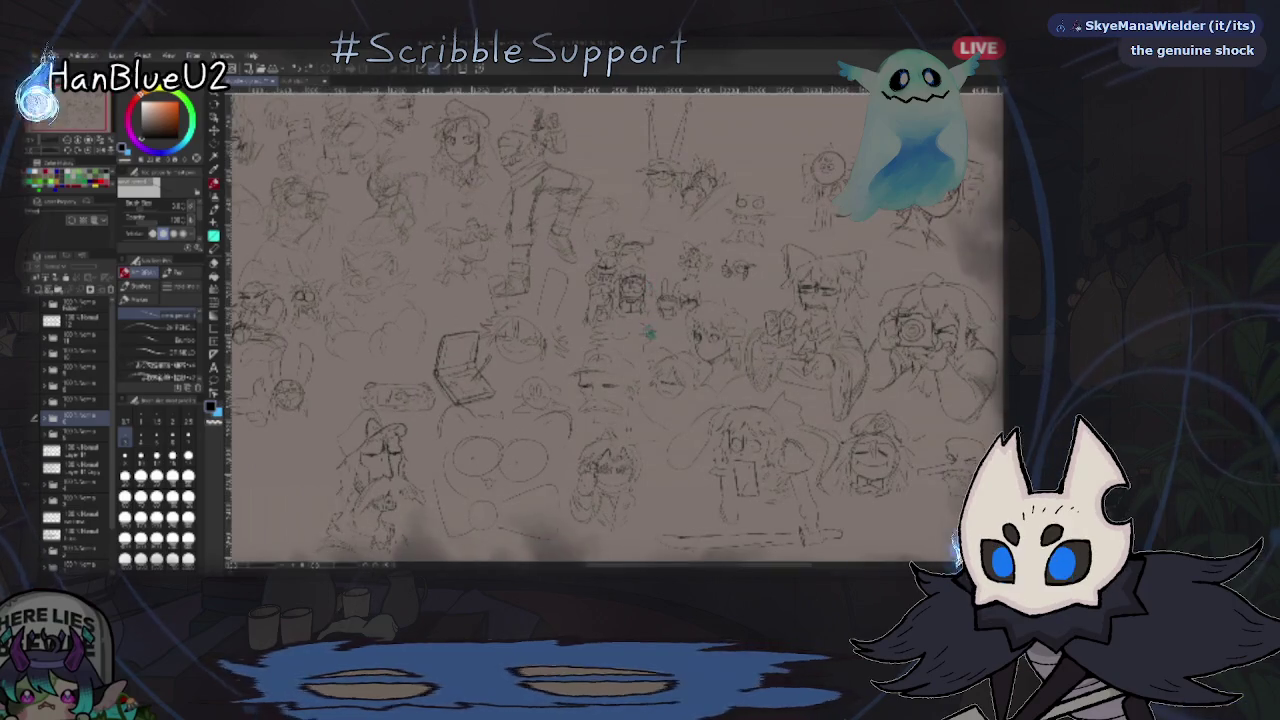
pyautogui.scroll(1, 650, 333)
pyautogui.scroll(1, 648, 322)
pyautogui.scroll(1, 646, 310)
pyautogui.scroll(1, 643, 298)
pyautogui.scroll(1, 650, 320)
pyautogui.scroll(1, 670, 380)
pyautogui.scroll(2, 700, 460)
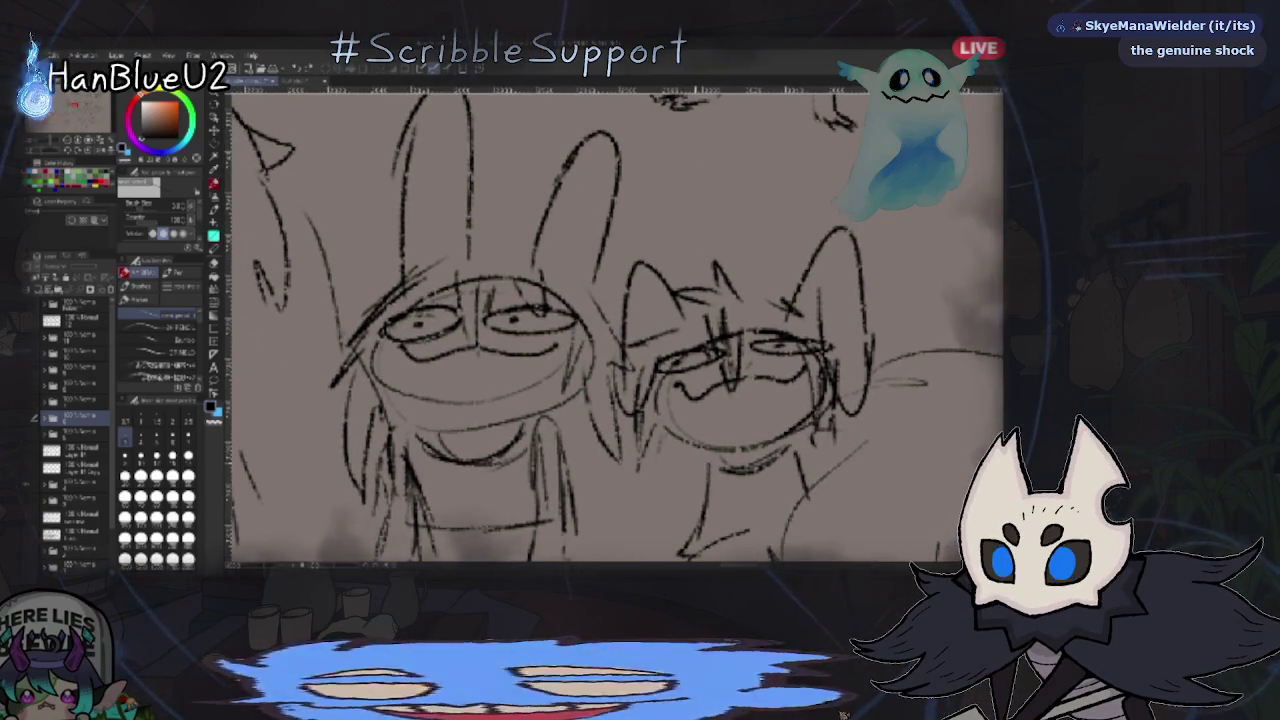
pyautogui.scroll(-2, 693, 470)
pyautogui.scroll(-2, 693, 470)
pyautogui.scroll(2, 640, 380)
pyautogui.scroll(1, 690, 340)
pyautogui.scroll(1, 700, 360)
pyautogui.scroll(1, 785, 312)
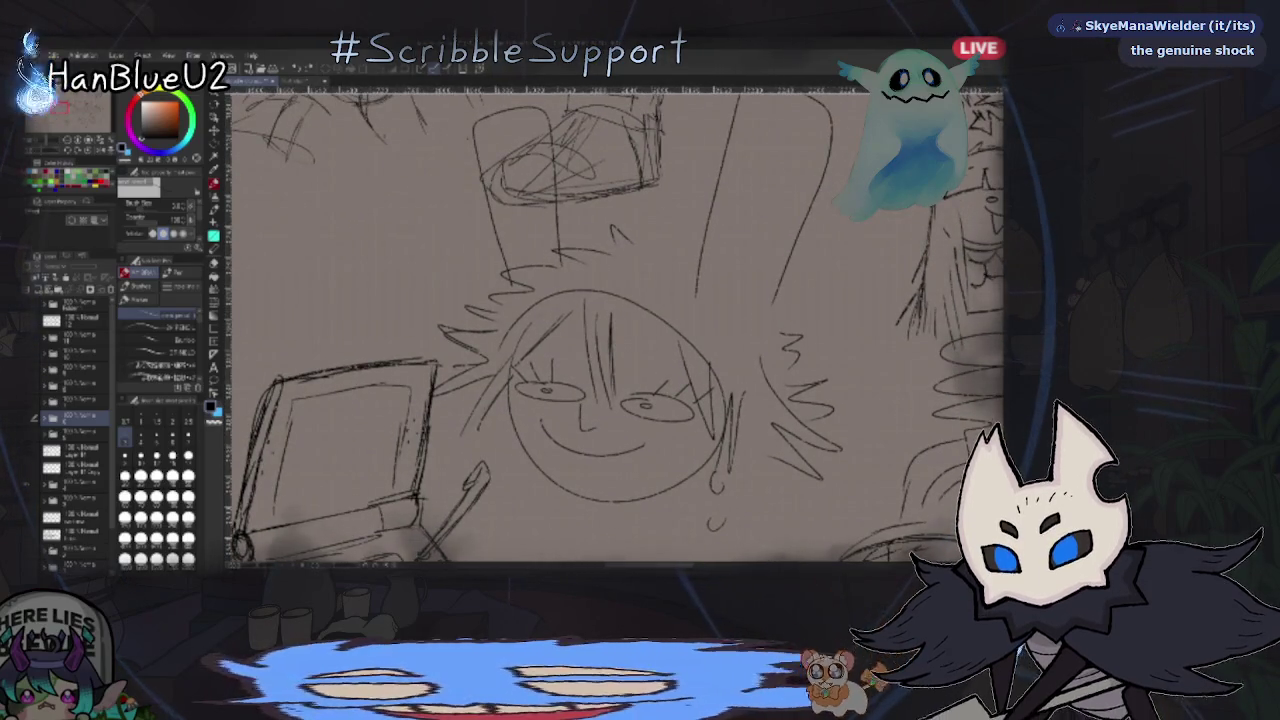
pyautogui.scroll(1, 615, 330)
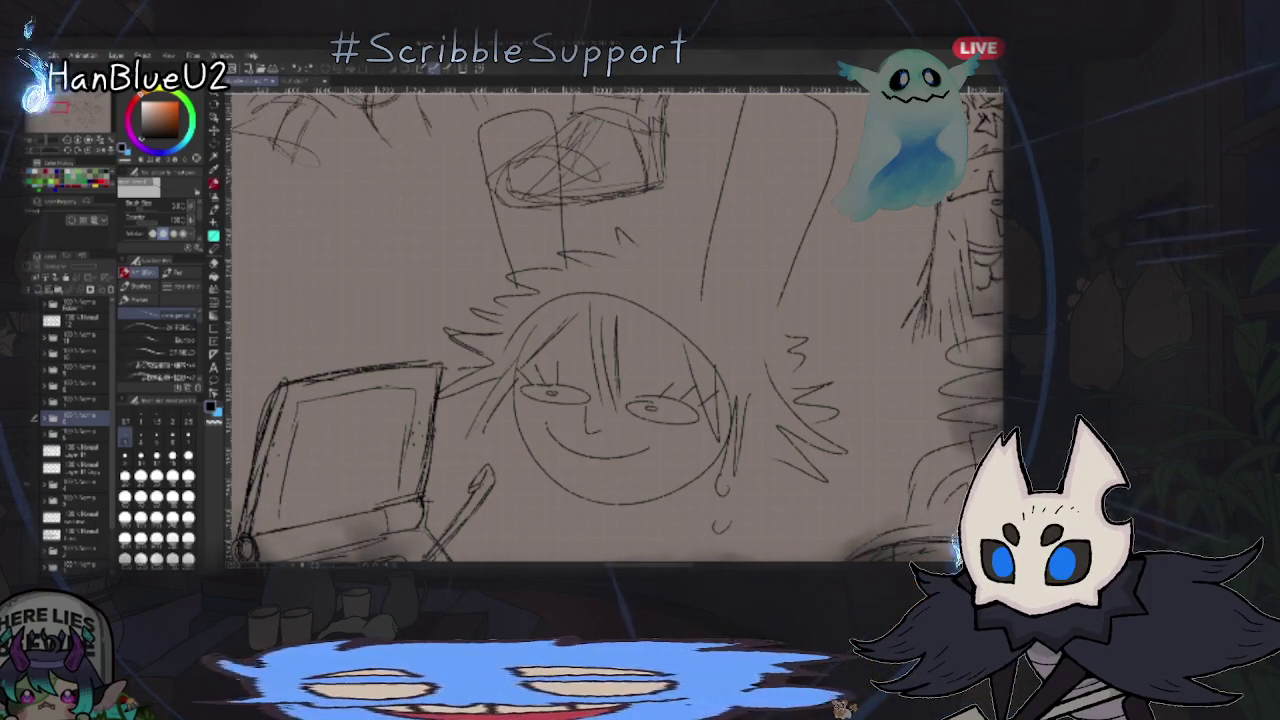
# - Pan across the hat-wearing character, boots, star-hat character and fist figure
pyautogui.moveTo(560, 330); pyautogui.dragTo(669, 423)
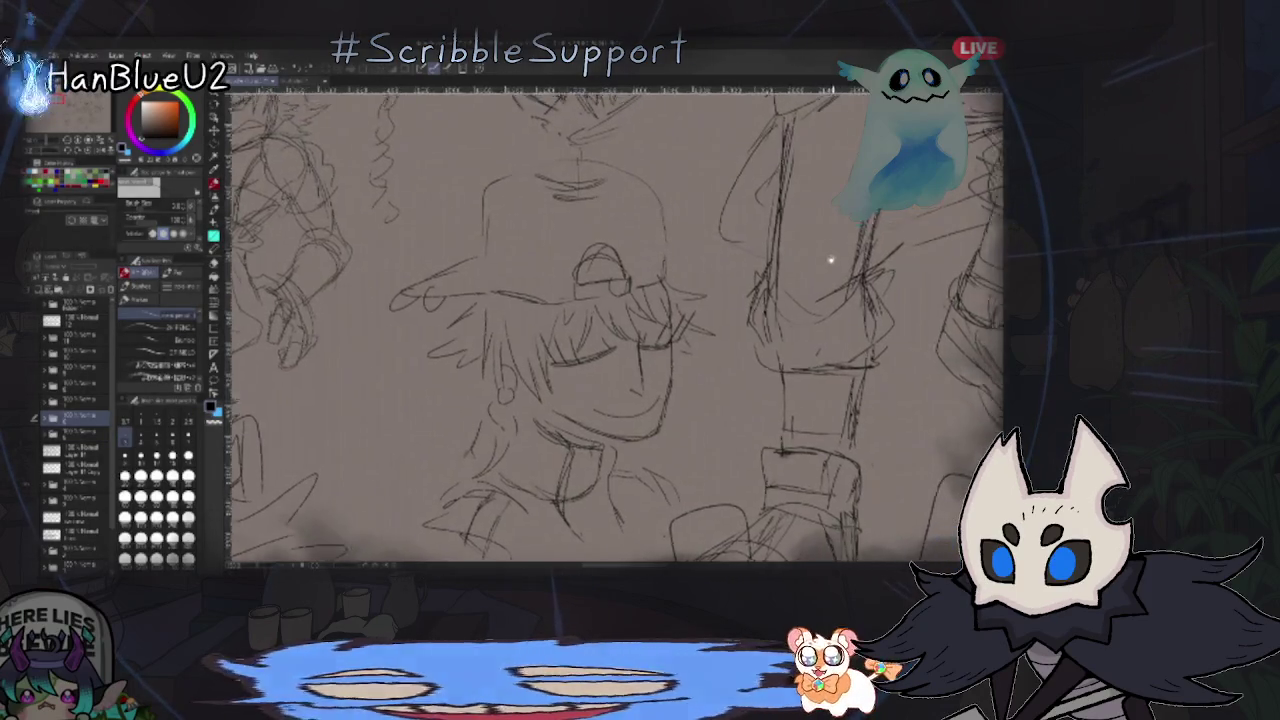
pyautogui.moveTo(829, 257); pyautogui.dragTo(837, 349)
pyautogui.moveTo(615, 330); pyautogui.dragTo(532, 250)
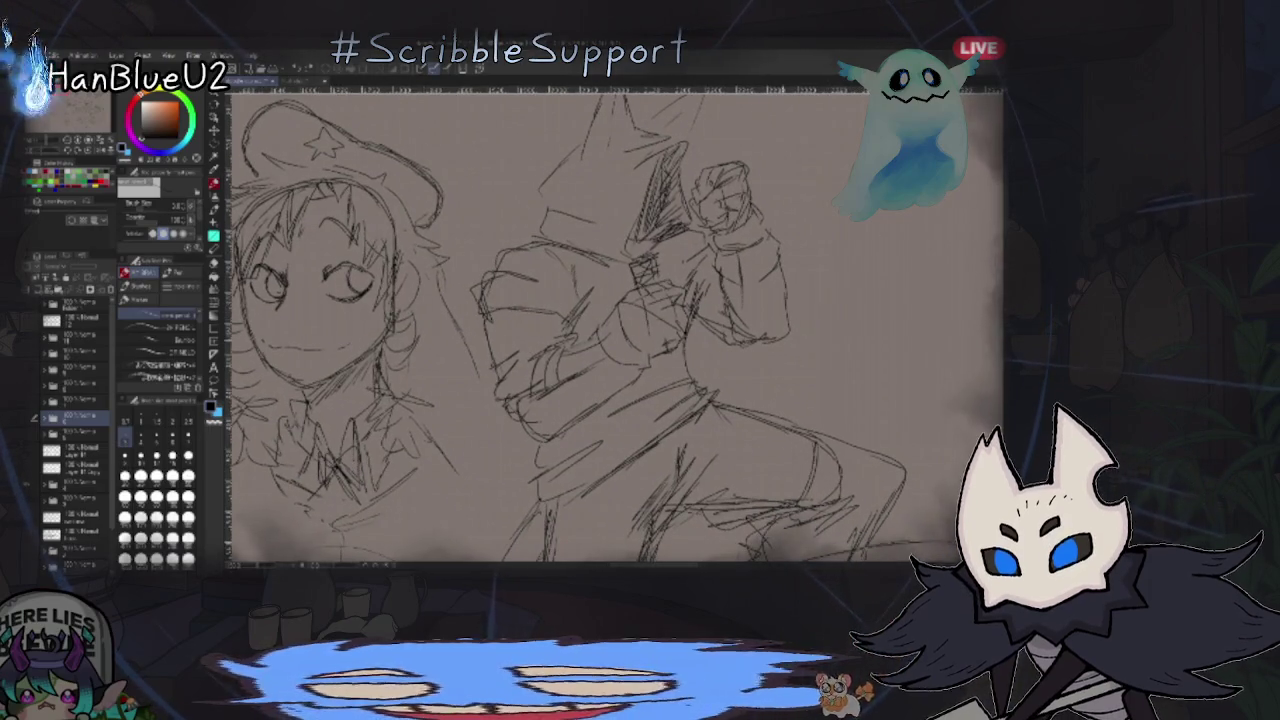
pyautogui.moveTo(745, 236)
pyautogui.mouseDown()
pyautogui.moveTo(775, 284)
pyautogui.moveTo(734, 387)
pyautogui.mouseUp()
# - Zoom back out with the mouse wheel until another sketch sheet shows
pyautogui.scroll(-2, 734, 387)
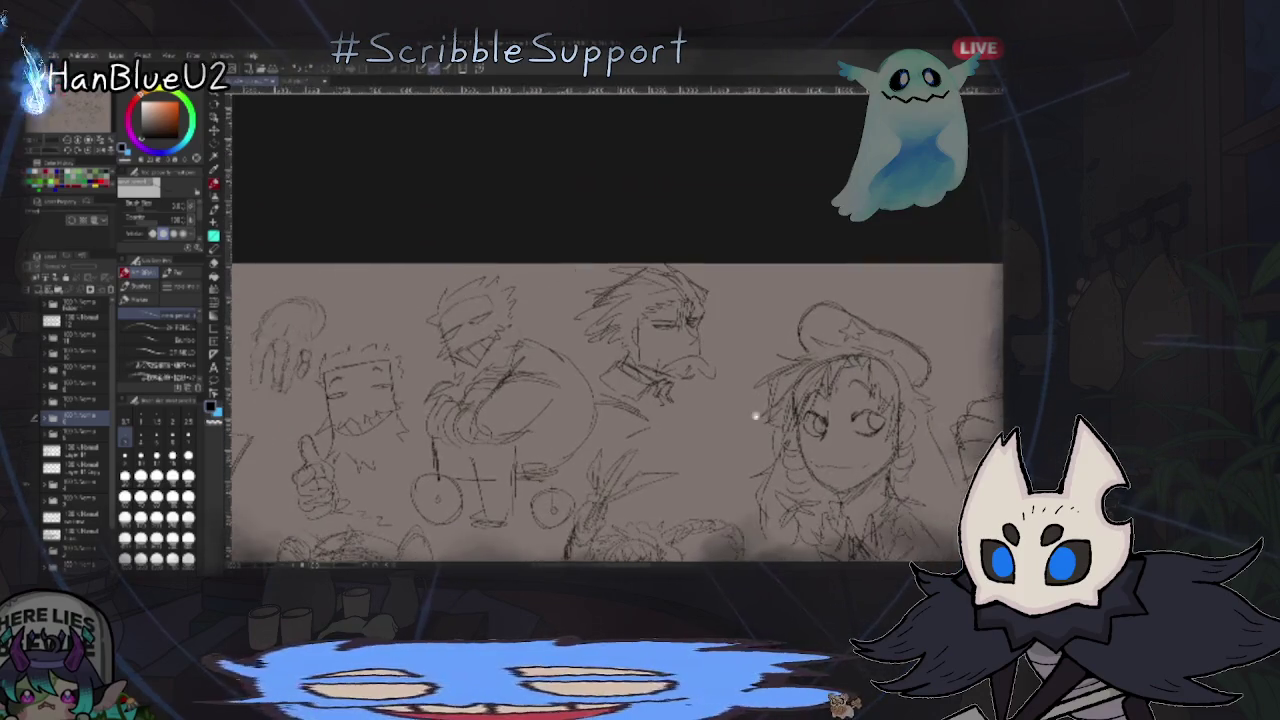
pyautogui.scroll(5, 757, 414)
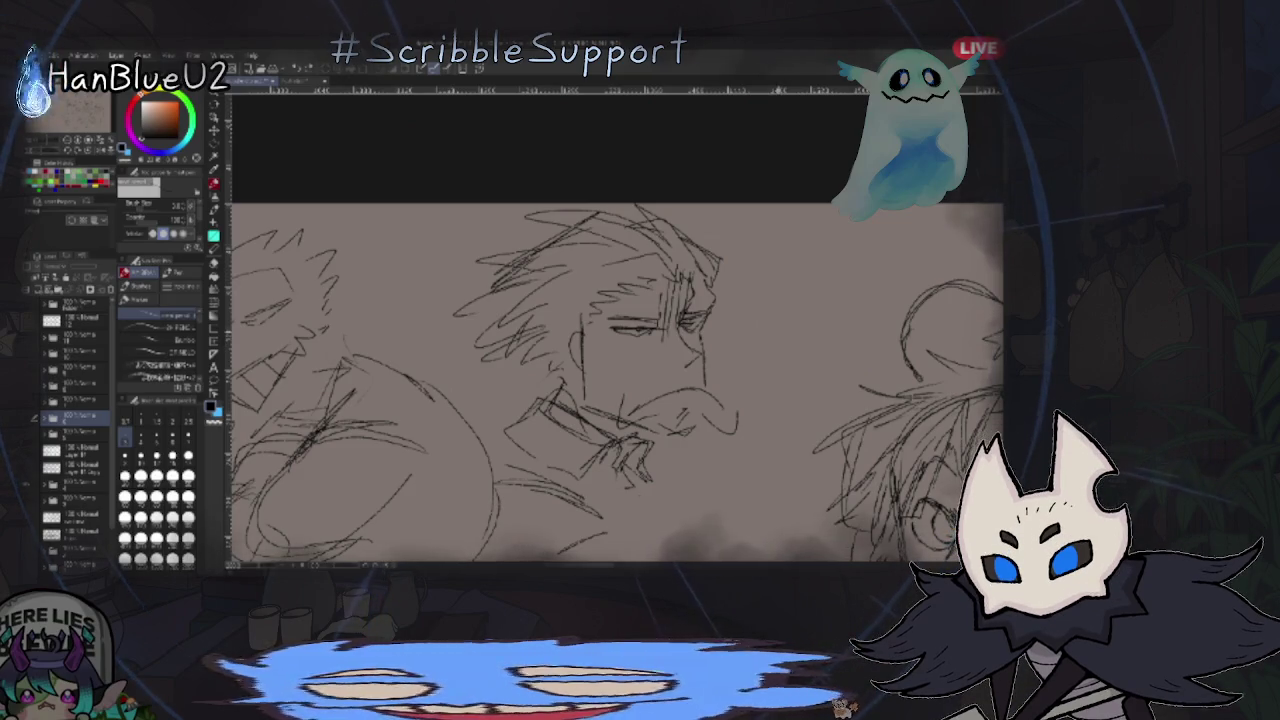
pyautogui.scroll(-1, 857, 306)
pyautogui.scroll(-1, 857, 306)
pyautogui.scroll(-1, 820, 320)
pyautogui.scroll(-1, 797, 331)
pyautogui.scroll(3, 797, 331)
pyautogui.scroll(1, 831, 346)
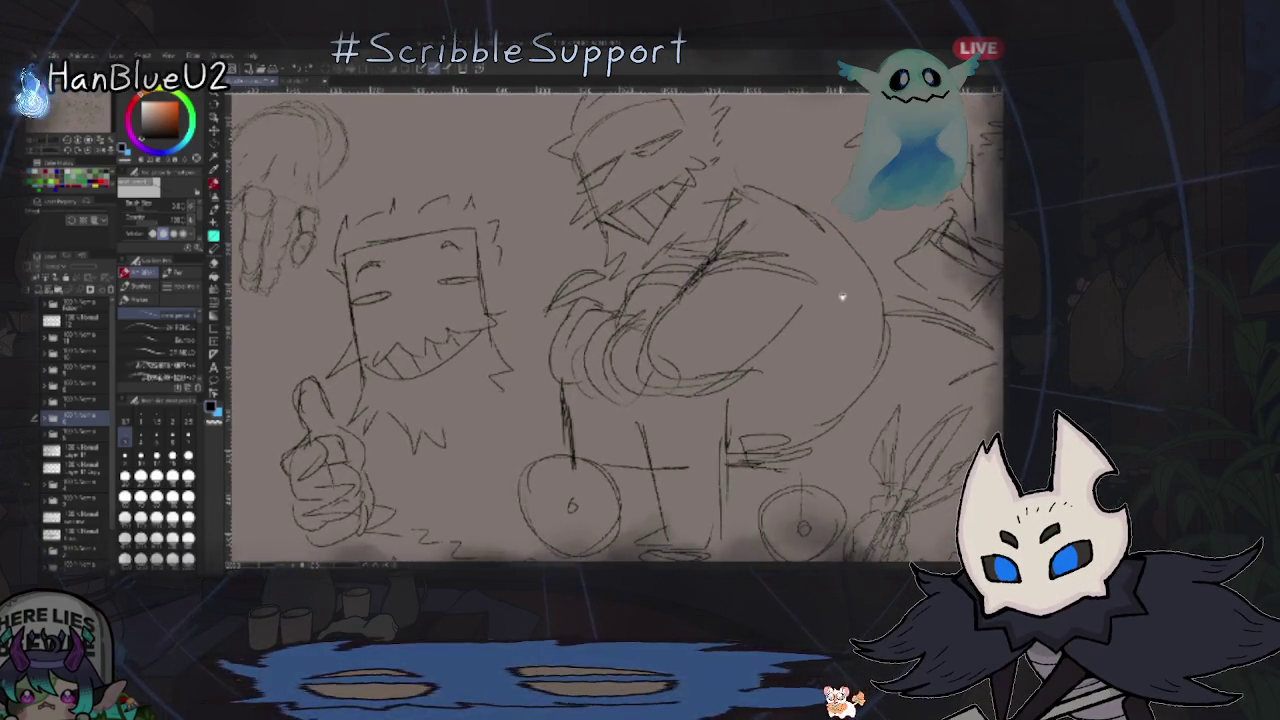
pyautogui.scroll(-1, 837, 294)
pyautogui.scroll(-1, 840, 316)
pyautogui.scroll(1, 840, 316)
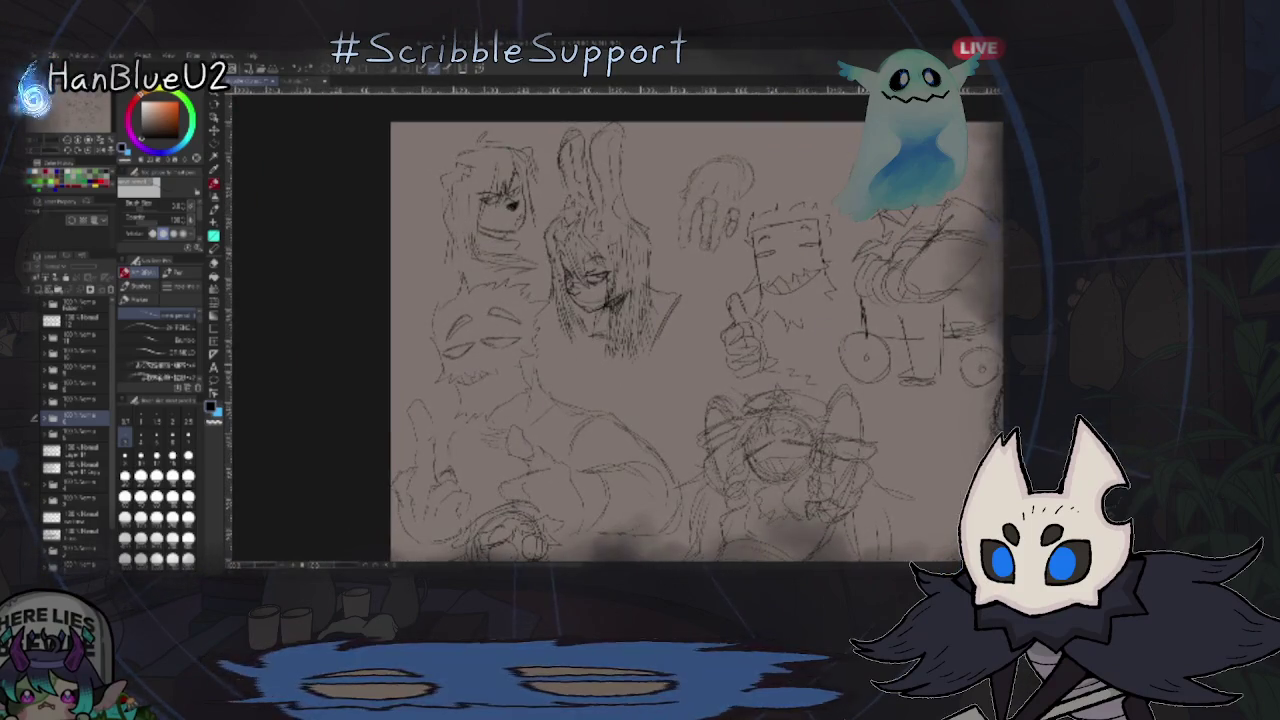
pyautogui.scroll(-1, 726, 420)
pyautogui.scroll(1, 726, 420)
pyautogui.scroll(-2, 608, 434)
pyautogui.scroll(-1, 542, 287)
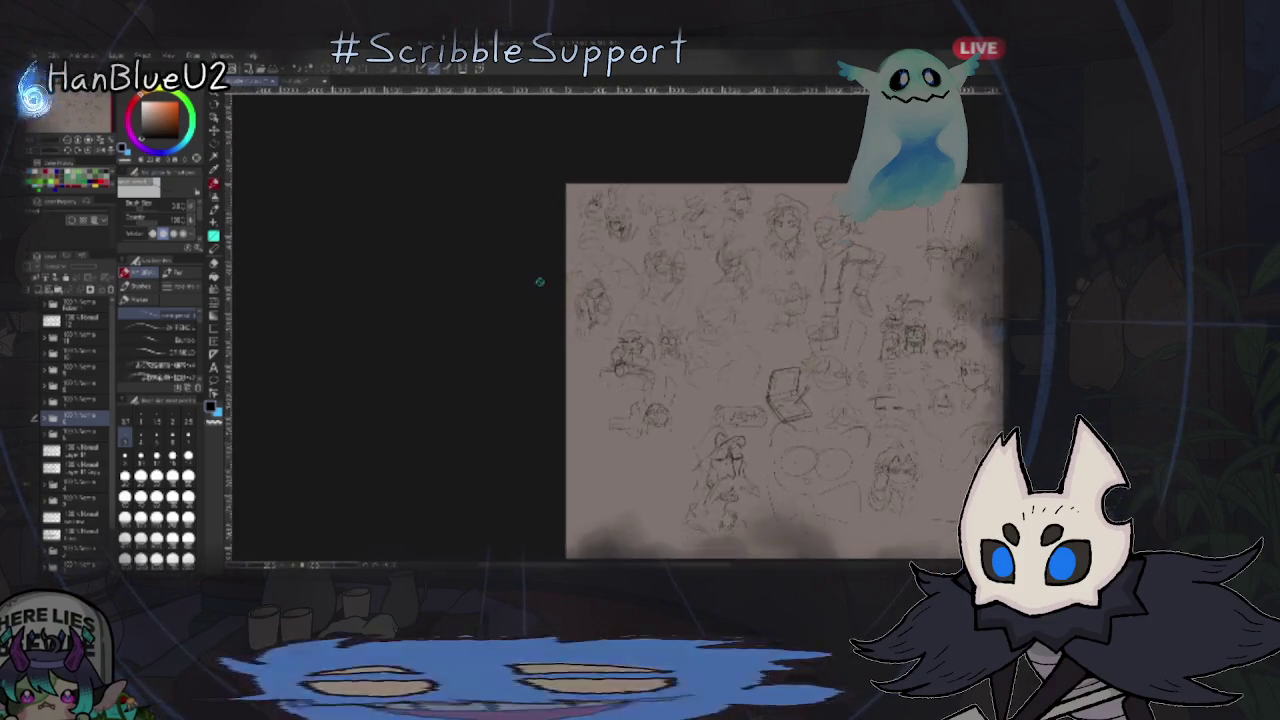
pyautogui.scroll(3, 700, 350)
pyautogui.scroll(-1, 797, 364)
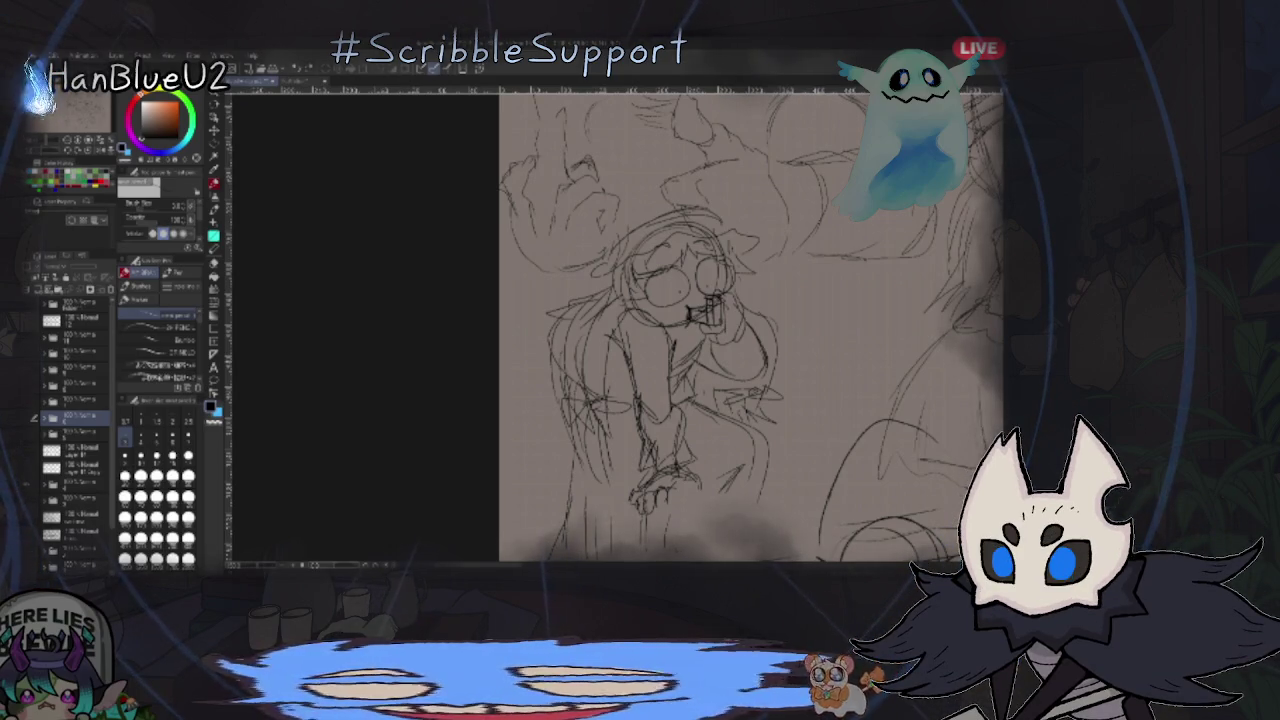
pyautogui.scroll(-3, 797, 360)
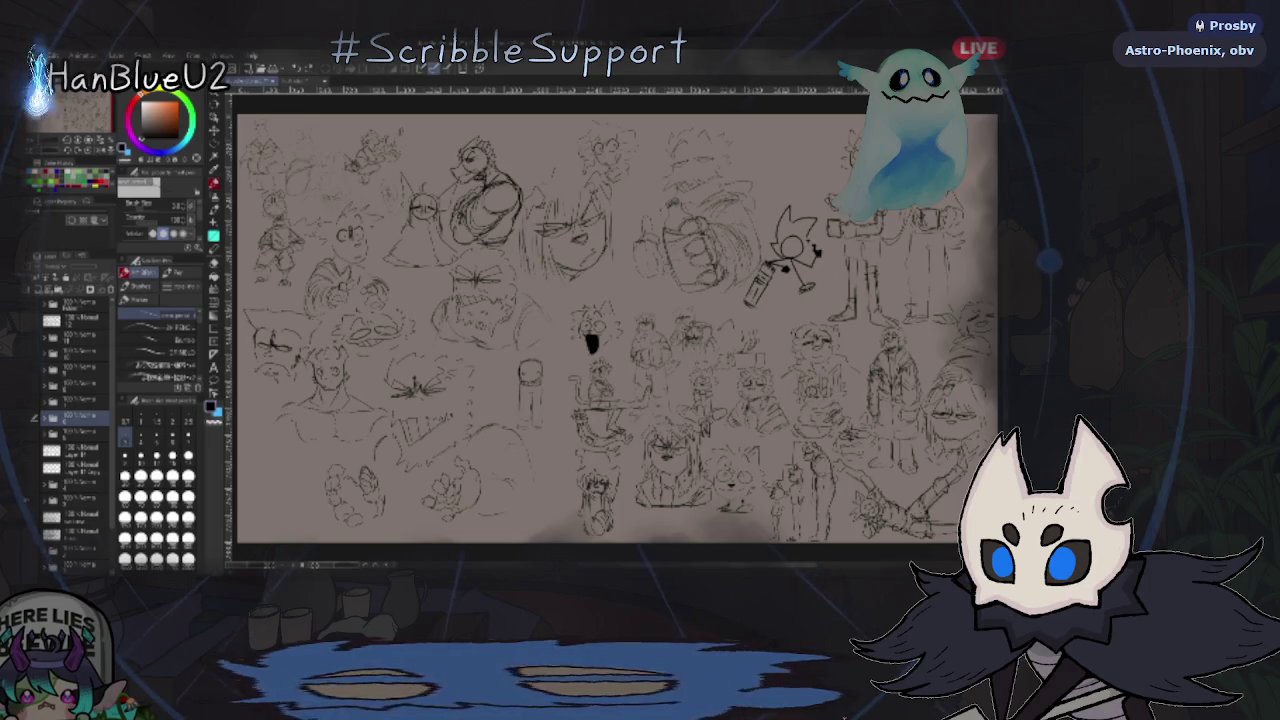
# - Zoom in on the stick-figure sheet, then fit the whole page in view
pyautogui.scroll(2, 800, 250)
pyautogui.scroll(2, 810, 270)
pyautogui.scroll(2, 829, 349)
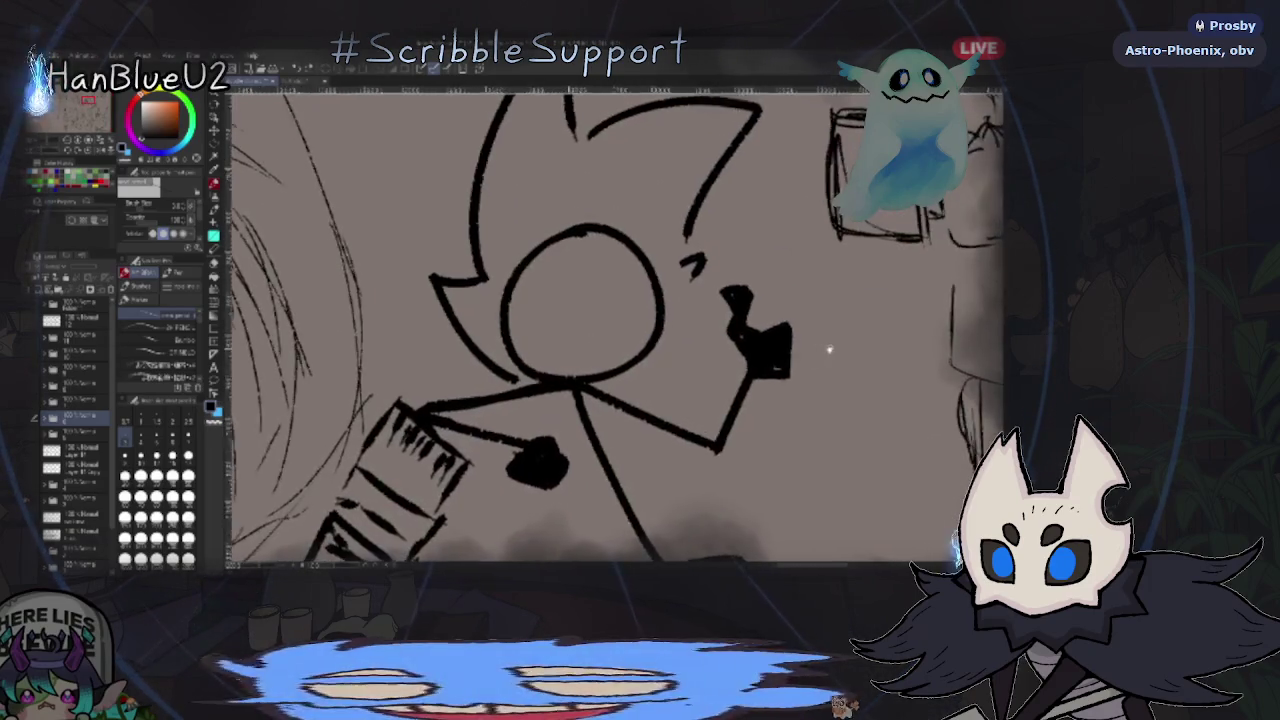
pyautogui.scroll(1, 845, 300)
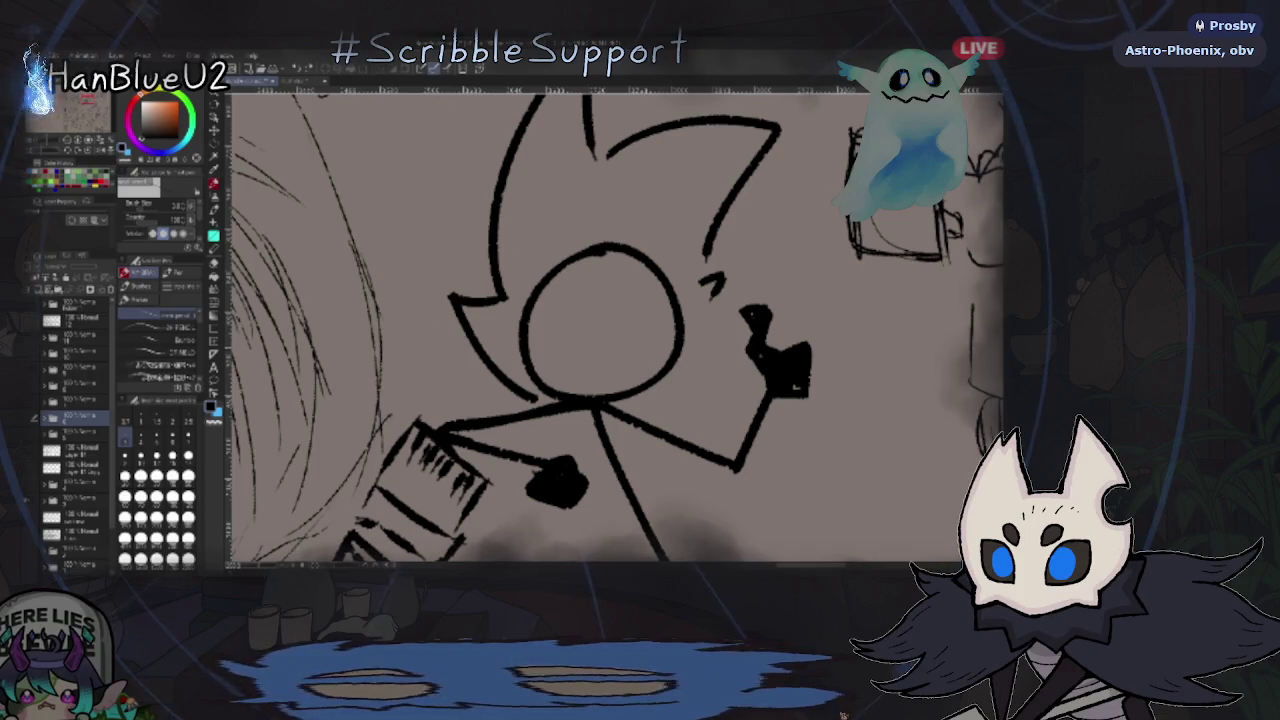
pyautogui.hotkey('ctrl', '0')
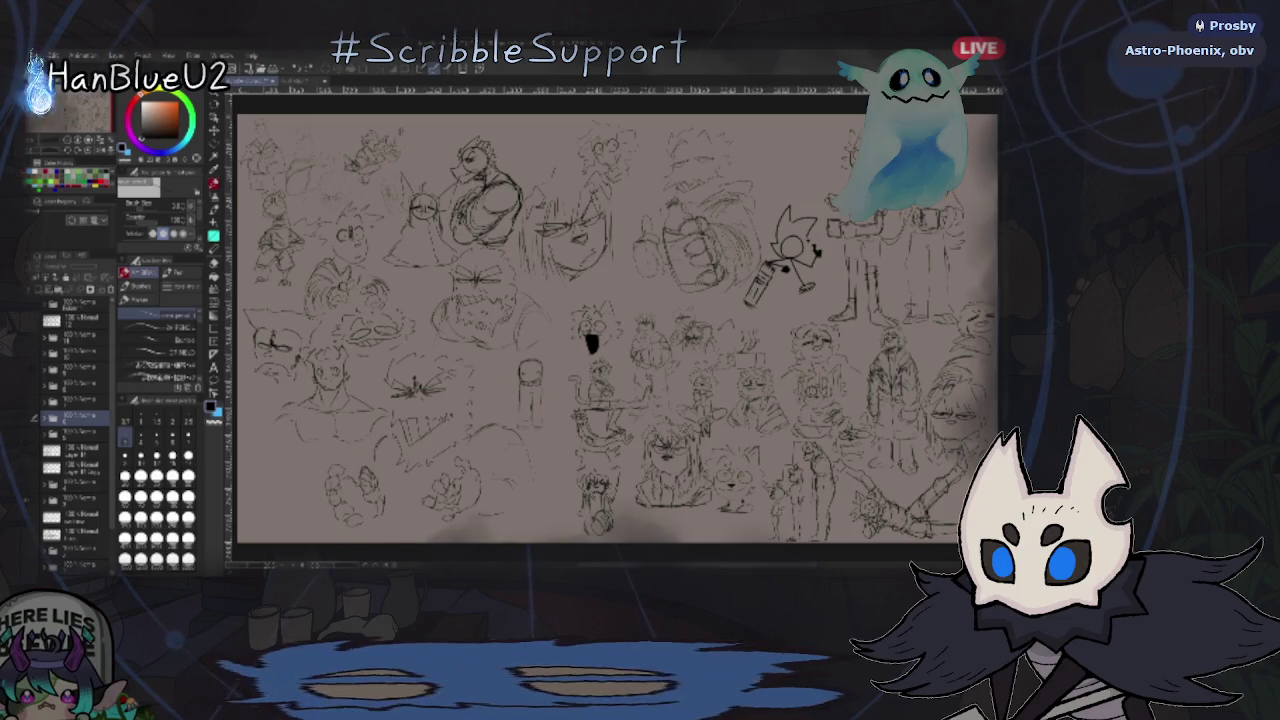
# - Zoom in and centre on the grinning face sketch, then zoom back out to fit
pyautogui.scroll(3, 700, 380)
pyautogui.scroll(1, 700, 390)
pyautogui.scroll(1, 708, 403)
pyautogui.moveTo(708, 403); pyautogui.dragTo(563, 410)
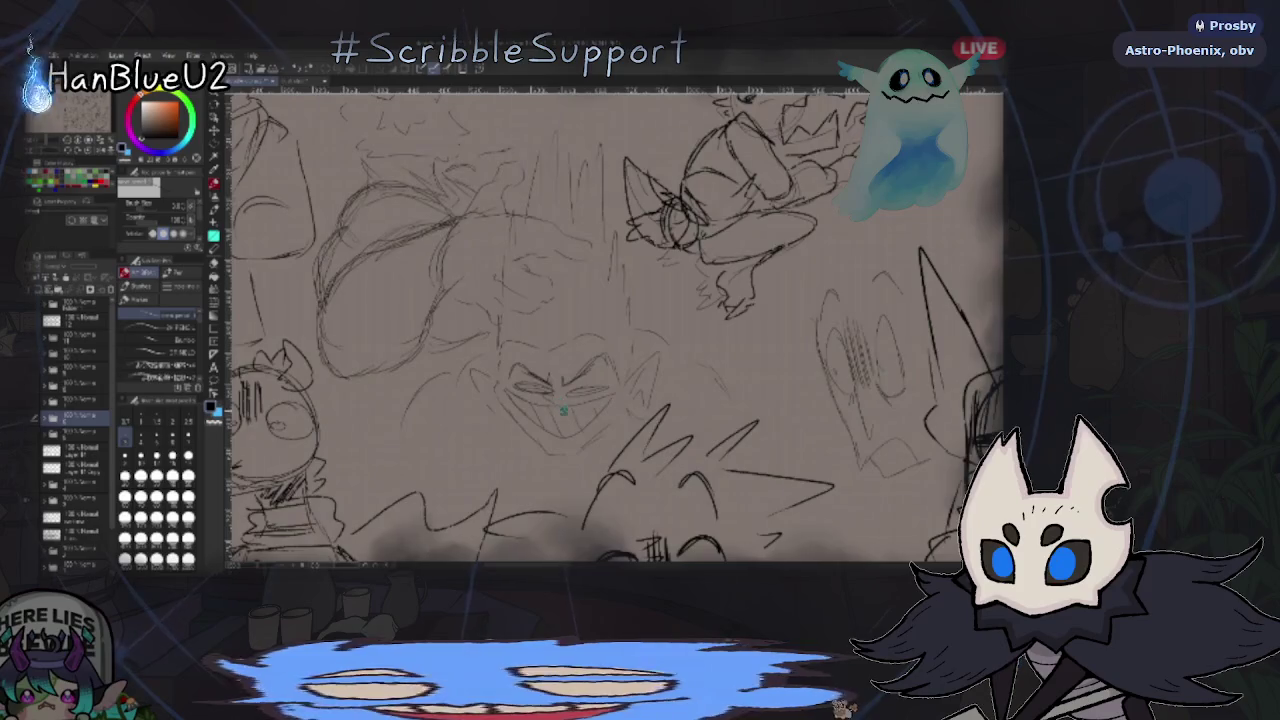
pyautogui.scroll(1, 563, 410)
pyautogui.moveTo(563, 410)
pyautogui.mouseDown()
pyautogui.moveTo(780, 354)
pyautogui.moveTo(812, 378)
pyautogui.moveTo(808, 334)
pyautogui.mouseUp()
pyautogui.scroll(-2, 812, 378)
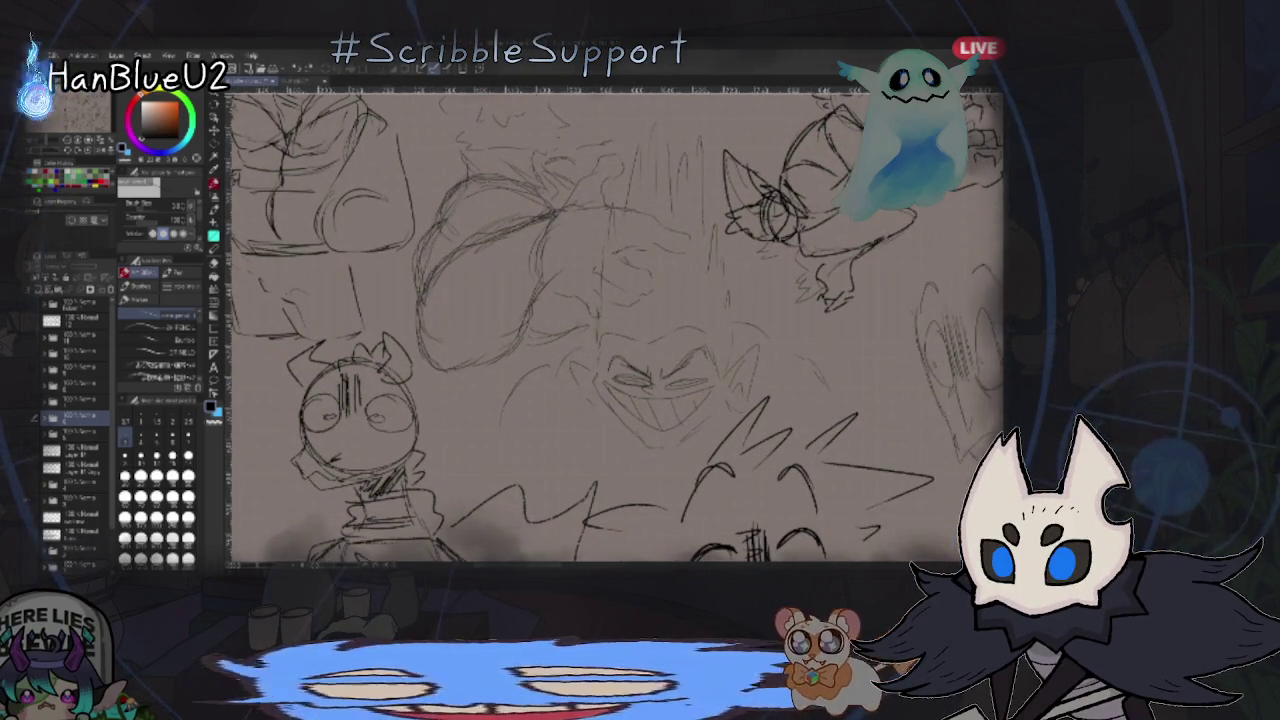
pyautogui.scroll(-1, 820, 296)
pyautogui.scroll(-1, 820, 296)
pyautogui.scroll(-1, 820, 296)
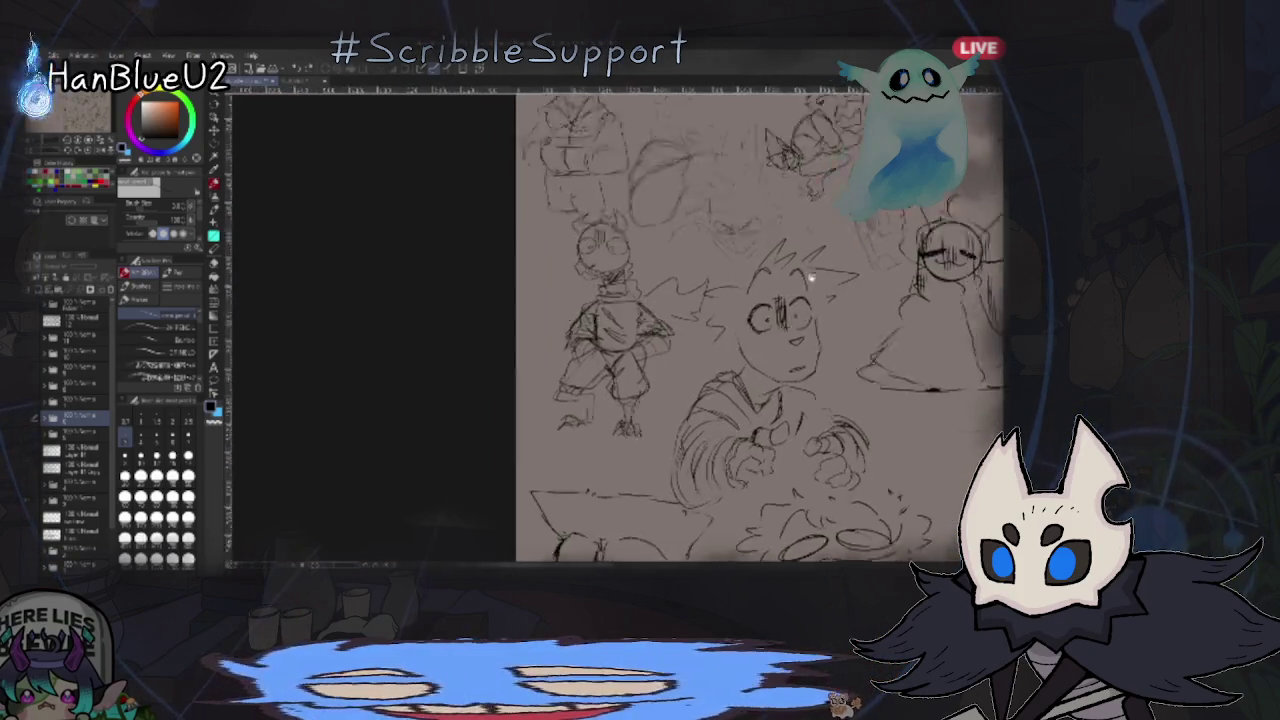
pyautogui.hotkey('ctrl', '0')
# - Zoom in once more, fit the page, and move on to the battle-scene sketch canvas
pyautogui.scroll(-1, 448, 465)
pyautogui.scroll(2, 658, 407)
pyautogui.scroll(2, 658, 407)
pyautogui.scroll(2, 658, 407)
pyautogui.scroll(1, 652, 430)
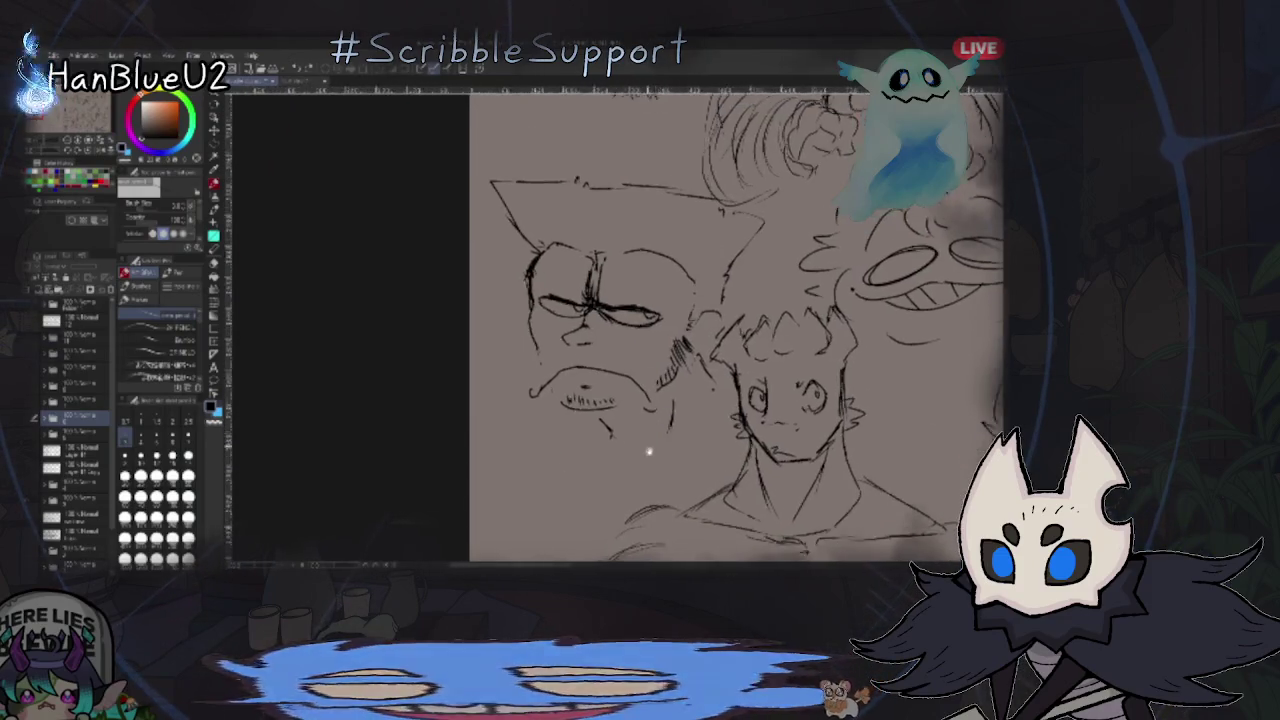
pyautogui.scroll(2, 648, 447)
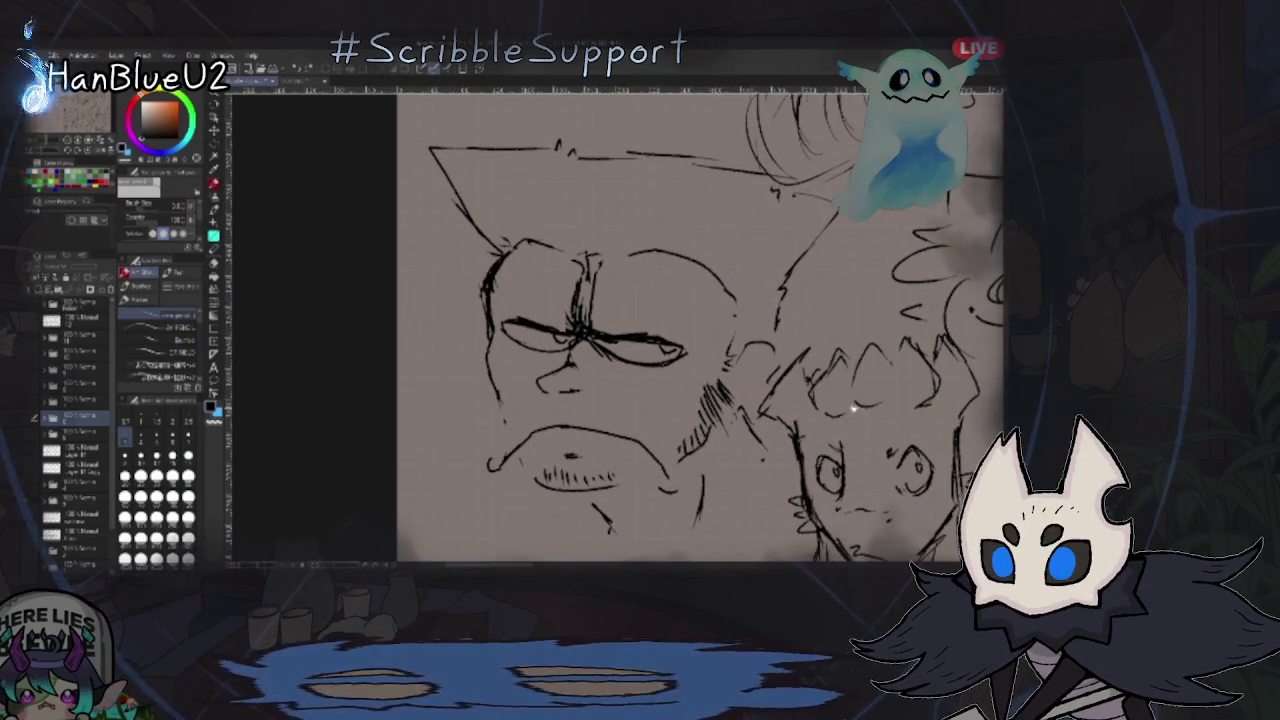
pyautogui.hotkey('ctrl', '0')
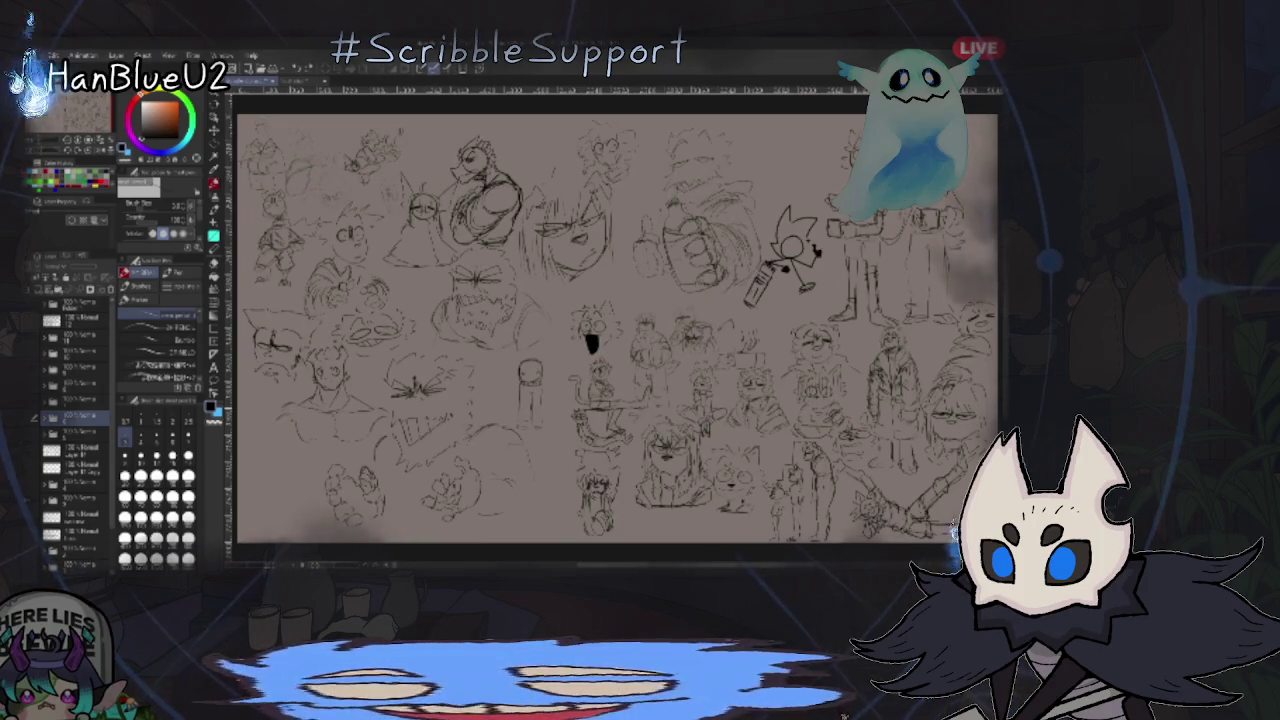
pyautogui.hotkey('ctrl', 'Tab')
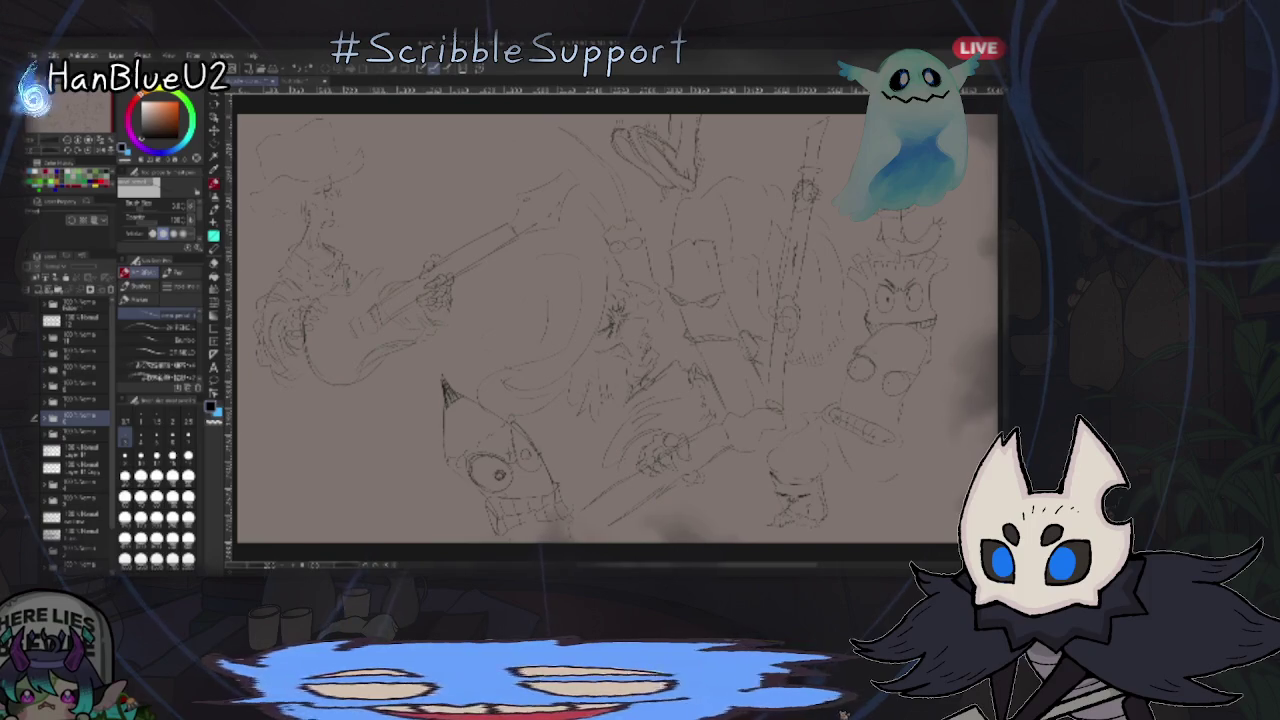
pyautogui.scroll(2, 757, 347)
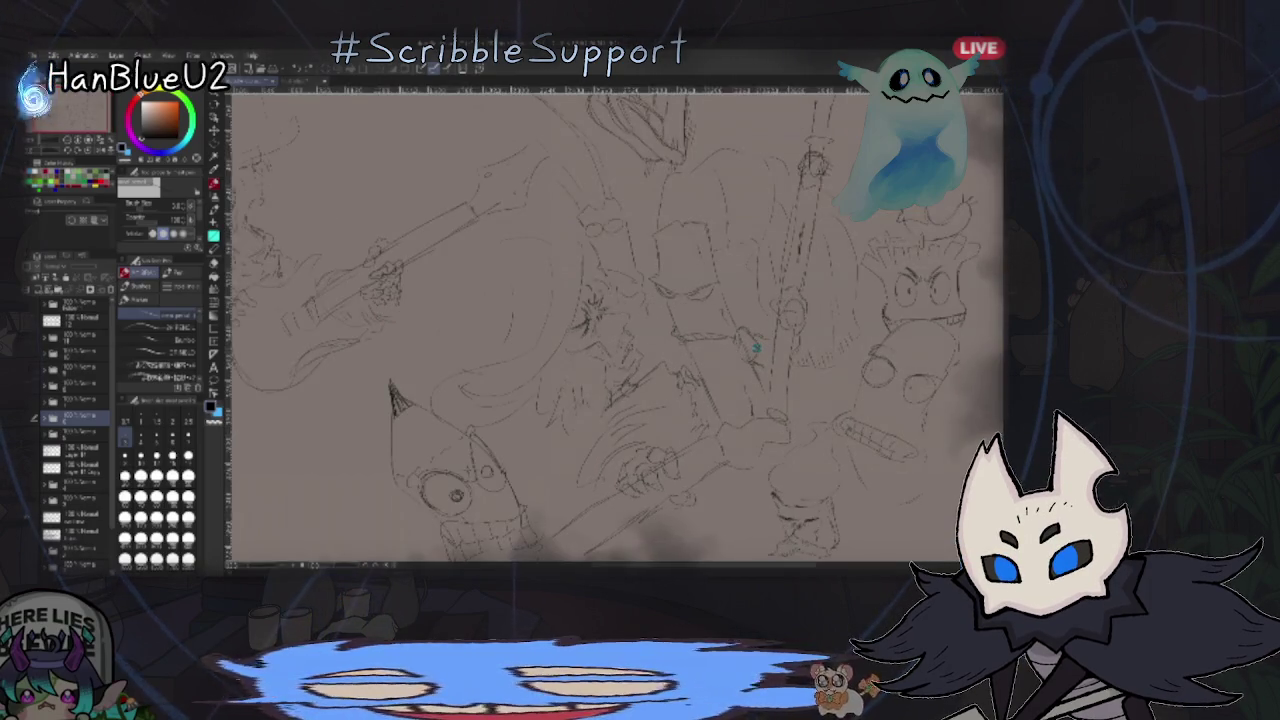
pyautogui.scroll(2, 757, 347)
pyautogui.scroll(2, 700, 365)
pyautogui.scroll(2, 601, 393)
pyautogui.scroll(2, 601, 393)
pyautogui.hotkey('ctrl', '0')
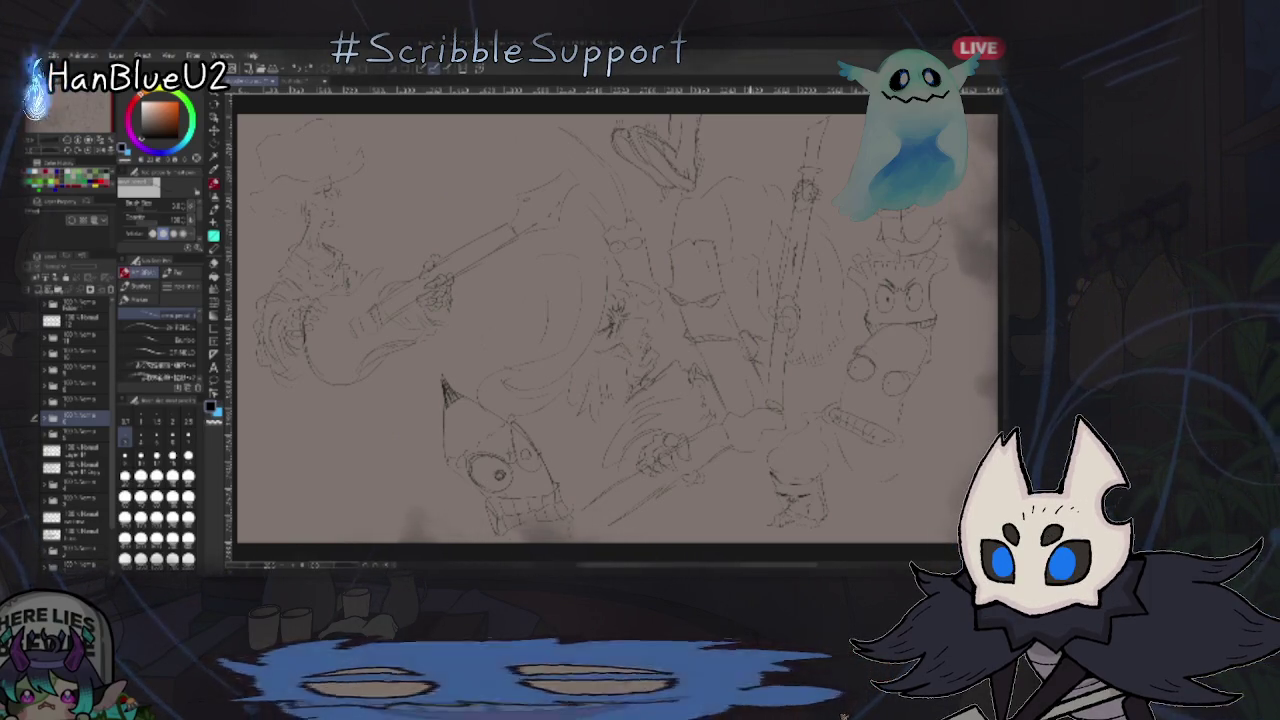
pyautogui.scroll(3, 651, 240)
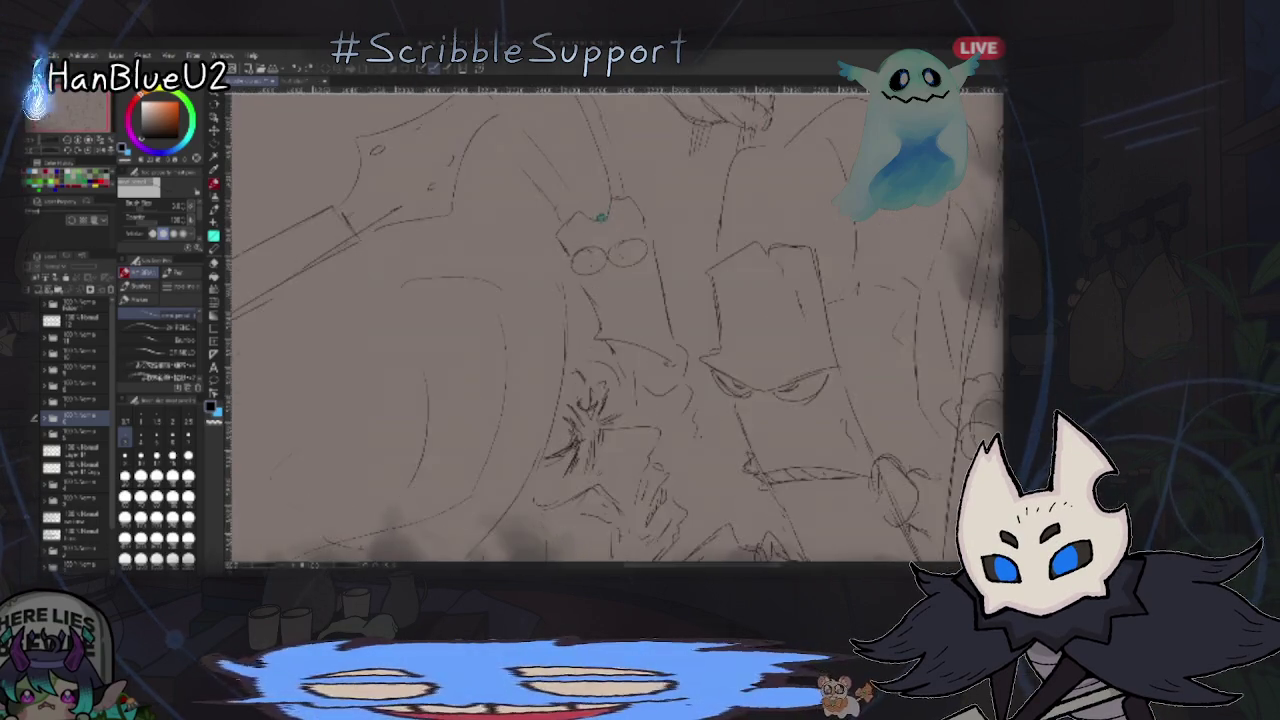
pyautogui.hotkey('ctrl', '0')
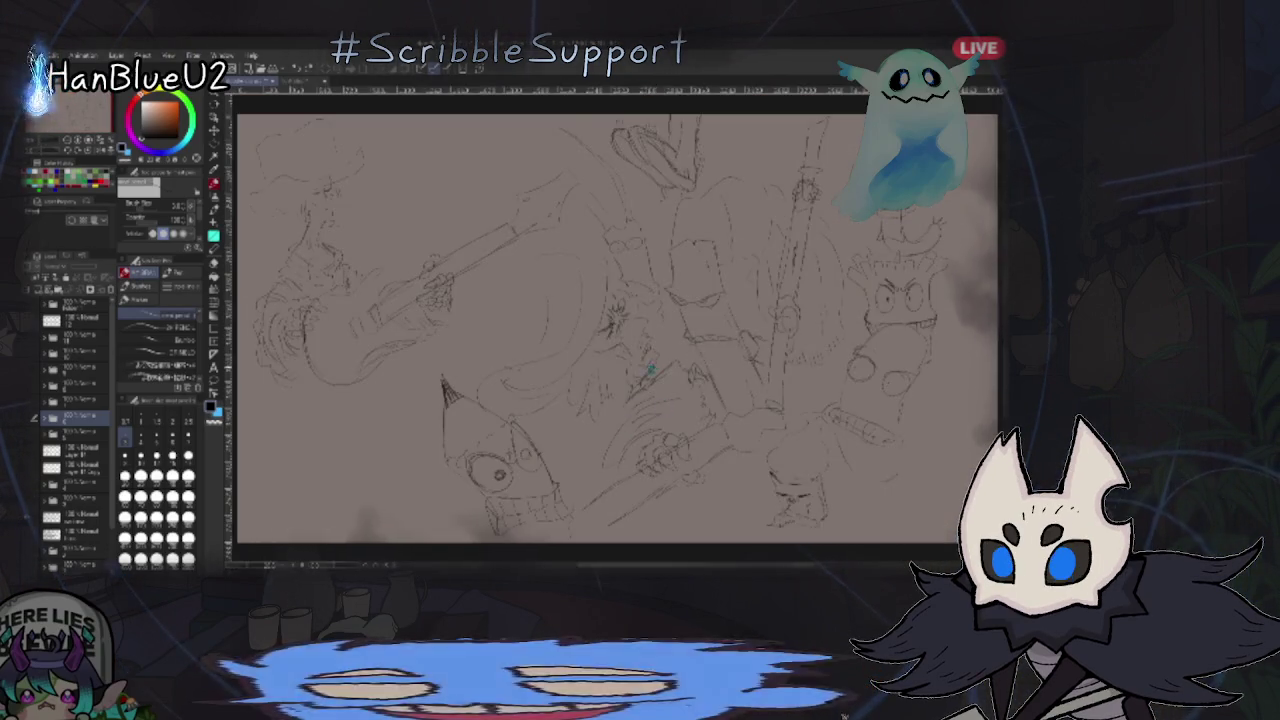
pyautogui.scroll(3, 651, 368)
pyautogui.moveTo(629, 380); pyautogui.dragTo(737, 406)
pyautogui.scroll(2, 694, 408)
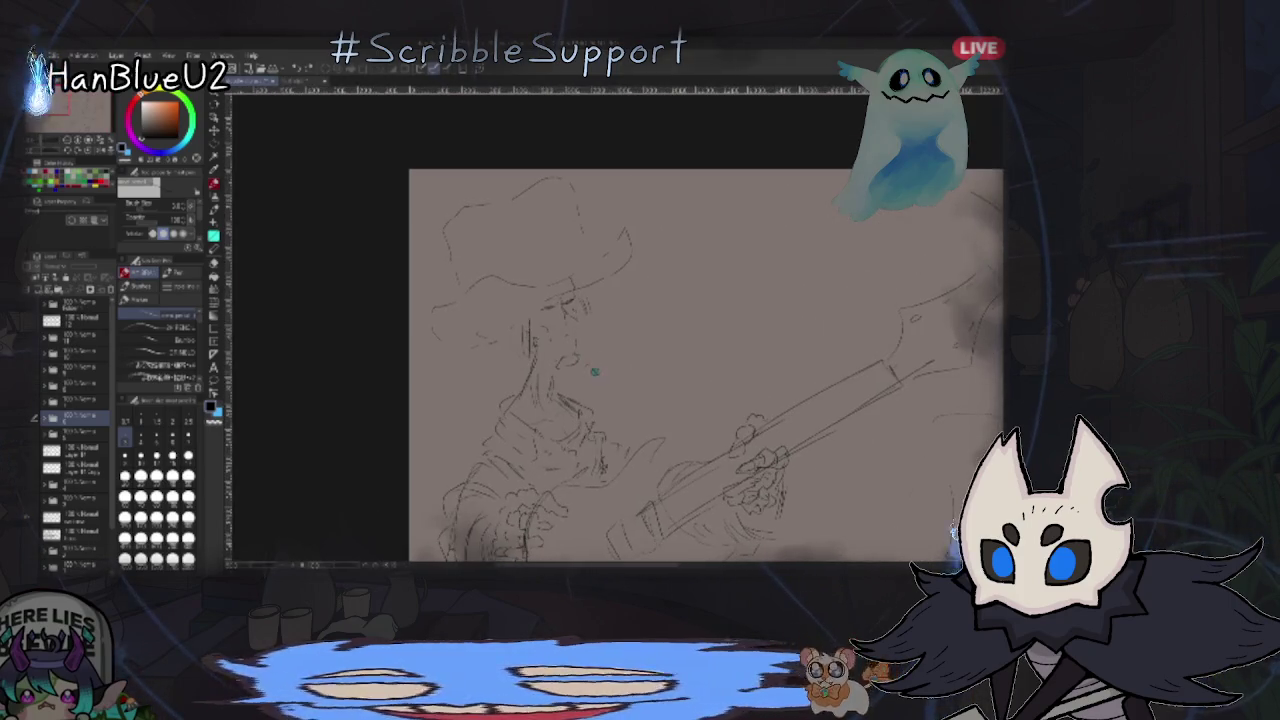
pyautogui.scroll(2, 594, 372)
pyautogui.scroll(3, 606, 403)
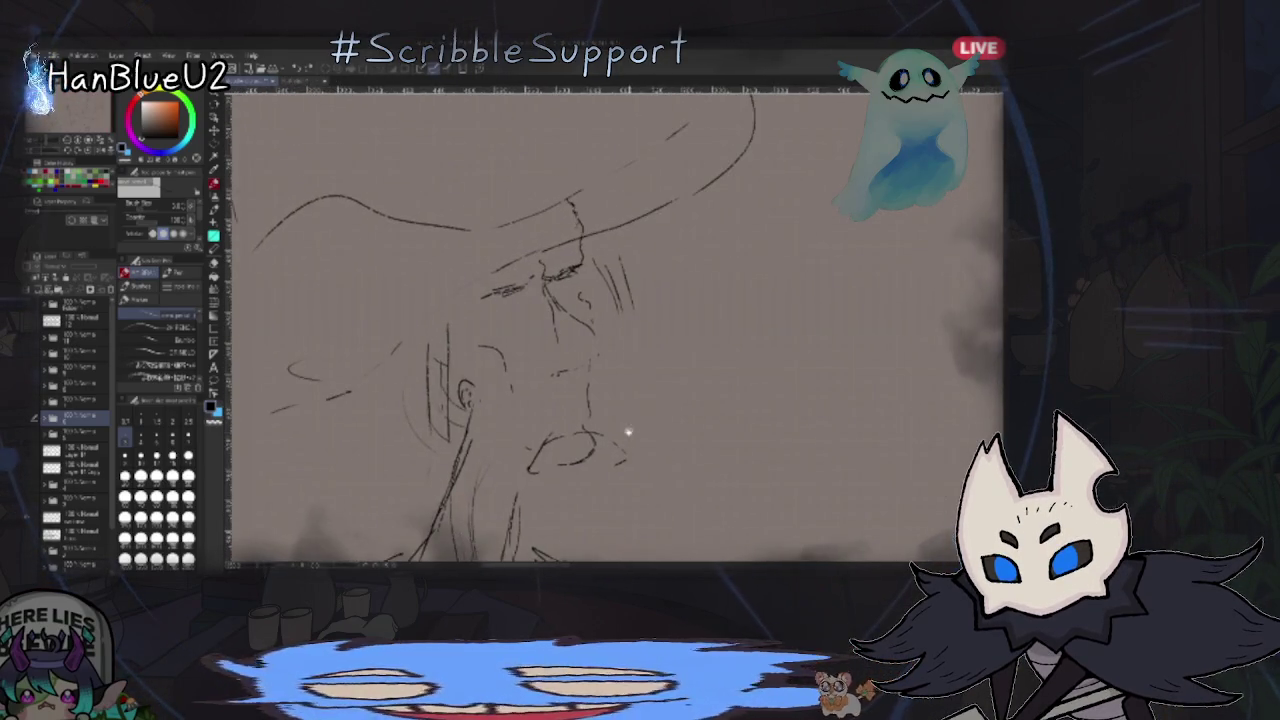
pyautogui.hotkey('ctrl', '0')
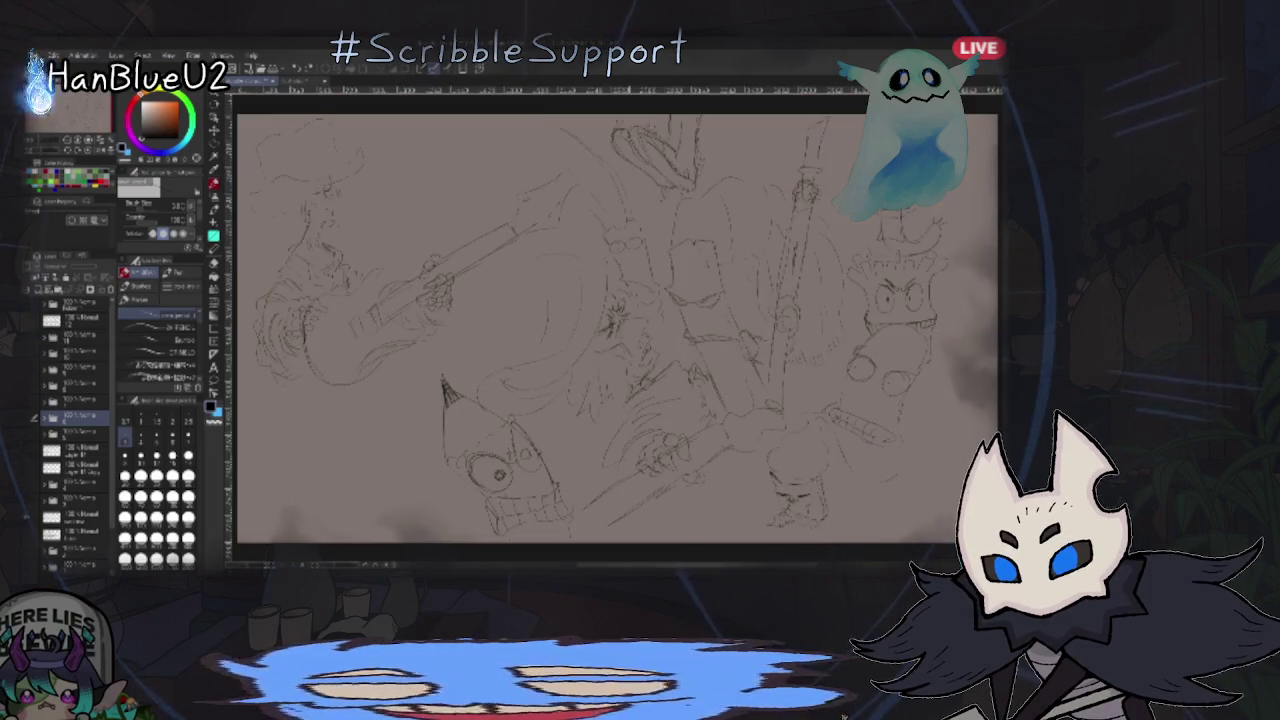
pyautogui.scroll(3, 683, 257)
pyautogui.scroll(2, 682, 290)
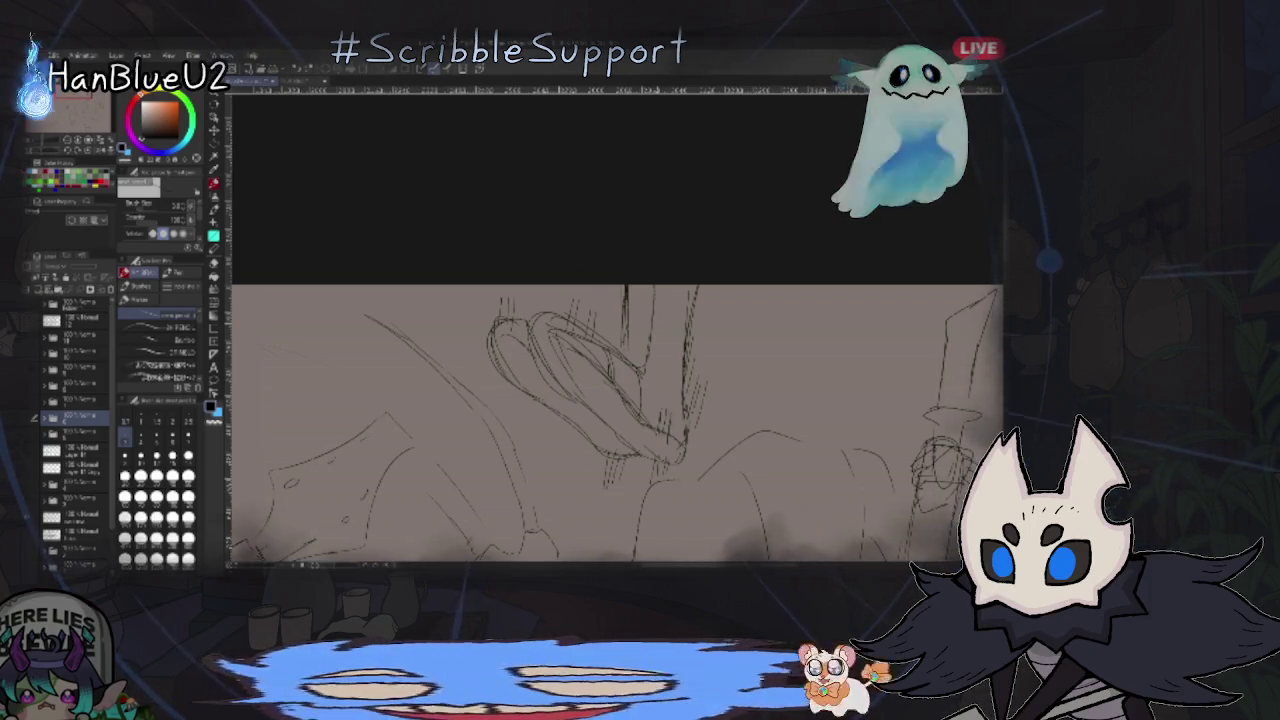
pyautogui.hotkey('ctrl', '0')
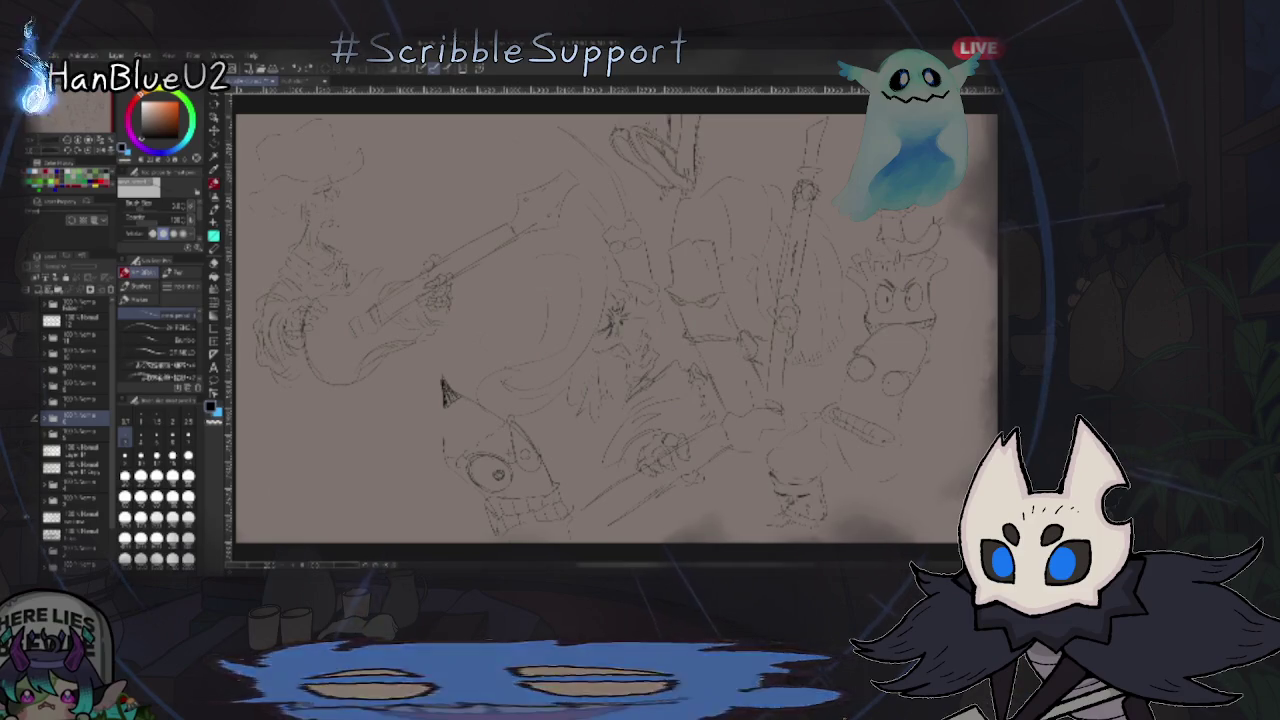
pyautogui.scroll(3, 885, 300)
pyautogui.scroll(3, 885, 300)
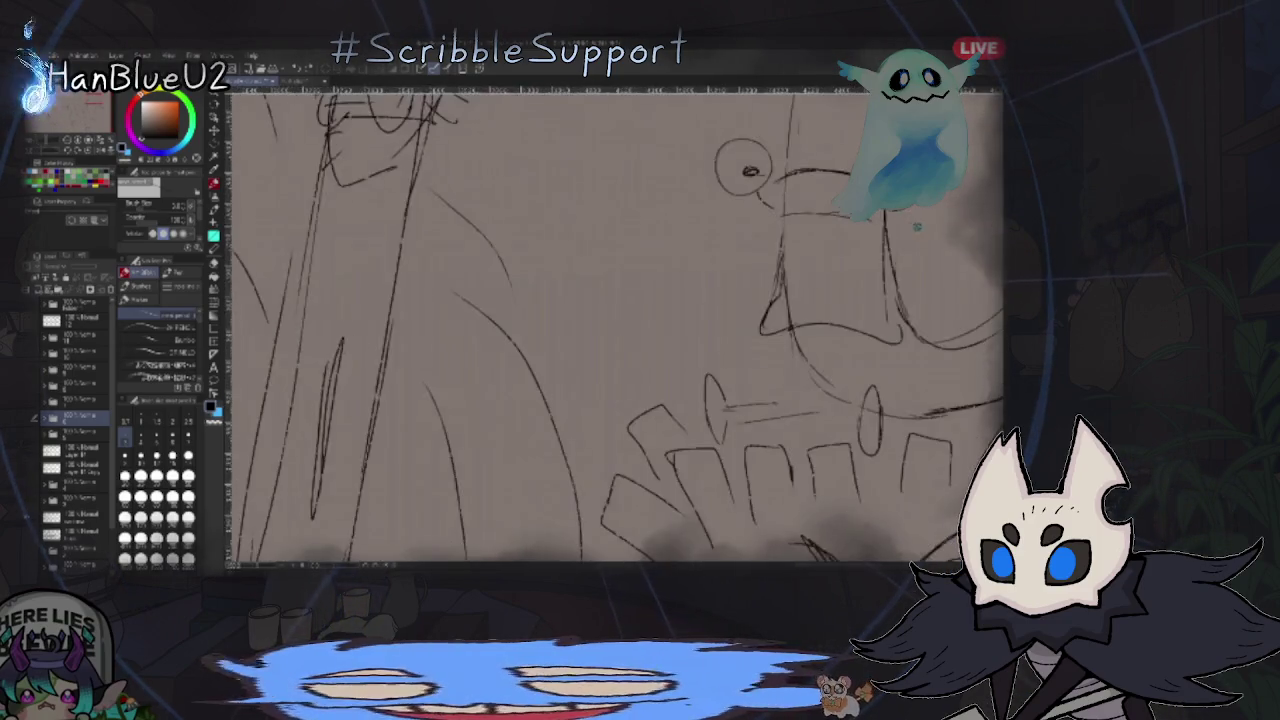
pyautogui.scroll(3, 885, 300)
pyautogui.scroll(-3, 519, 260)
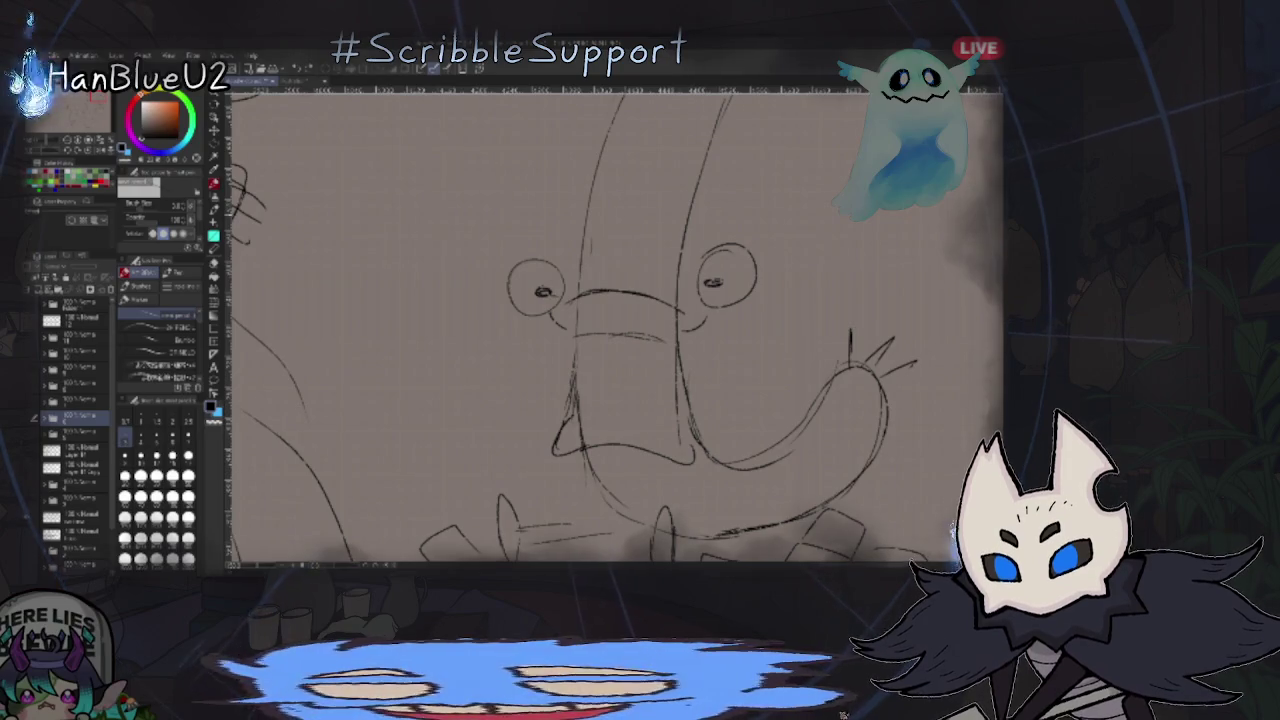
pyautogui.scroll(-2, 615, 325)
pyautogui.scroll(-3, 615, 325)
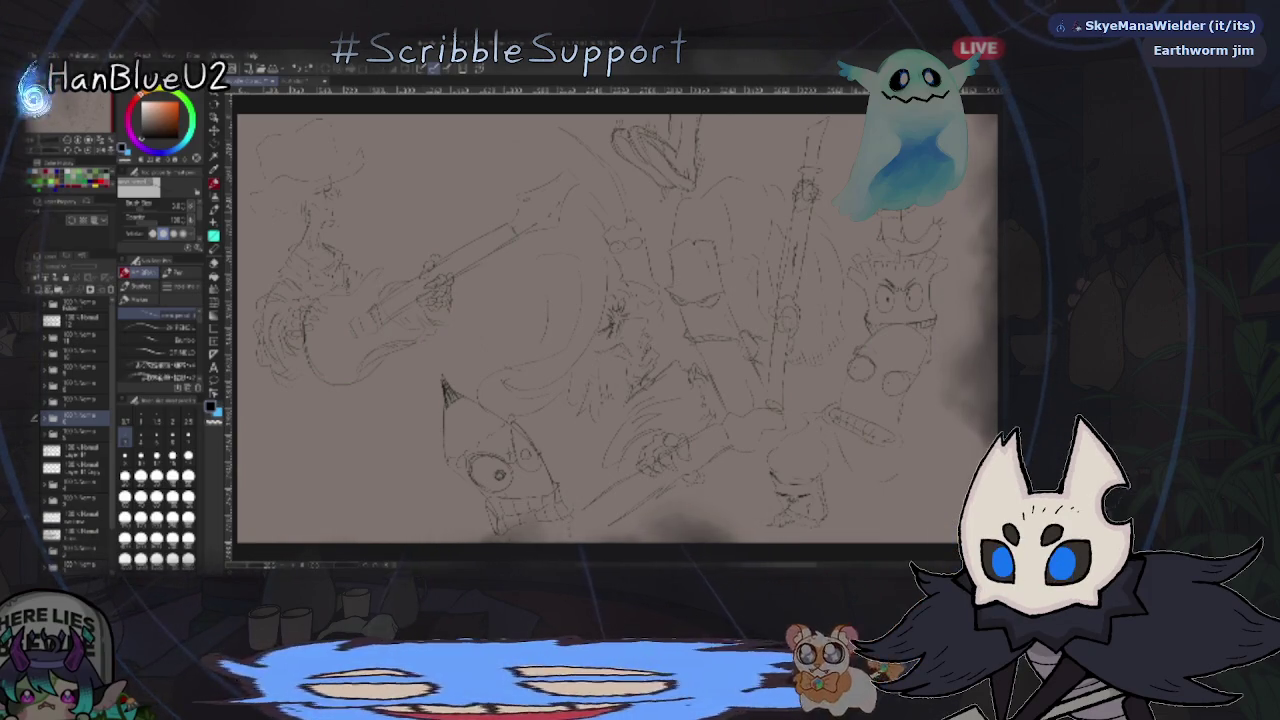
pyautogui.scroll(3, 917, 243)
pyautogui.scroll(3, 917, 243)
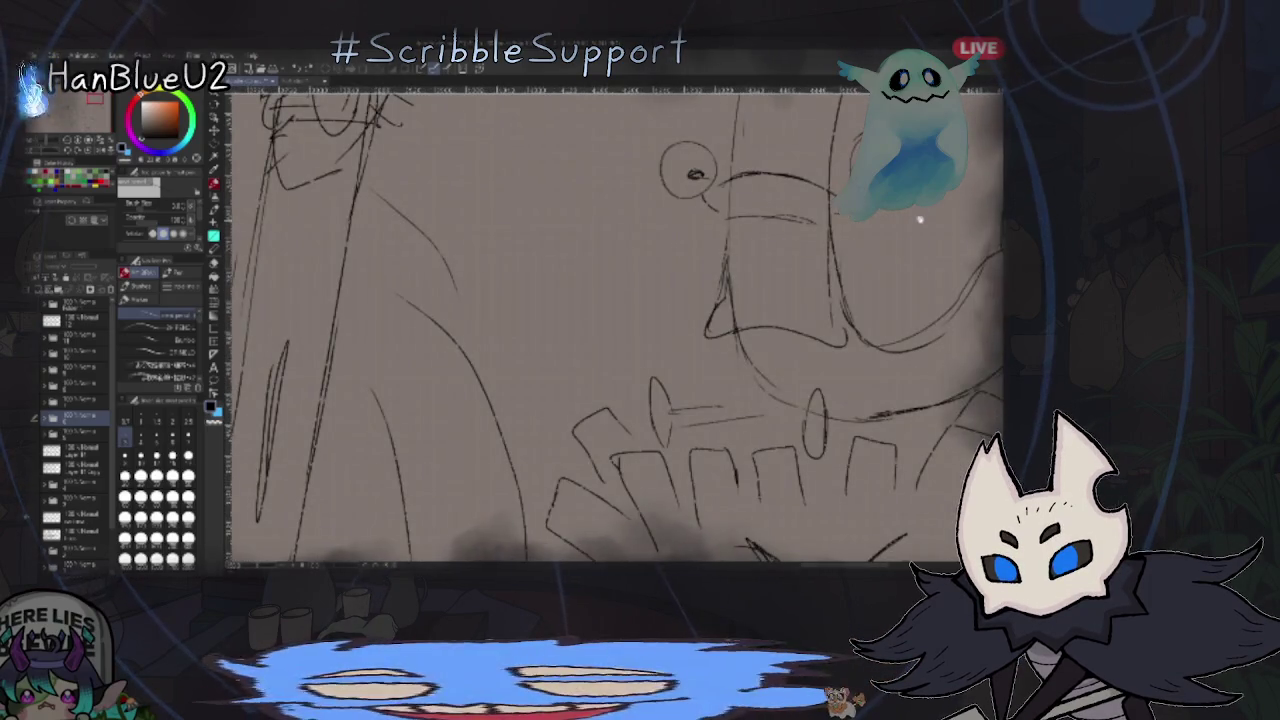
pyautogui.scroll(-3, 851, 317)
pyautogui.scroll(-1, 851, 277)
pyautogui.scroll(-4, 533, 335)
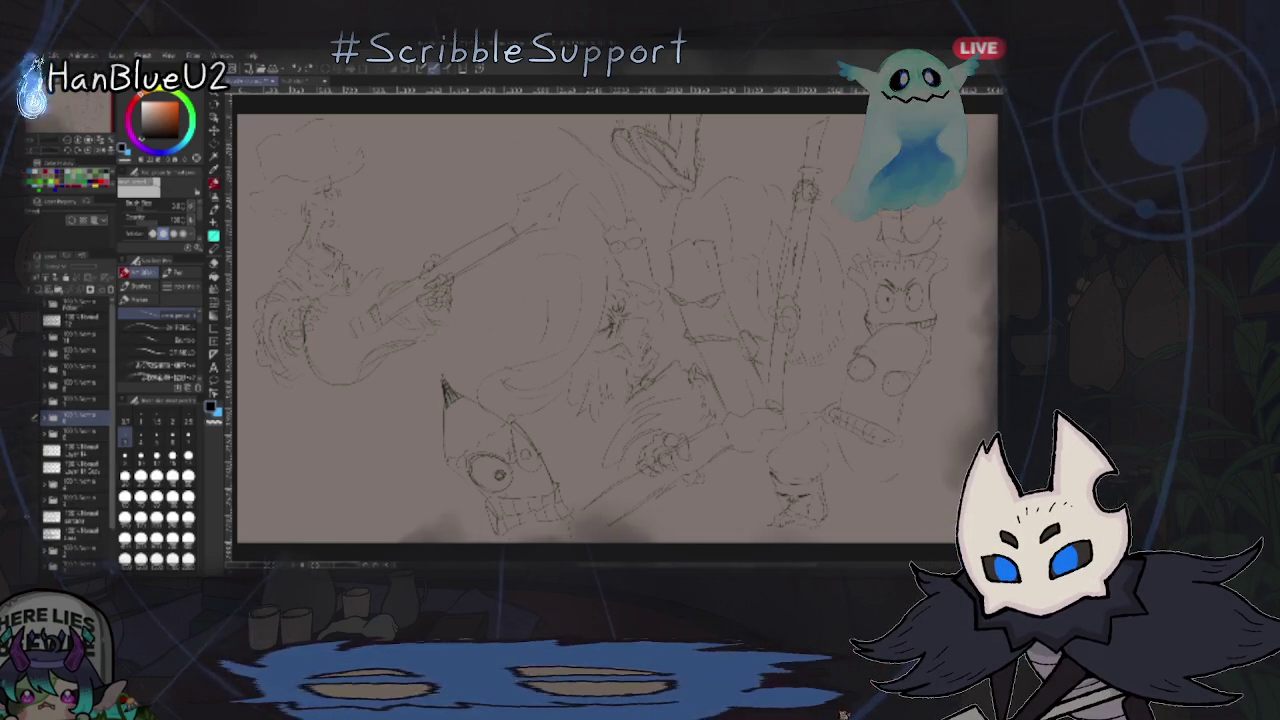
# - Cycle to another open sketch page, inspect the big-eyed creature, then fit the page
pyautogui.hotkey('ctrl', 'Tab')
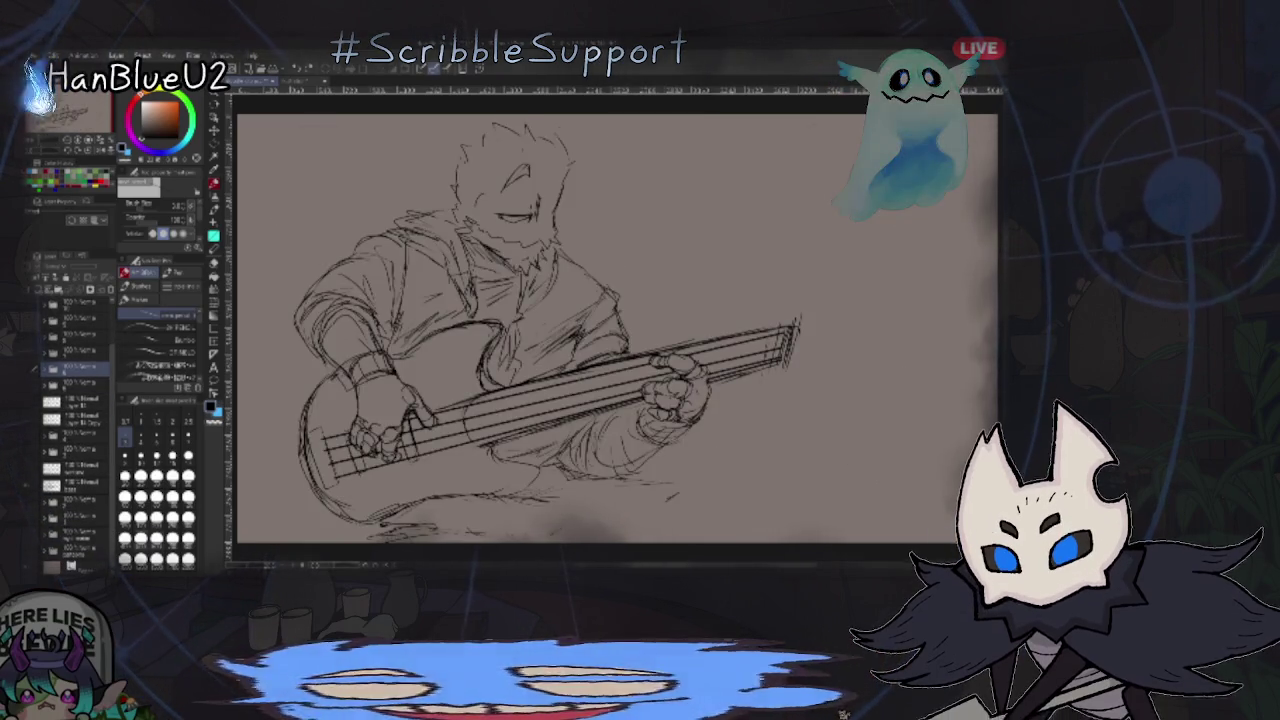
pyautogui.hotkey('ctrl', 'Tab')
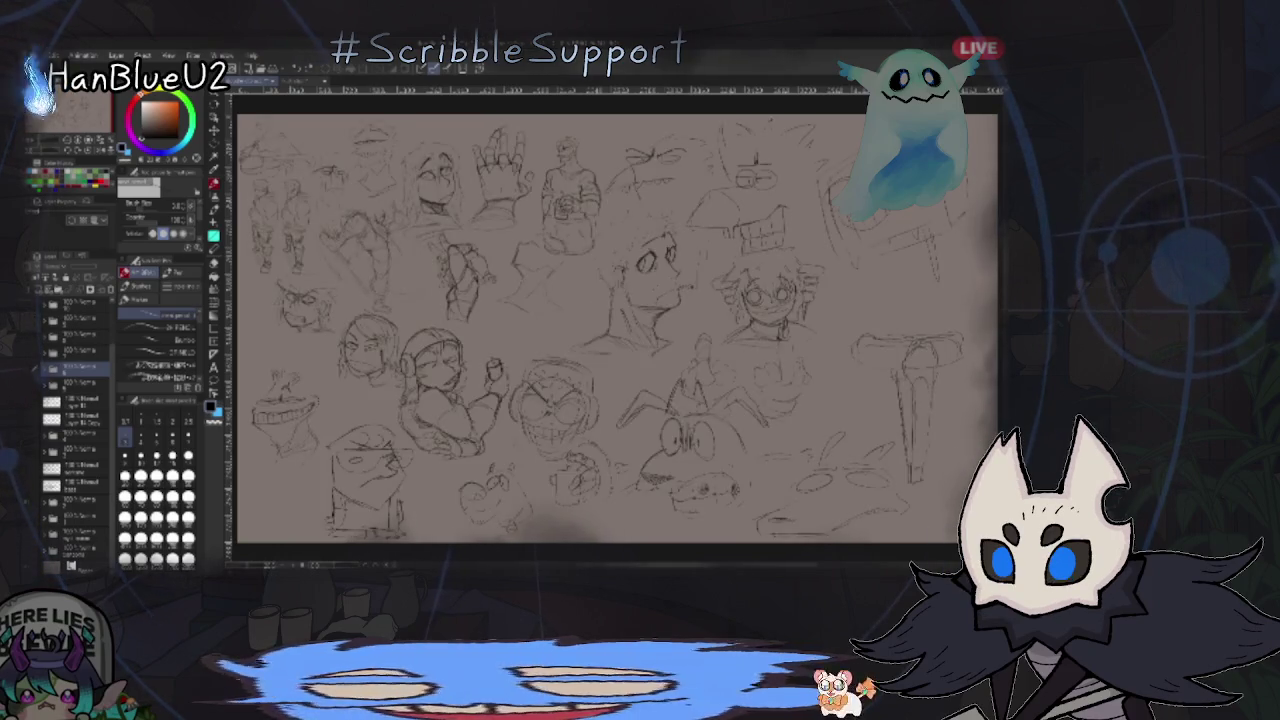
pyautogui.scroll(2, 600, 500)
pyautogui.scroll(2, 600, 500)
pyautogui.scroll(2, 600, 500)
pyautogui.moveTo(857, 417); pyautogui.dragTo(510, 455)
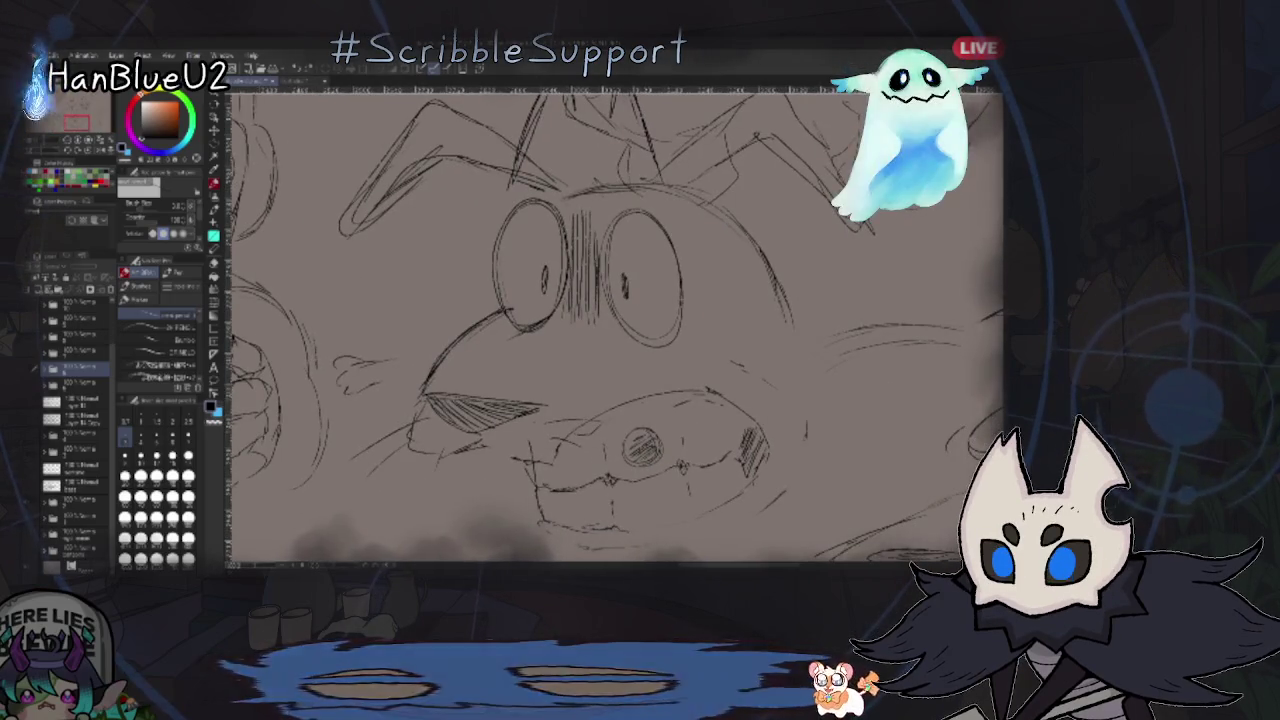
pyautogui.hotkey('ctrl', '0')
# - Zoom in on the doodle sheet, then return to the full page view
pyautogui.scroll(2, 690, 450)
pyautogui.scroll(2, 690, 450)
pyautogui.scroll(2, 690, 450)
pyautogui.scroll(2, 690, 450)
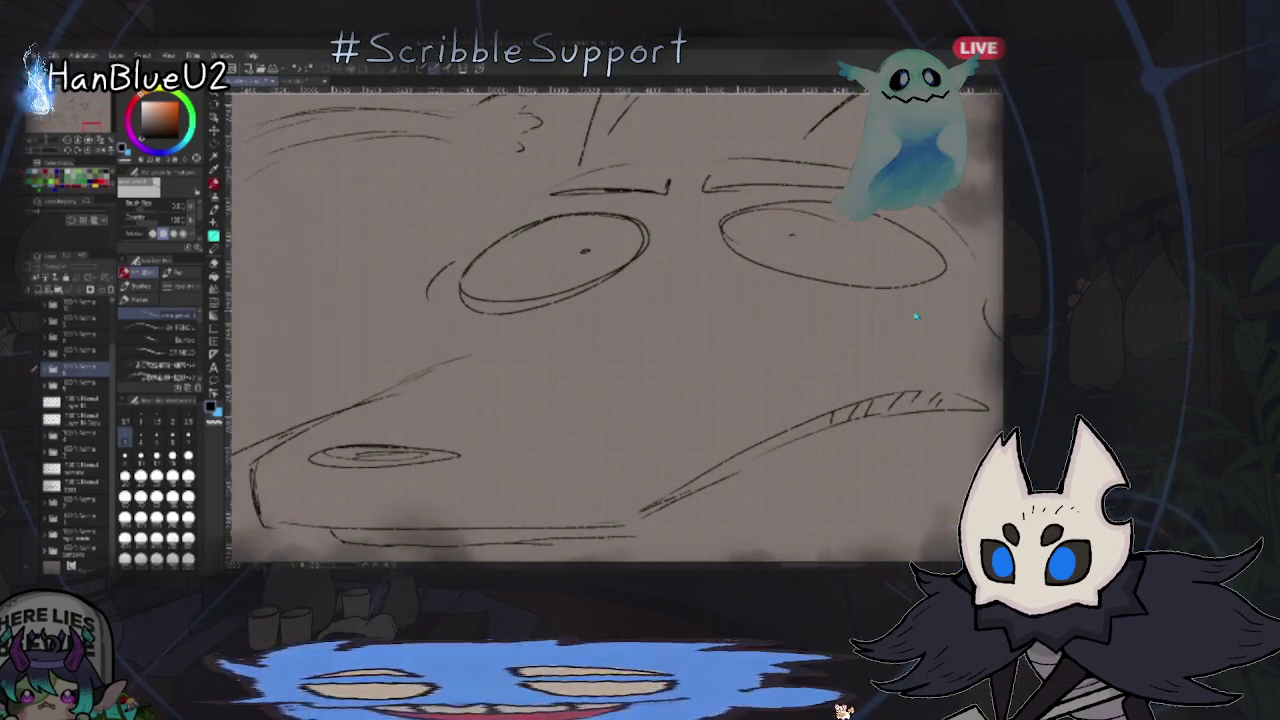
pyautogui.hotkey('ctrl', '0')
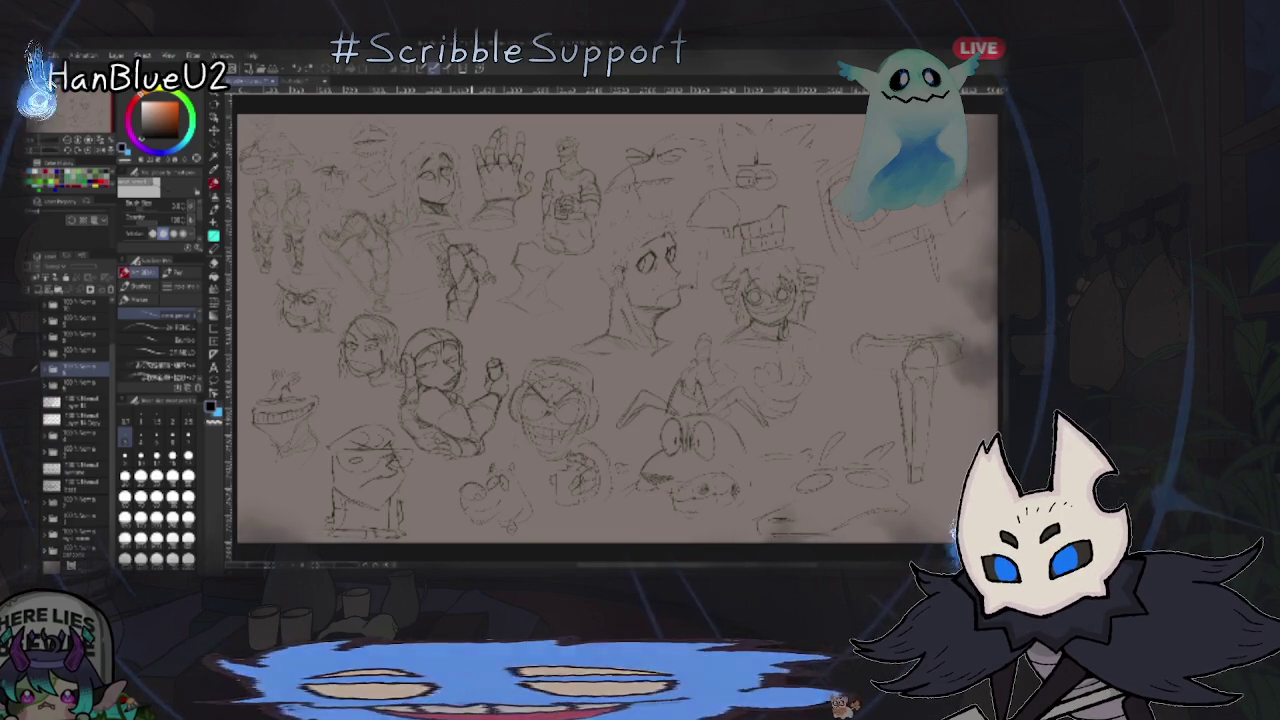
# - Zoom in with the wheel and centre the view on the goggled face
pyautogui.scroll(1, 562, 388)
pyautogui.scroll(1, 562, 388)
pyautogui.scroll(2, 562, 388)
pyautogui.scroll(1, 600, 380)
pyautogui.scroll(2, 699, 364)
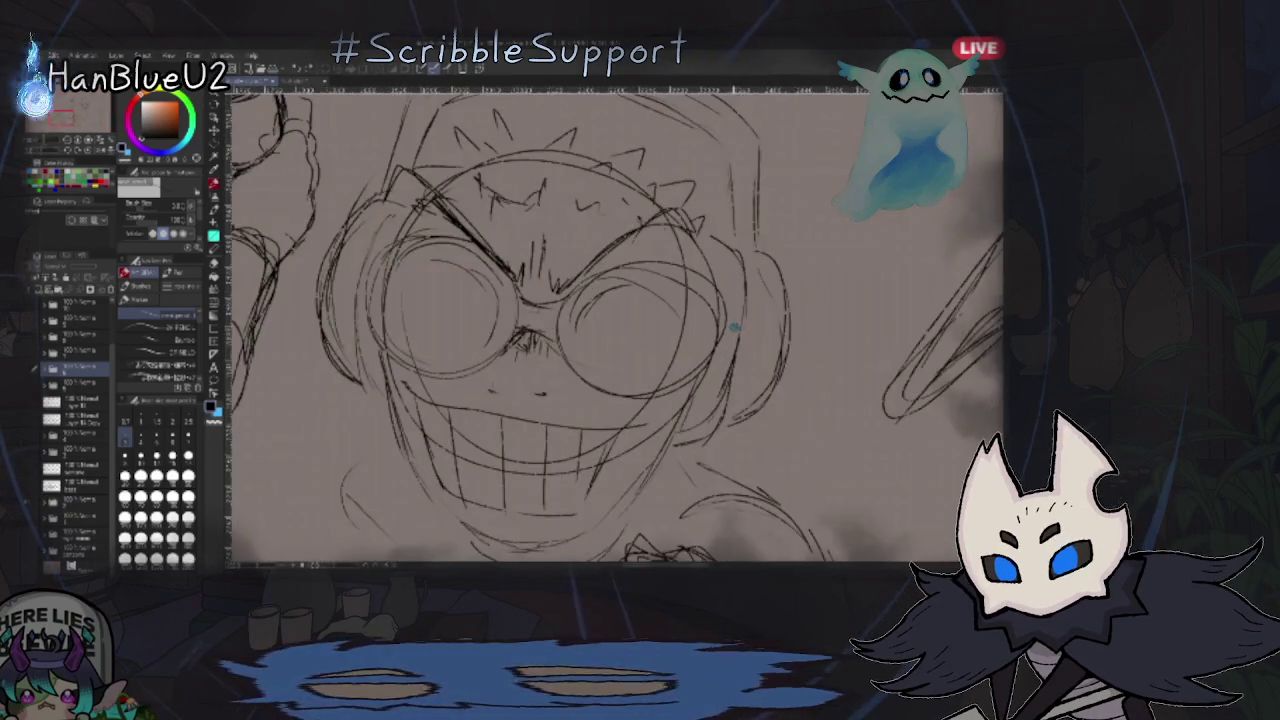
pyautogui.scroll(1, 699, 364)
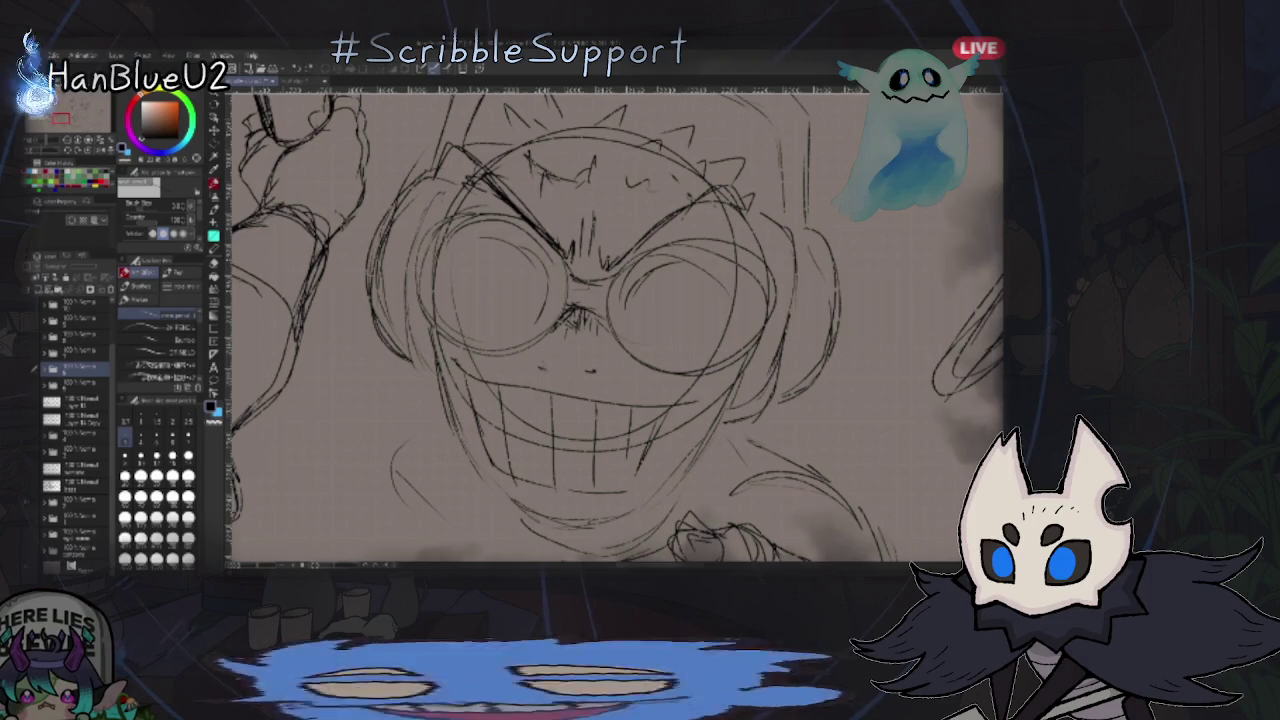
pyautogui.scroll(-4, 843, 280)
pyautogui.scroll(2, 790, 330)
pyautogui.scroll(1, 770, 350)
pyautogui.scroll(-4, 759, 320)
pyautogui.scroll(2, 740, 335)
pyautogui.scroll(2, 720, 350)
pyautogui.scroll(2, 697, 372)
pyautogui.moveTo(697, 372); pyautogui.dragTo(759, 381)
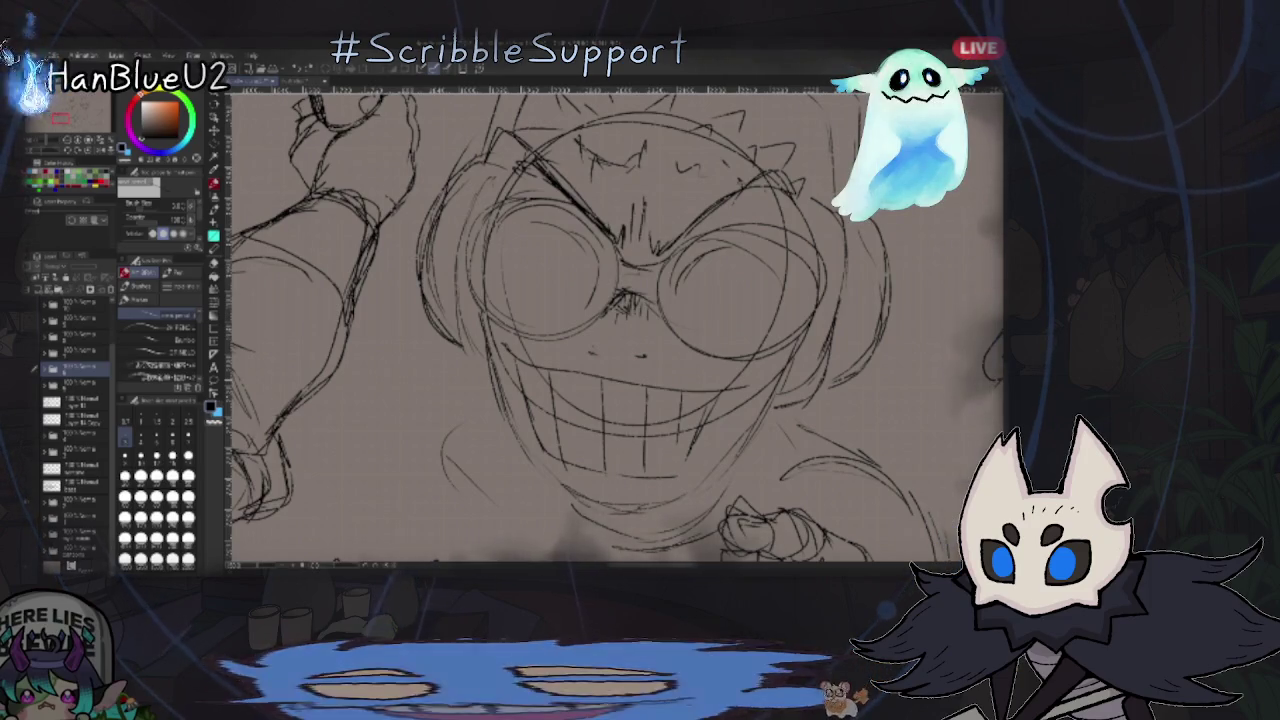
# - Pan to the headphone-wearing character and left face, then fit the page
pyautogui.moveTo(510, 358); pyautogui.dragTo(822, 360)
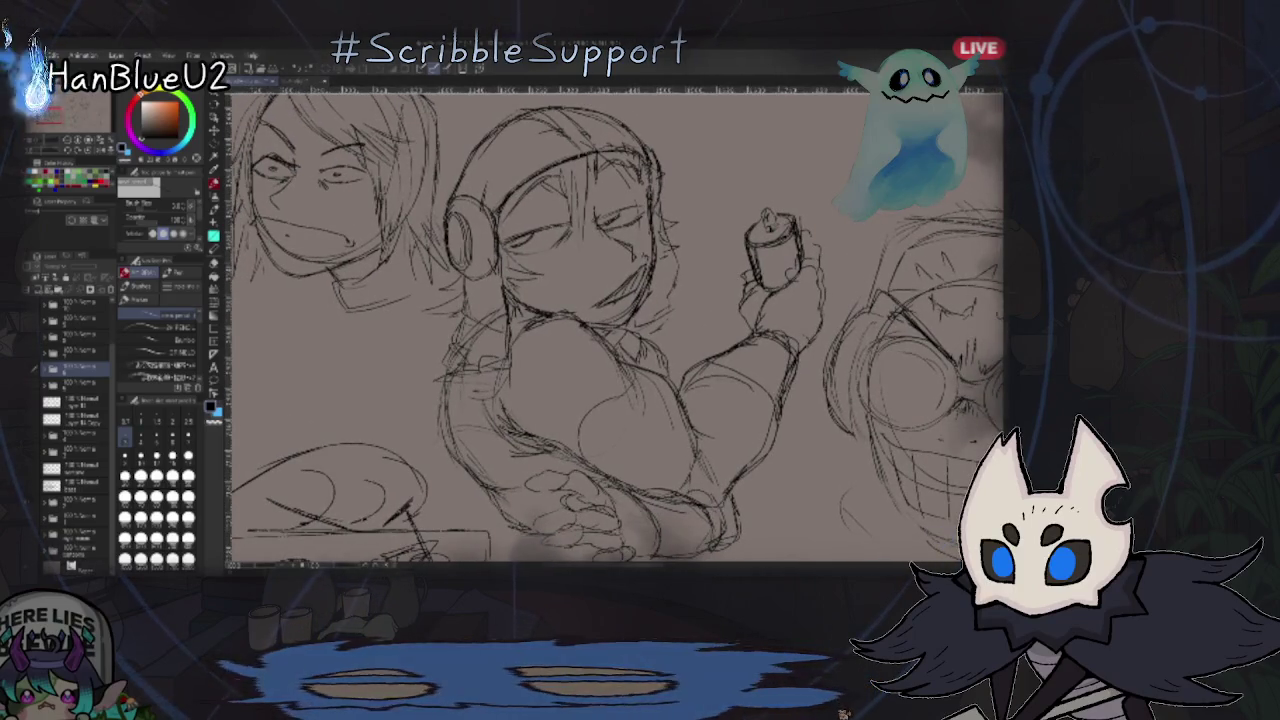
pyautogui.moveTo(560, 300)
pyautogui.mouseDown()
pyautogui.moveTo(660, 395)
pyautogui.moveTo(705, 395)
pyautogui.mouseUp()
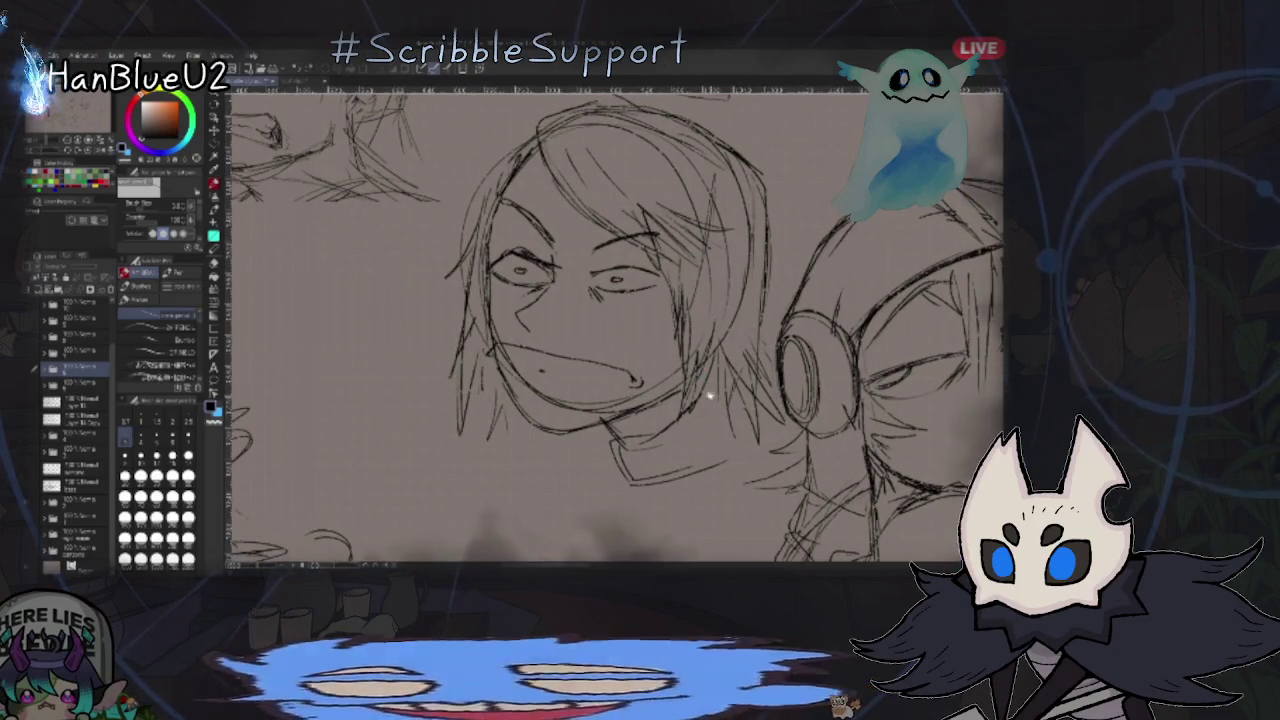
pyautogui.hotkey('ctrl', '0')
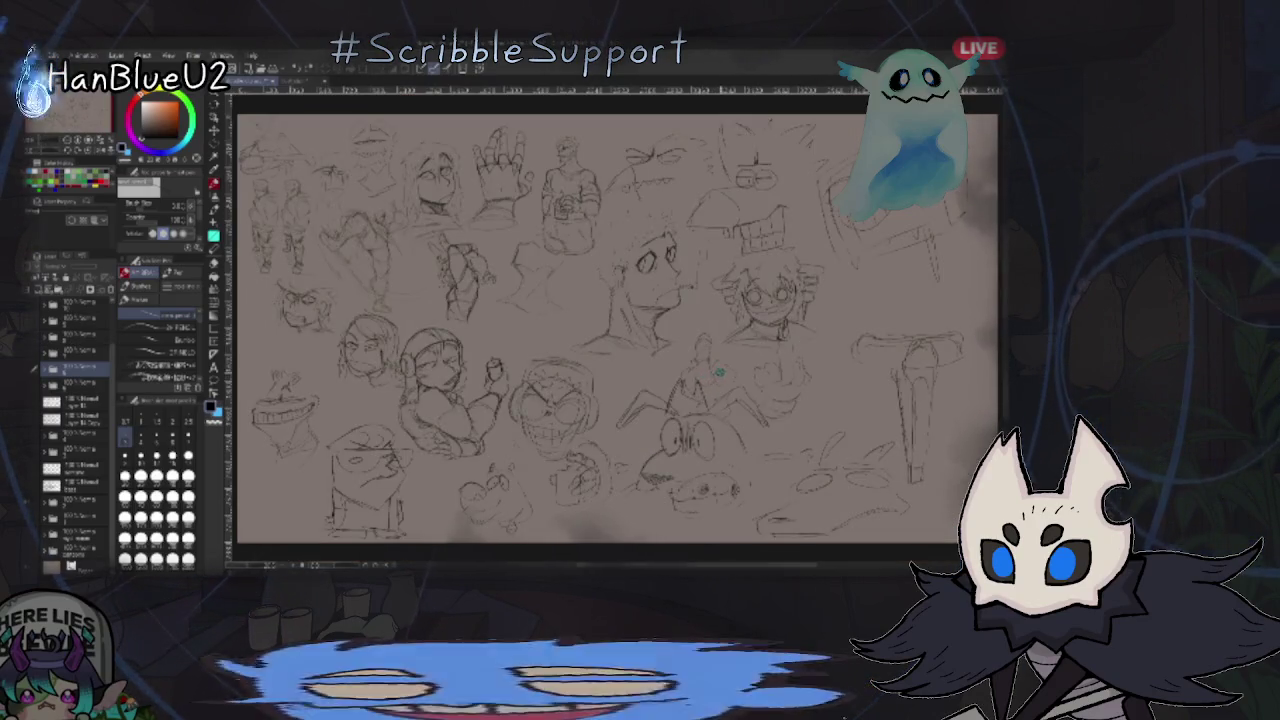
# - Zoom briefly, fit the page, and move on to the character studies sketch page
pyautogui.scroll(5, 600, 330)
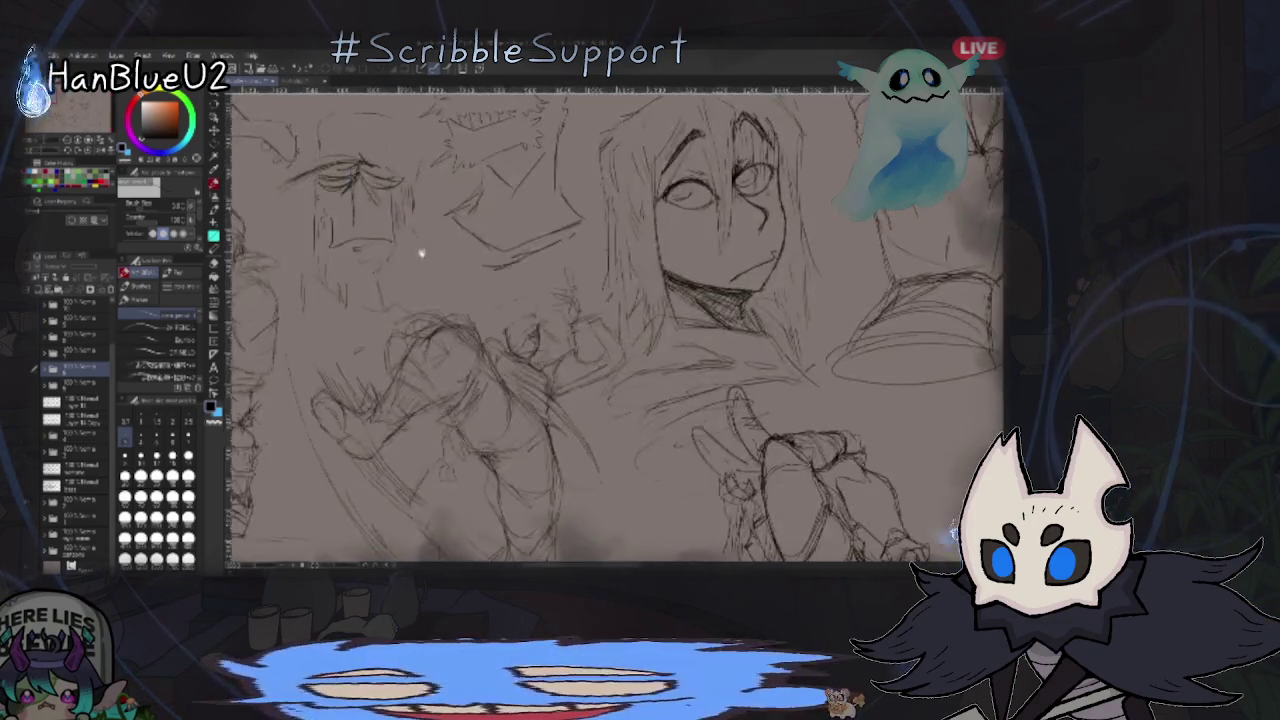
pyautogui.scroll(-2, 600, 330)
pyautogui.scroll(2, 630, 340)
pyautogui.scroll(2, 649, 366)
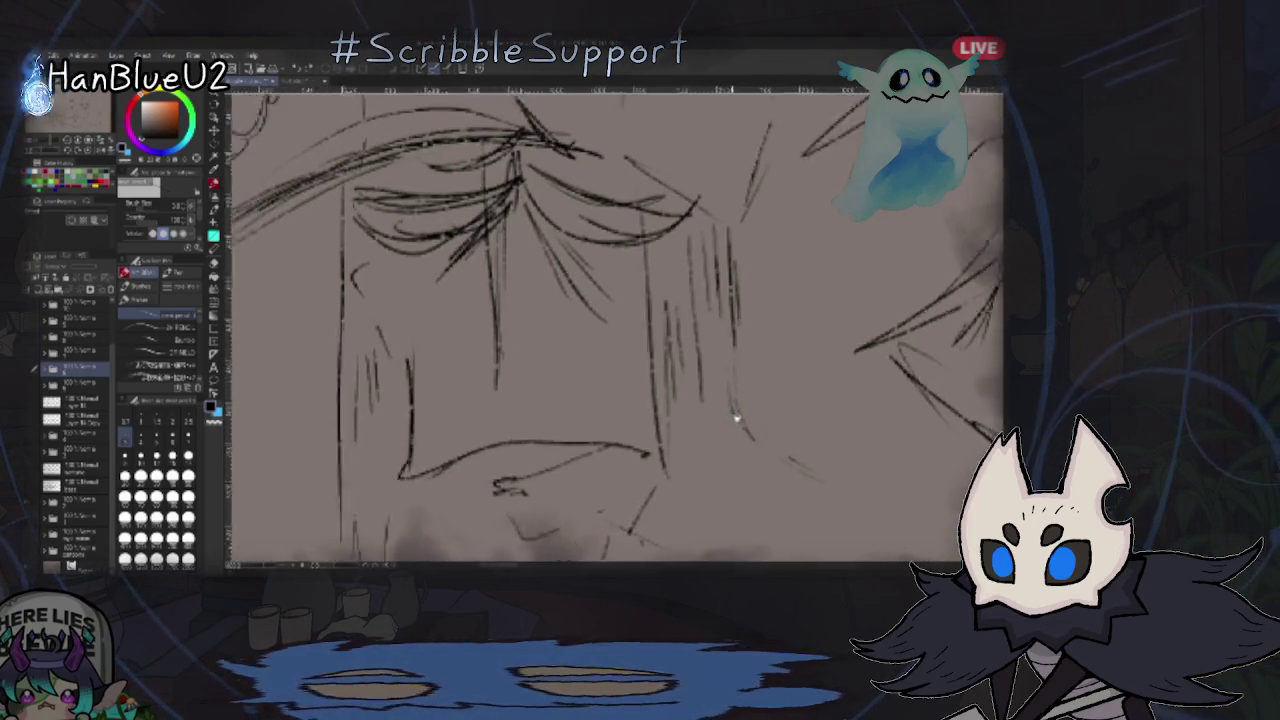
pyautogui.scroll(2, 760, 440)
pyautogui.scroll(-3, 600, 330)
pyautogui.hotkey('ctrl', '0')
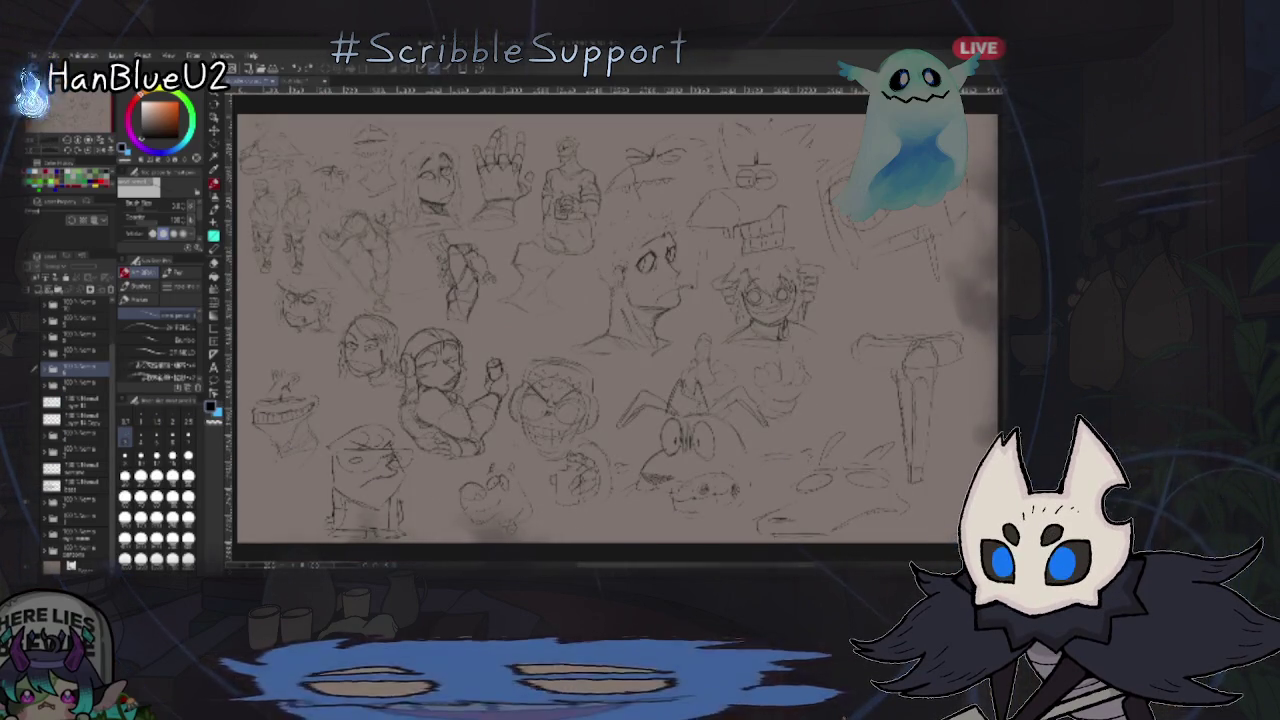
pyautogui.hotkey('ctrl', 'Tab')
pyautogui.scroll(1, 730, 268)
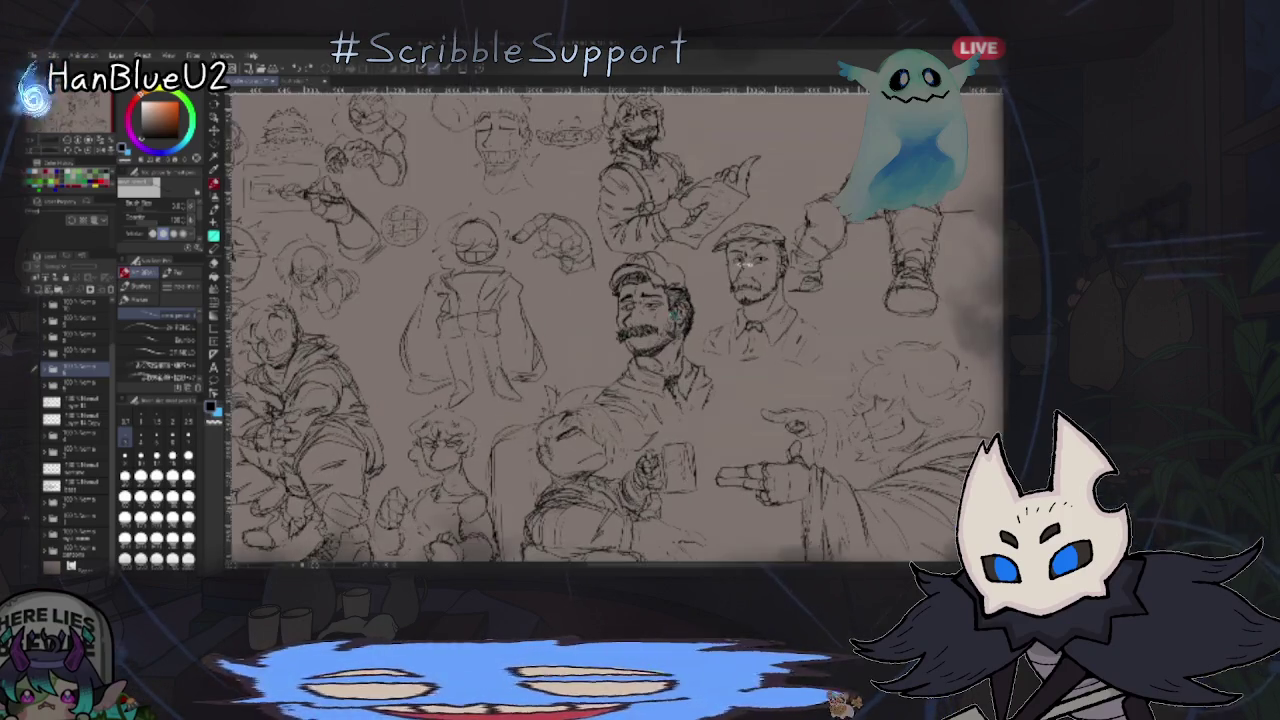
# - Zoom into the character studies, pan up to the sketches above, then fit the page
pyautogui.scroll(1, 730, 268)
pyautogui.scroll(1, 740, 250)
pyautogui.scroll(1, 775, 207)
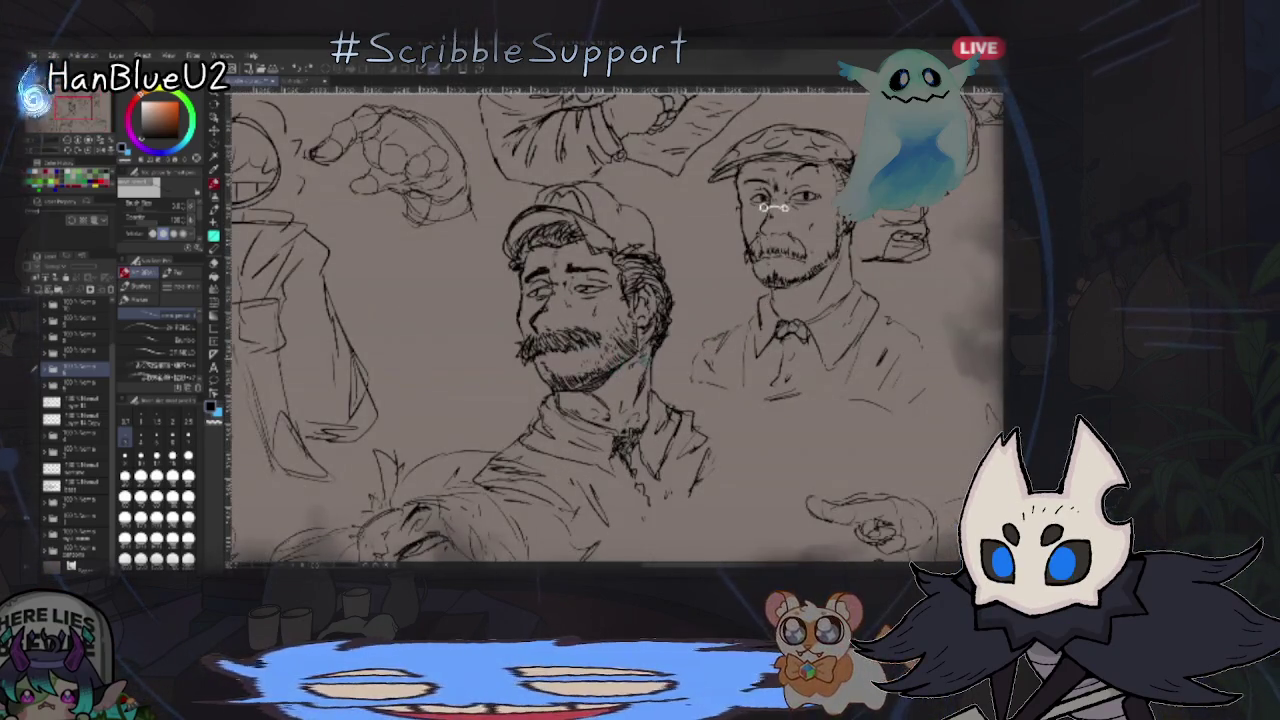
pyautogui.scroll(1, 775, 207)
pyautogui.scroll(1, 777, 166)
pyautogui.scroll(1, 786, 214)
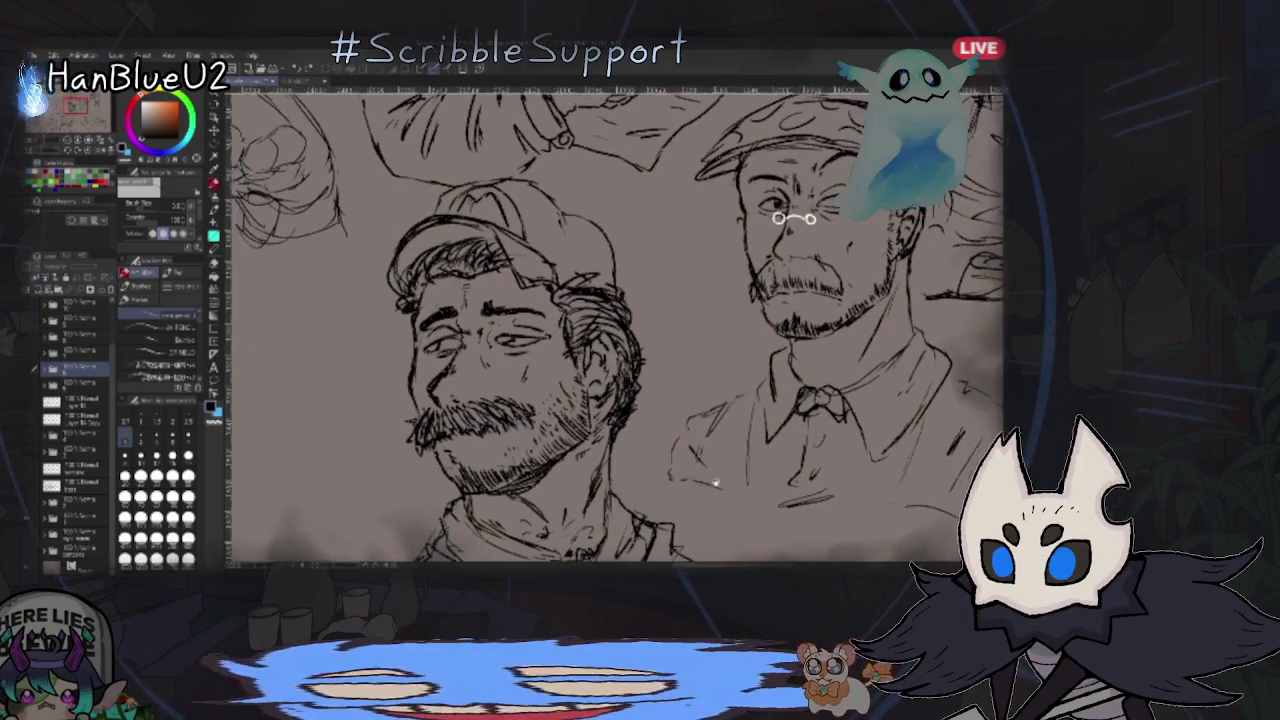
pyautogui.moveTo(716, 483)
pyautogui.mouseDown()
pyautogui.moveTo(700, 455)
pyautogui.moveTo(805, 474)
pyautogui.mouseUp()
pyautogui.scroll(2, 810, 478)
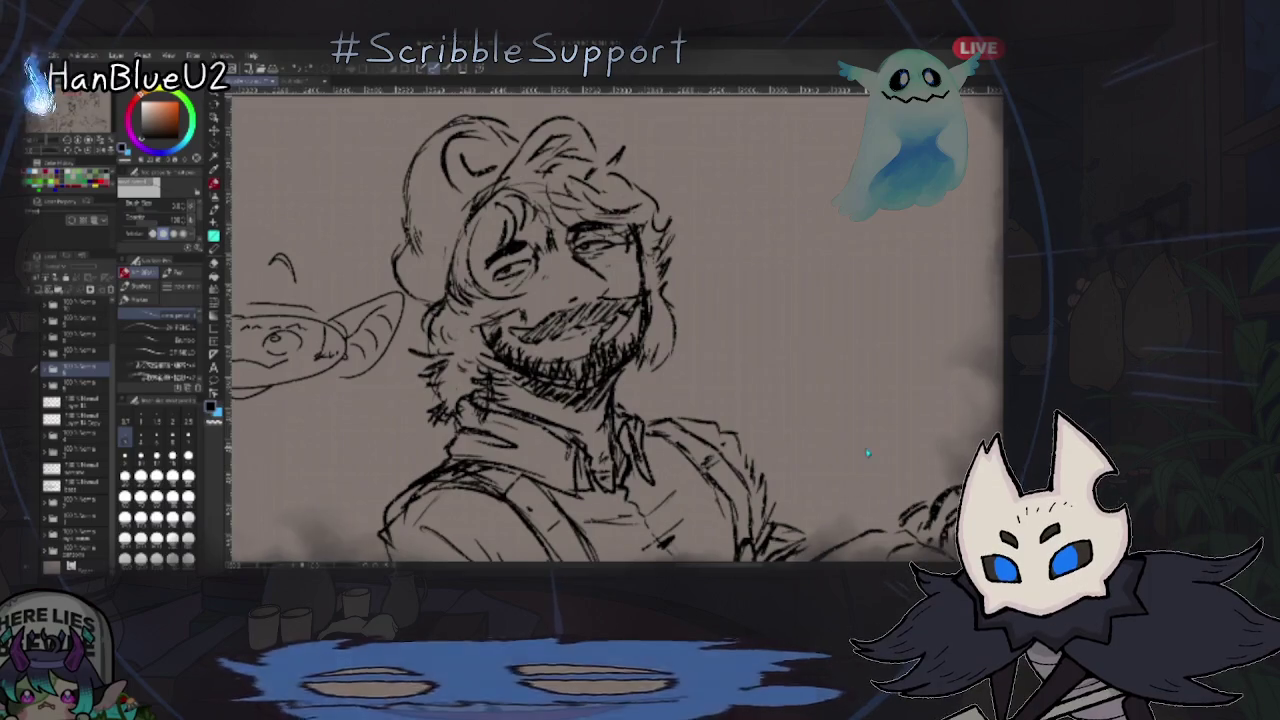
pyautogui.hotkey('ctrl', '0')
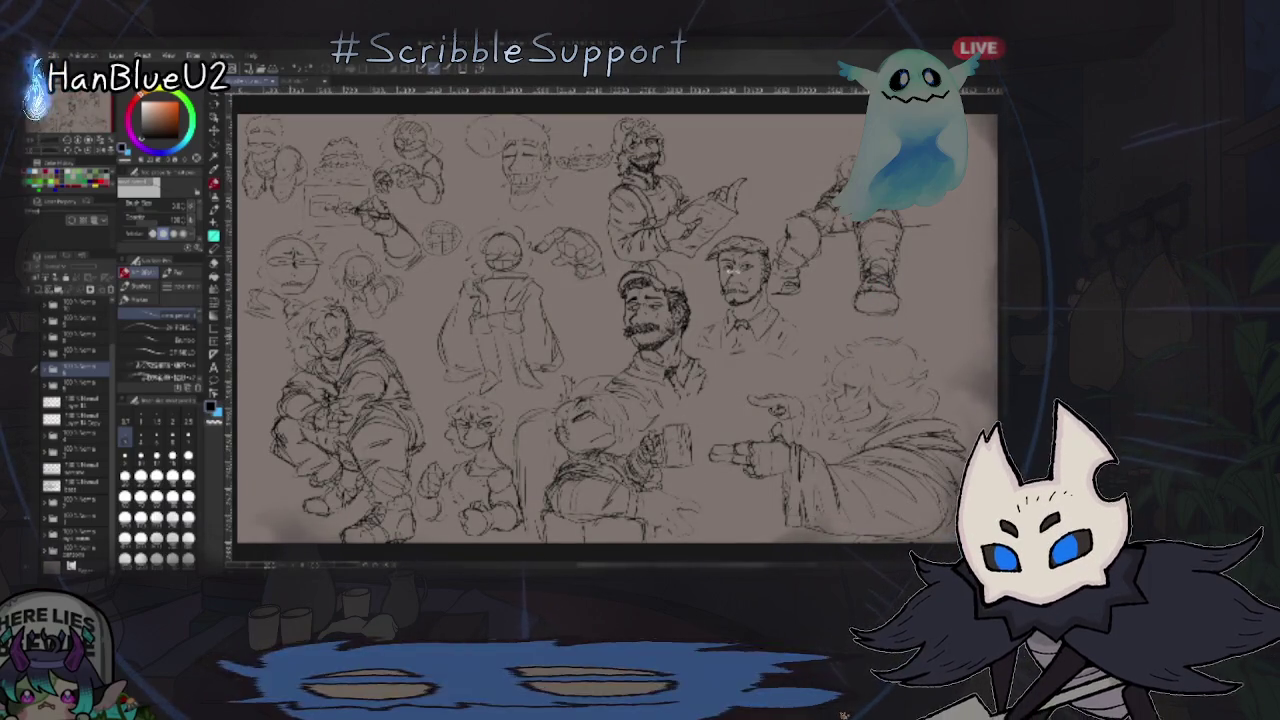
# - Inspect the goblin face up close, fit the page, and move on to the face doodles canvas
pyautogui.scroll(3, 600, 220)
pyautogui.scroll(2, 600, 220)
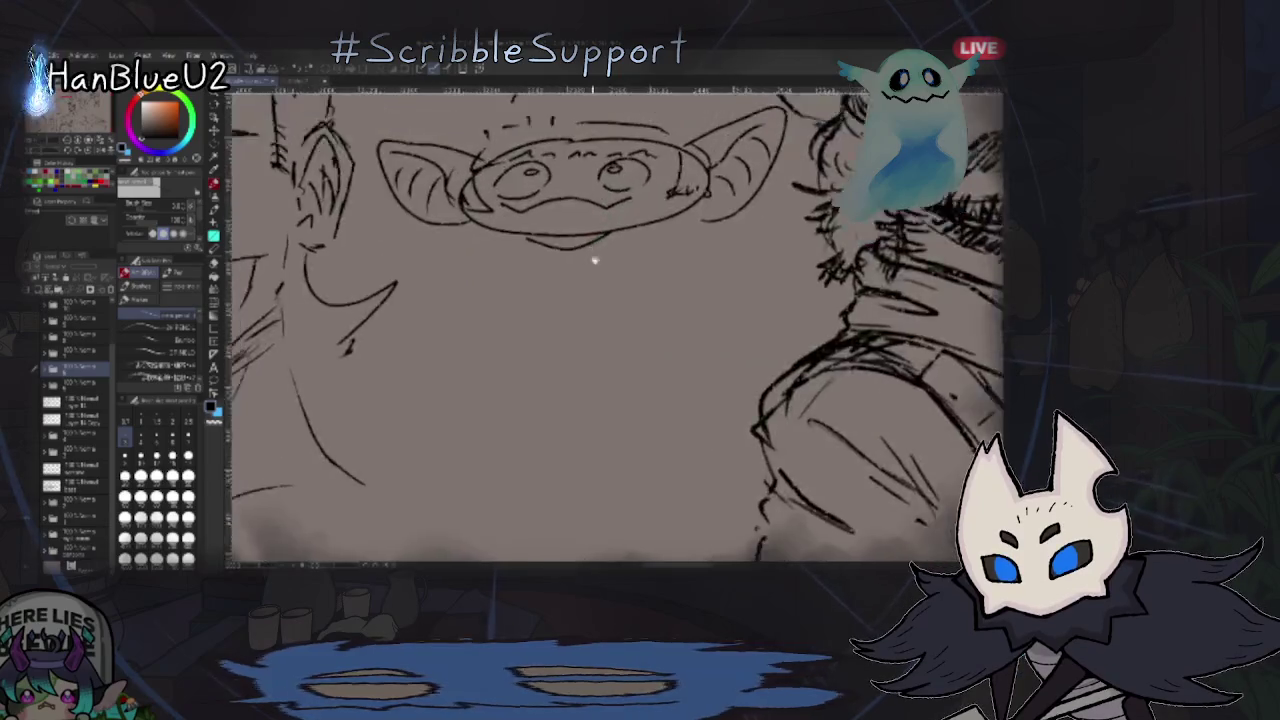
pyautogui.scroll(2, 761, 376)
pyautogui.moveTo(761, 376); pyautogui.dragTo(789, 347)
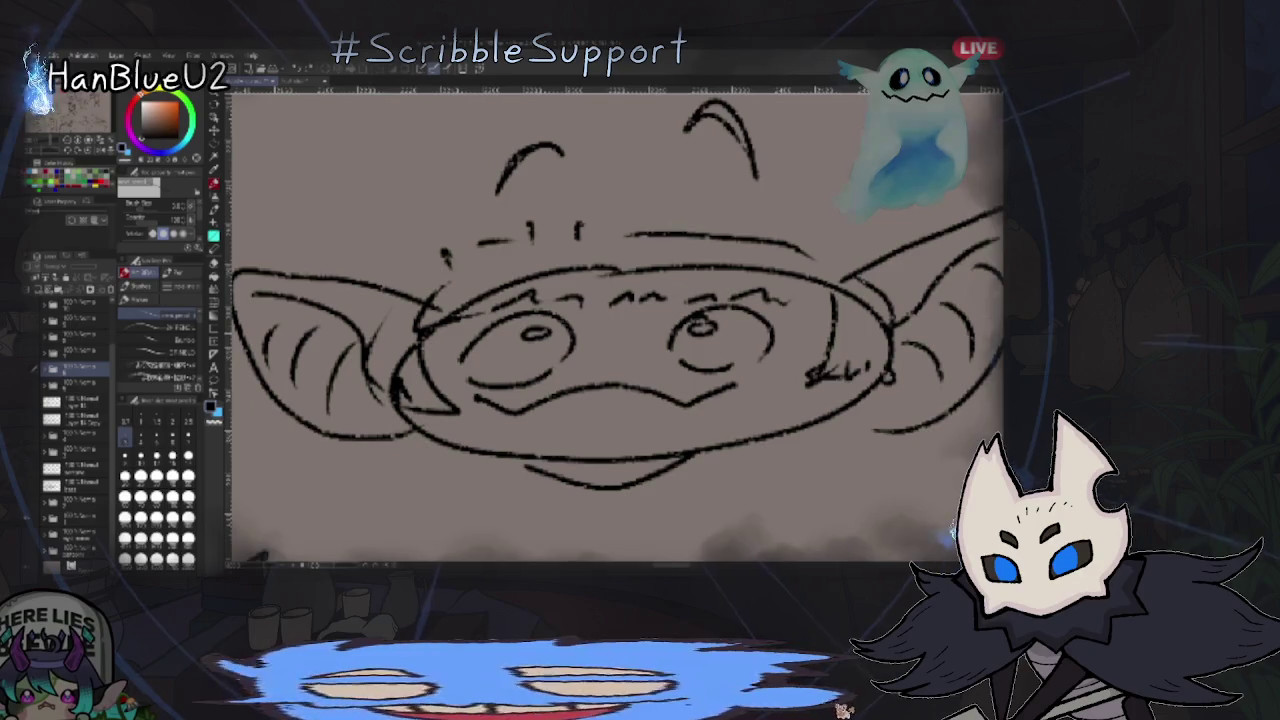
pyautogui.hotkey('ctrl', '0')
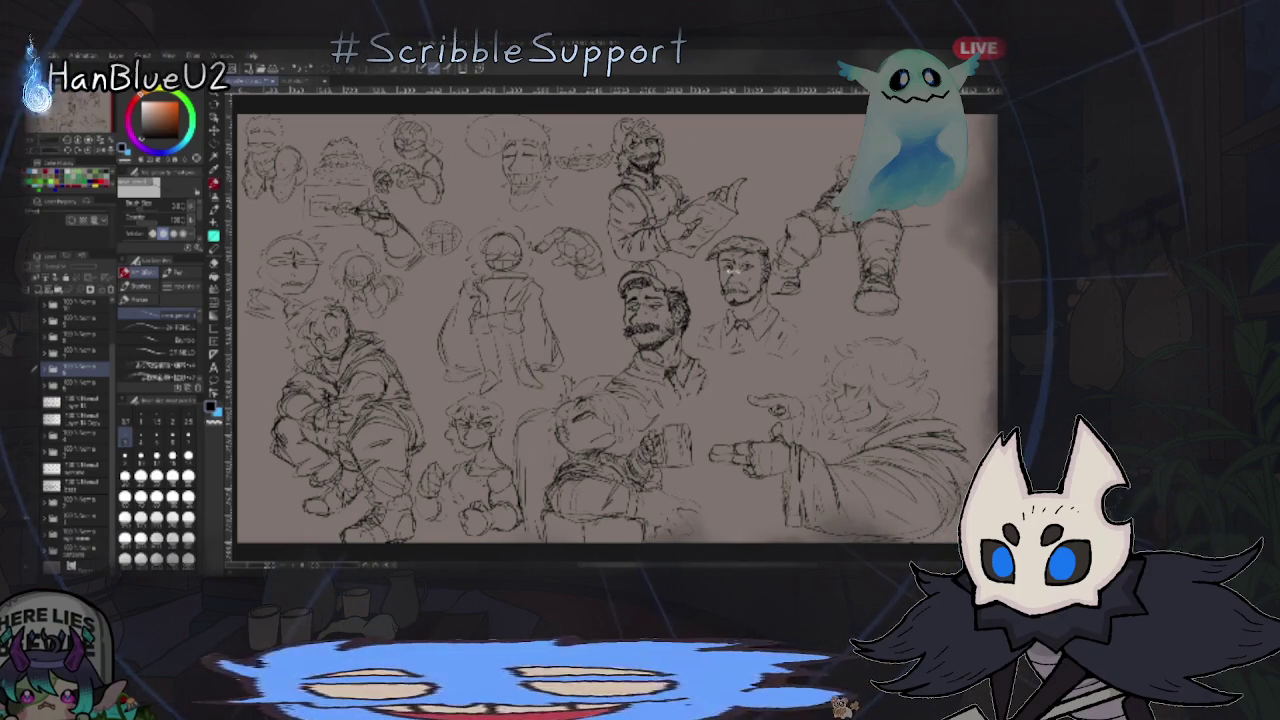
pyautogui.hotkey('ctrl', 'Tab')
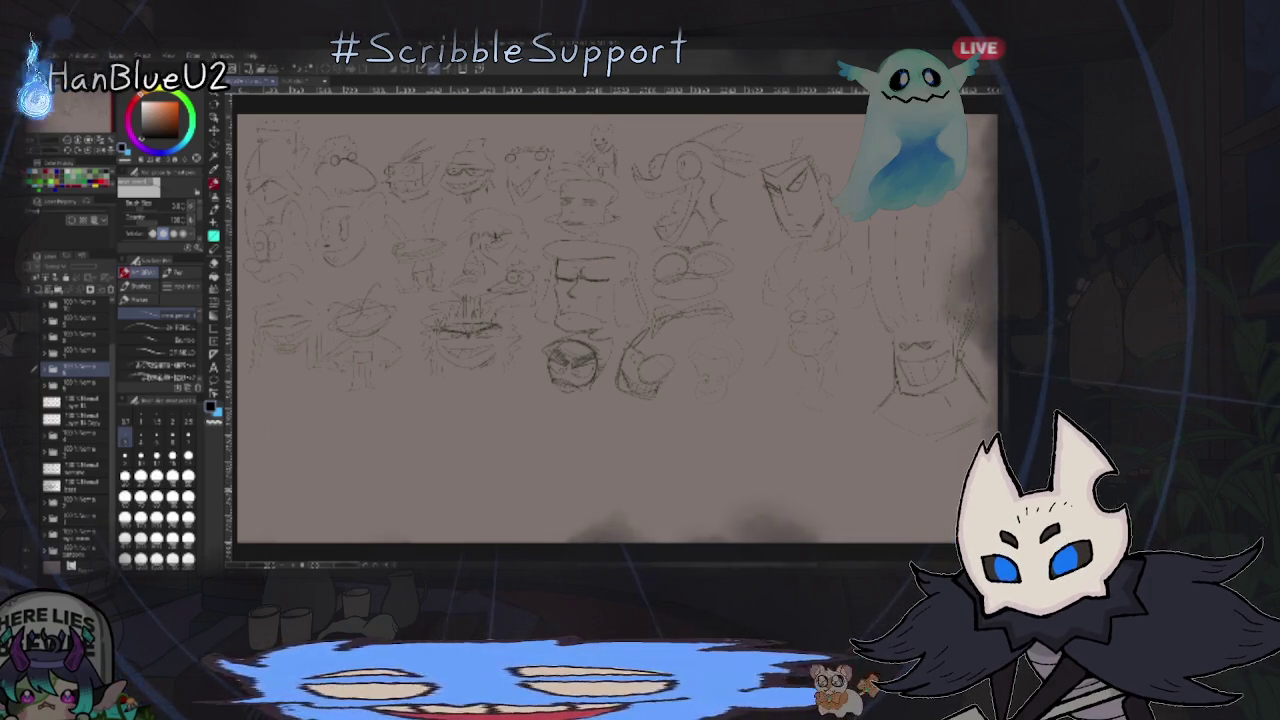
pyautogui.scroll(4, 590, 360)
pyautogui.scroll(2, 591, 363)
pyautogui.scroll(1, 700, 384)
pyautogui.scroll(2, 720, 386)
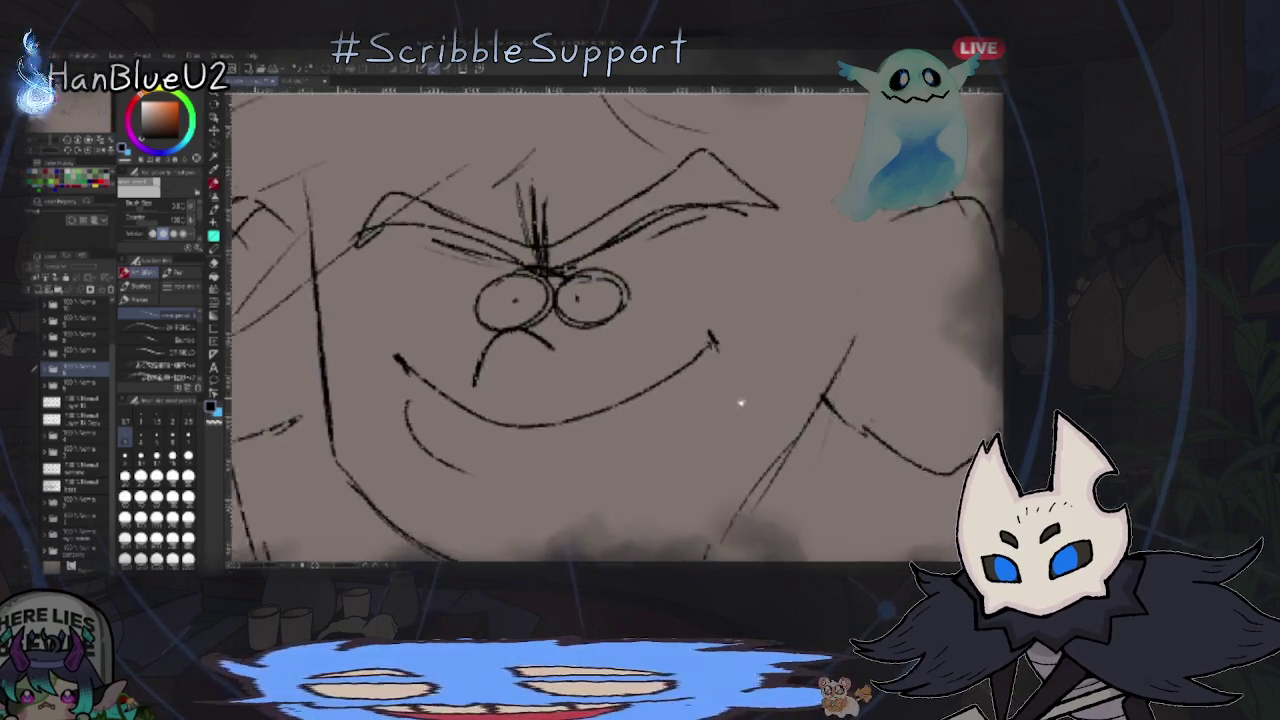
pyautogui.scroll(2, 720, 391)
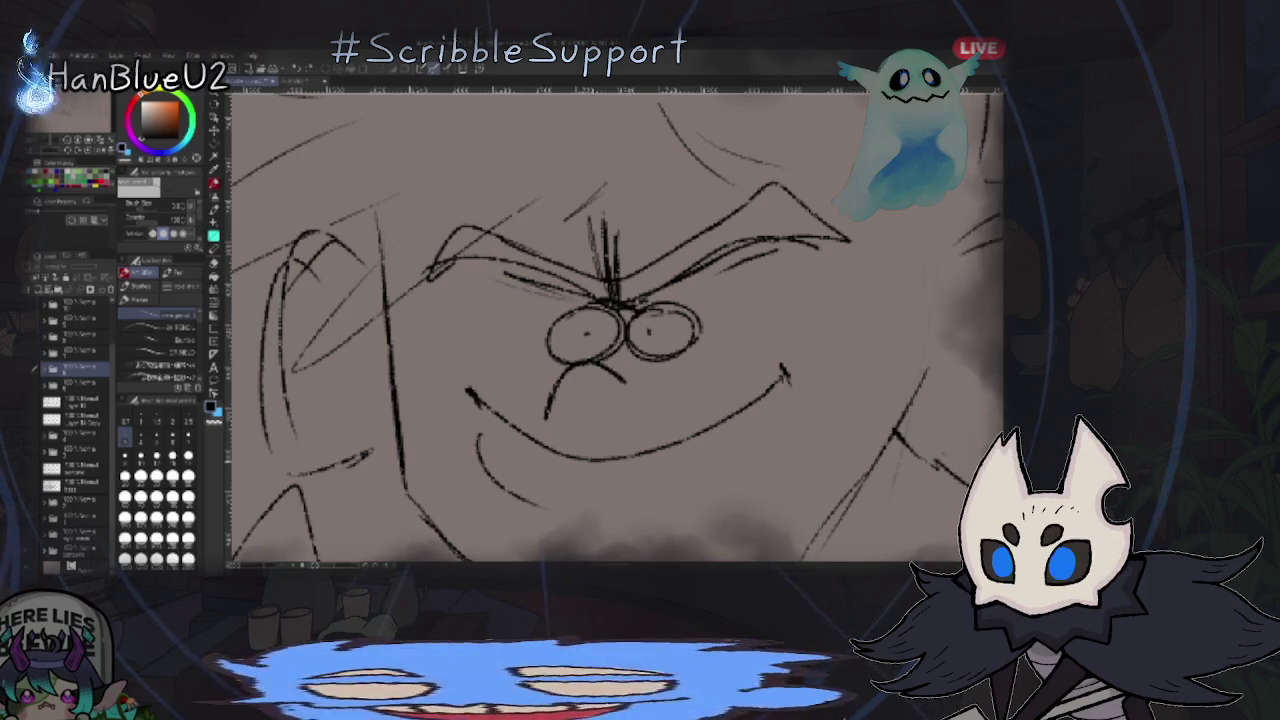
pyautogui.scroll(-5, 790, 420)
pyautogui.scroll(1, 800, 410)
pyautogui.scroll(1, 810, 425)
pyautogui.scroll(1, 815, 432)
pyautogui.scroll(1, 815, 432)
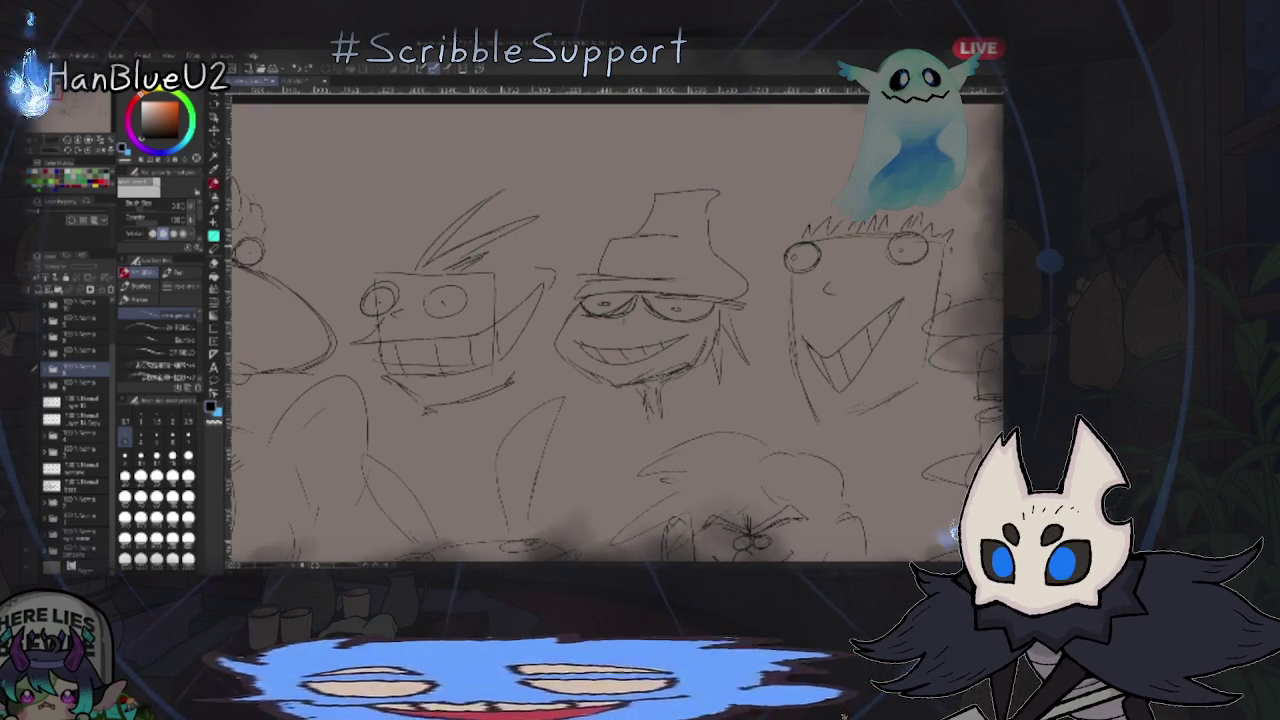
pyautogui.scroll(1, 906, 343)
pyautogui.scroll(2, 906, 343)
pyautogui.scroll(1, 737, 434)
pyautogui.hotkey('ctrl', '0')
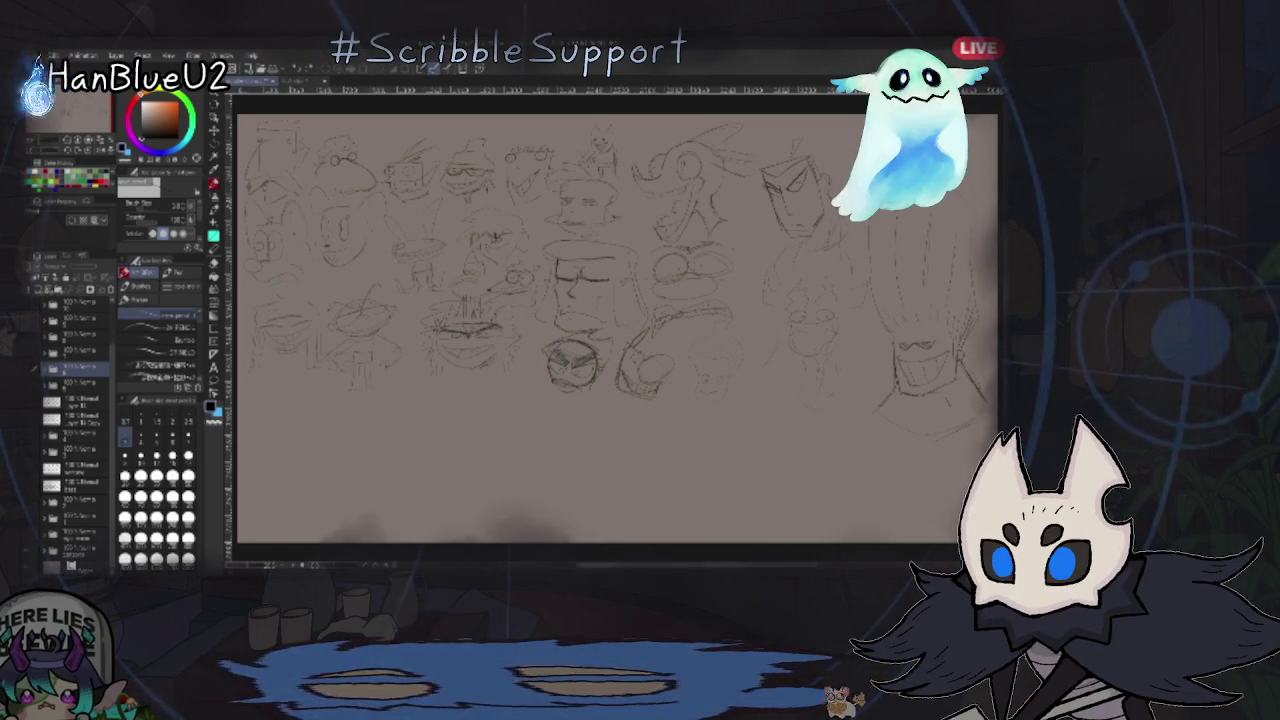
pyautogui.scroll(3, 855, 295)
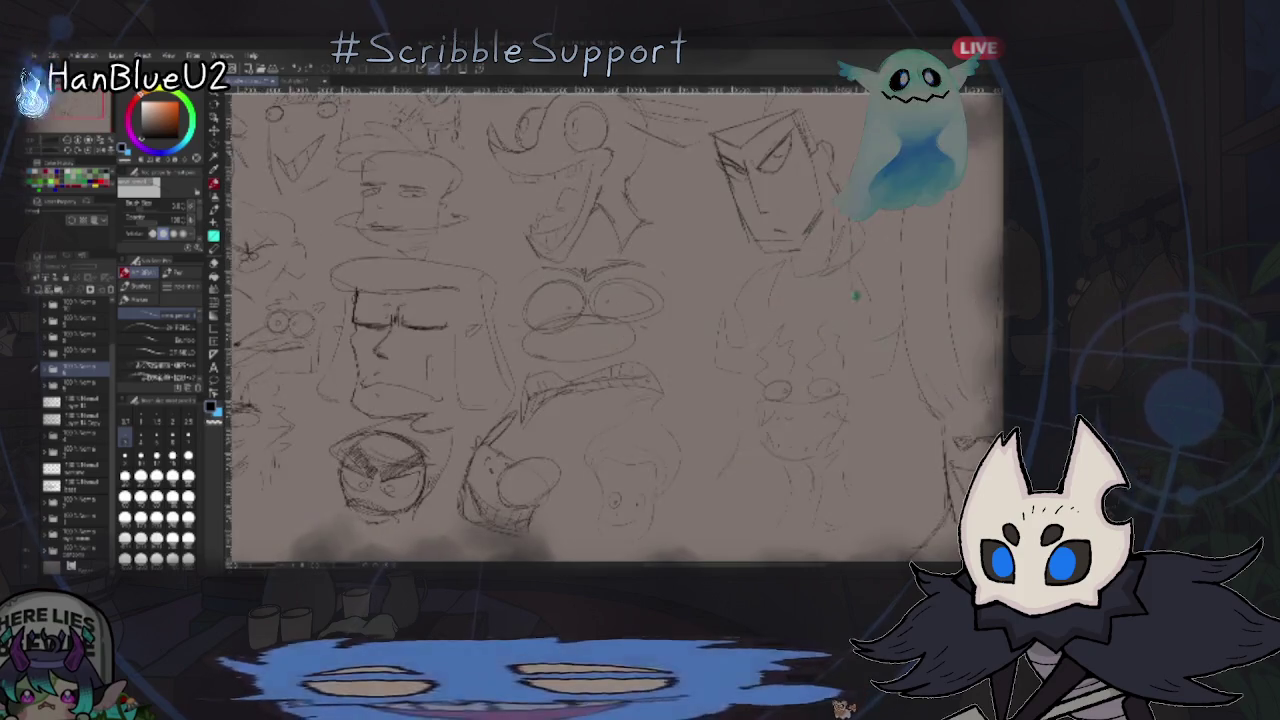
pyautogui.moveTo(855, 295); pyautogui.dragTo(855, 374)
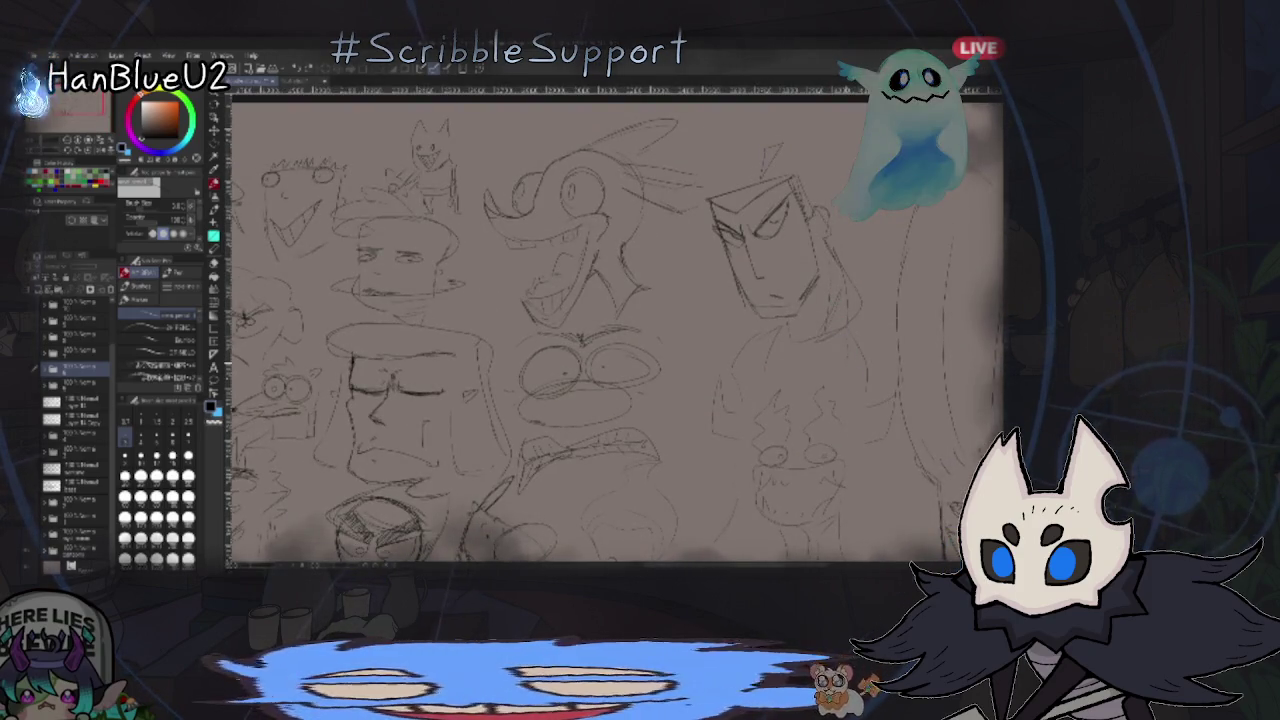
pyautogui.scroll(1, 837, 323)
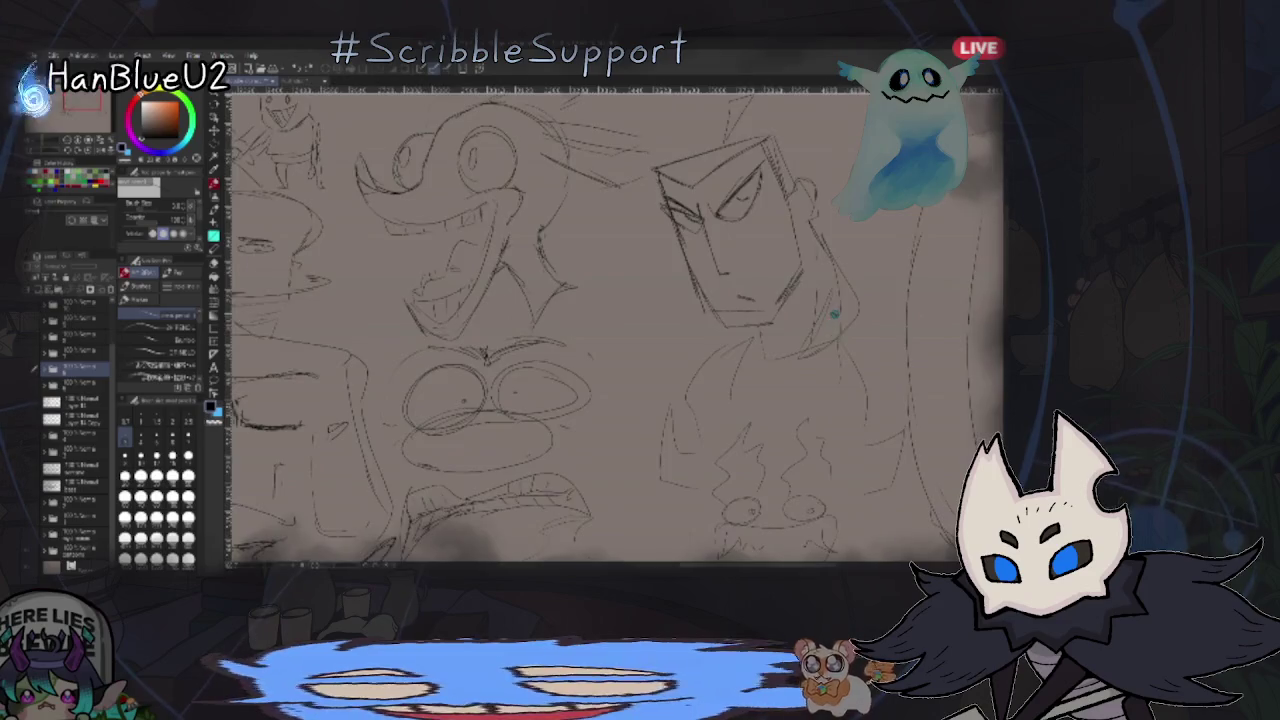
pyautogui.scroll(-5, 830, 323)
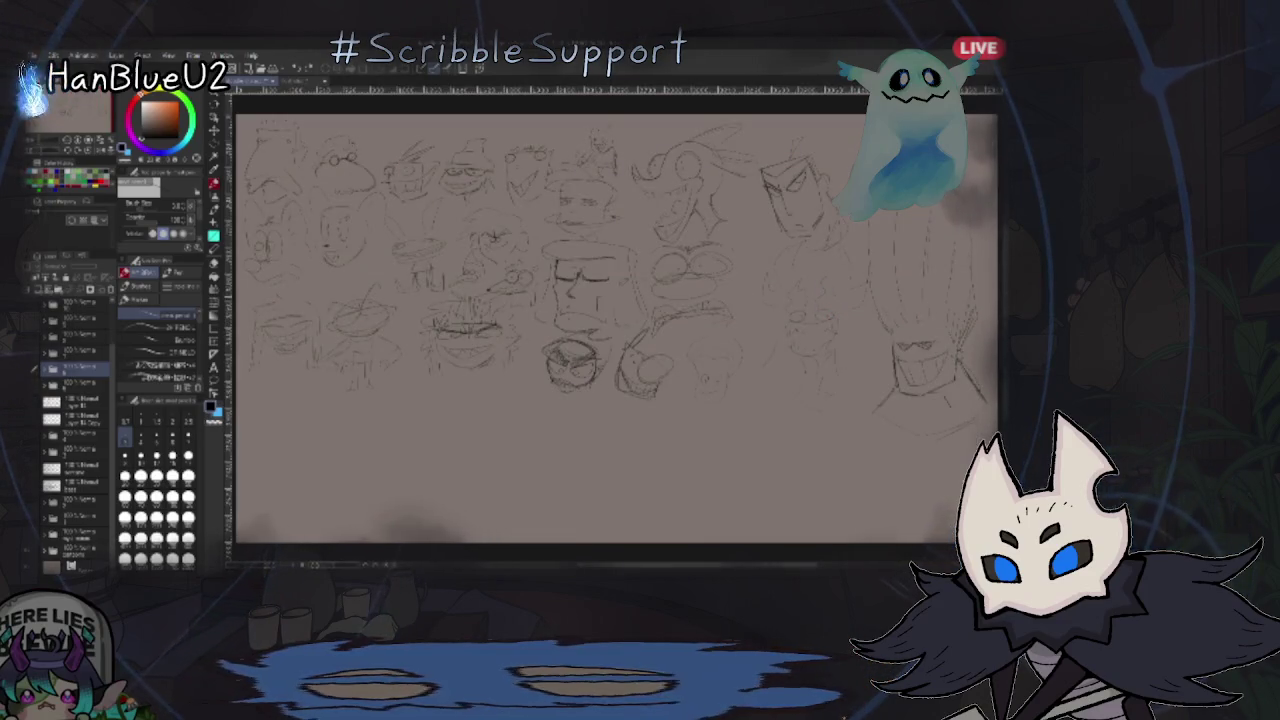
pyautogui.scroll(3, 851, 333)
pyautogui.scroll(3, 851, 333)
pyautogui.moveTo(875, 323); pyautogui.dragTo(852, 372)
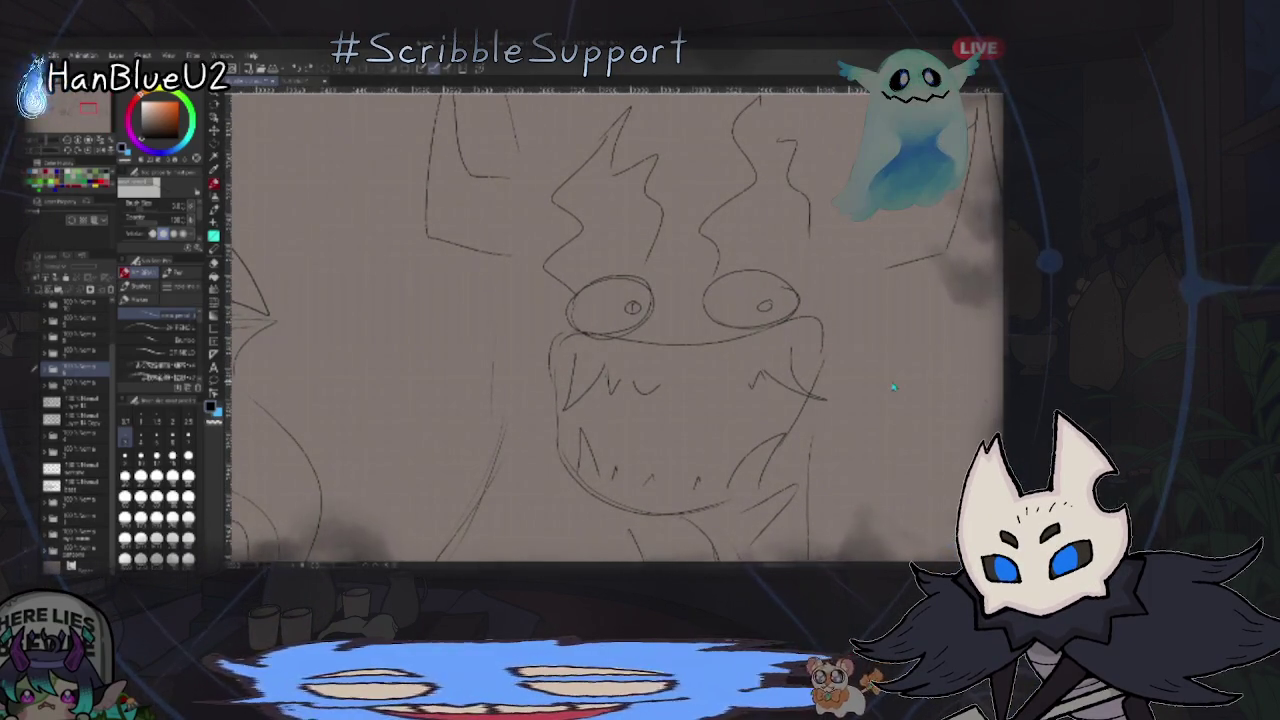
pyautogui.hotkey('ctrl', '0')
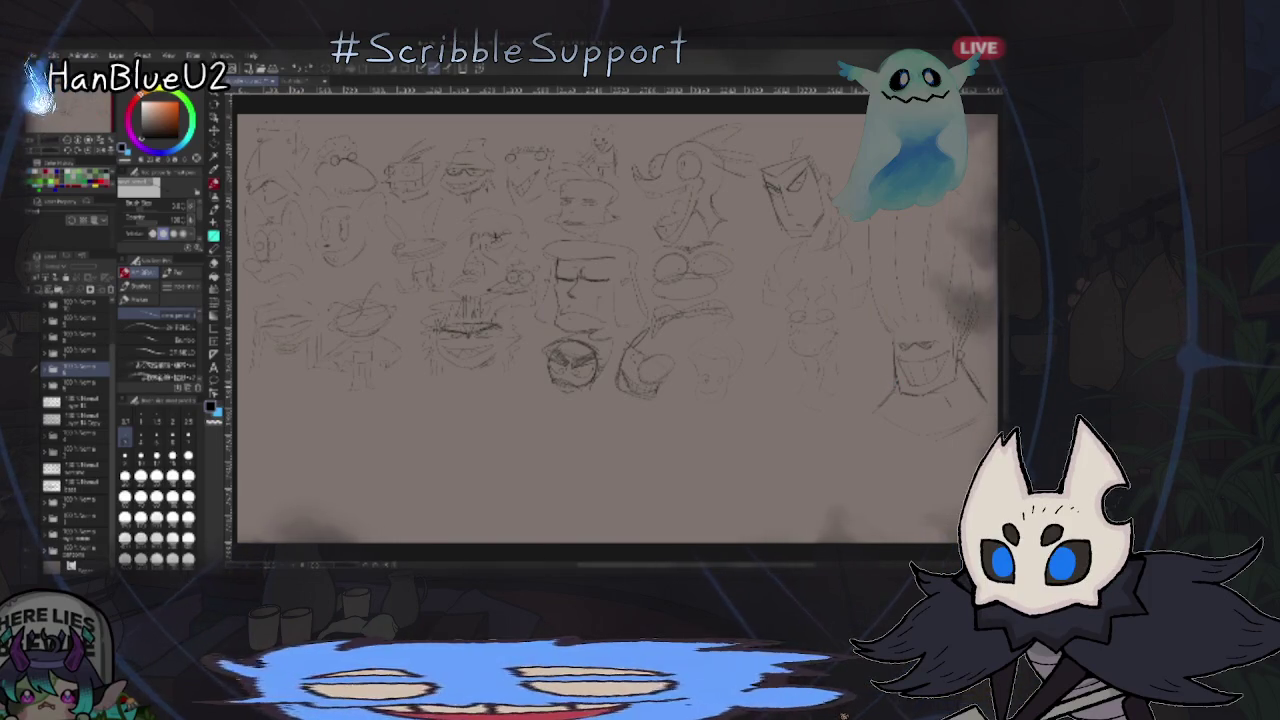
pyautogui.scroll(2, 470, 301)
pyautogui.scroll(2, 470, 301)
pyautogui.scroll(2, 470, 301)
pyautogui.scroll(1, 470, 301)
pyautogui.moveTo(525, 512)
pyautogui.mouseDown()
pyautogui.moveTo(140, 647)
pyautogui.moveTo(125, 597)
pyautogui.mouseUp()
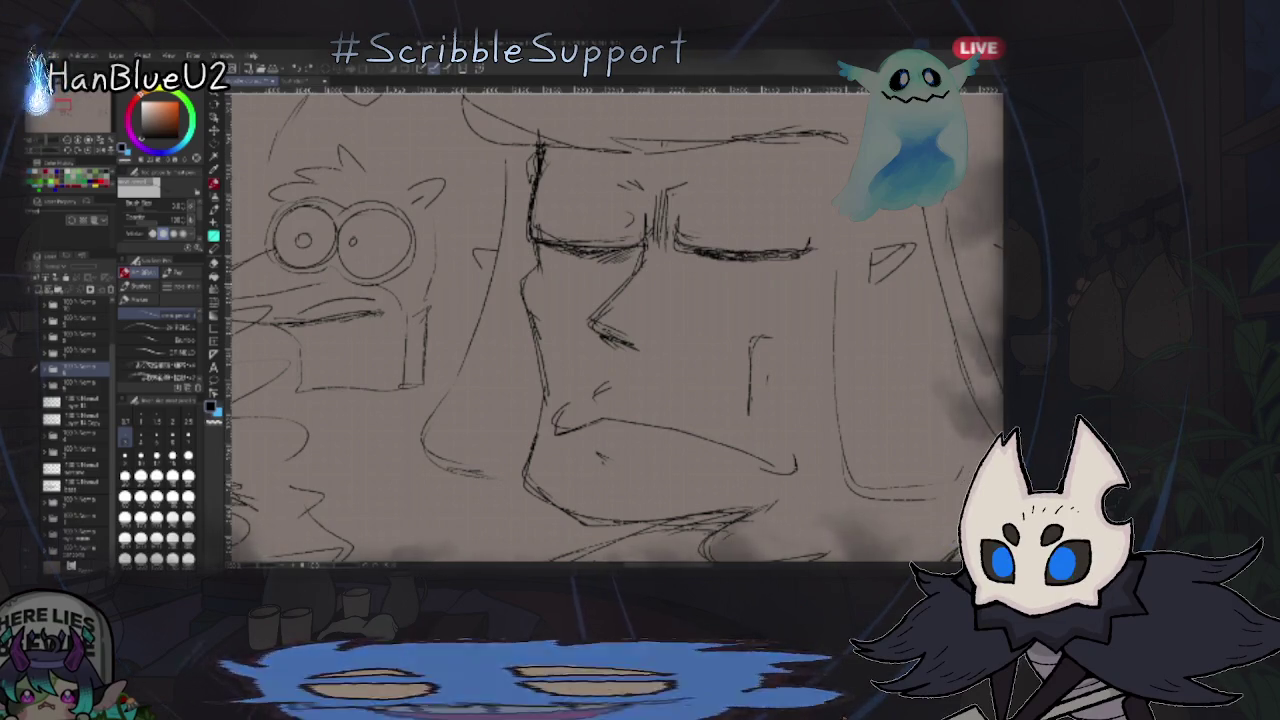
pyautogui.scroll(-1, 872, 355)
pyautogui.scroll(-2, 872, 355)
pyautogui.scroll(-2, 872, 355)
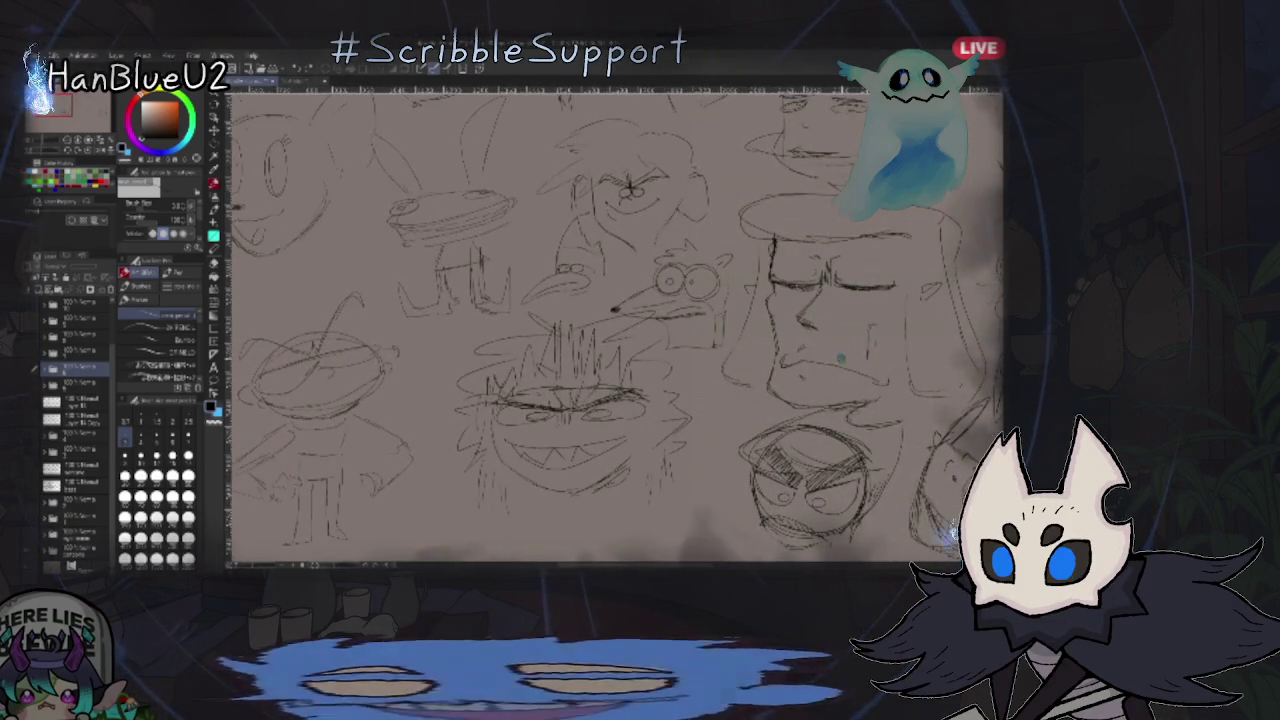
pyautogui.moveTo(857, 371); pyautogui.dragTo(709, 242)
pyautogui.scroll(1, 857, 371)
pyautogui.scroll(2, 857, 371)
pyautogui.moveTo(857, 371); pyautogui.dragTo(811, 372)
pyautogui.scroll(2, 811, 372)
pyautogui.scroll(1, 809, 366)
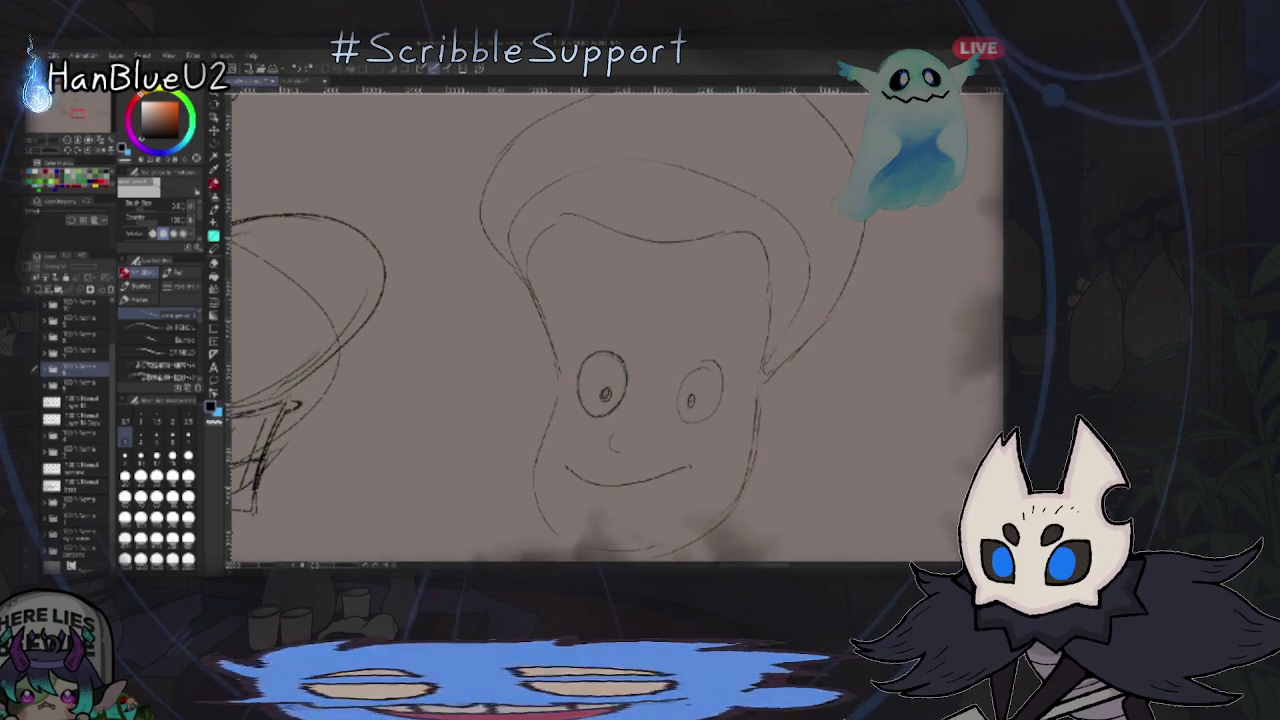
pyautogui.scroll(-3, 770, 333)
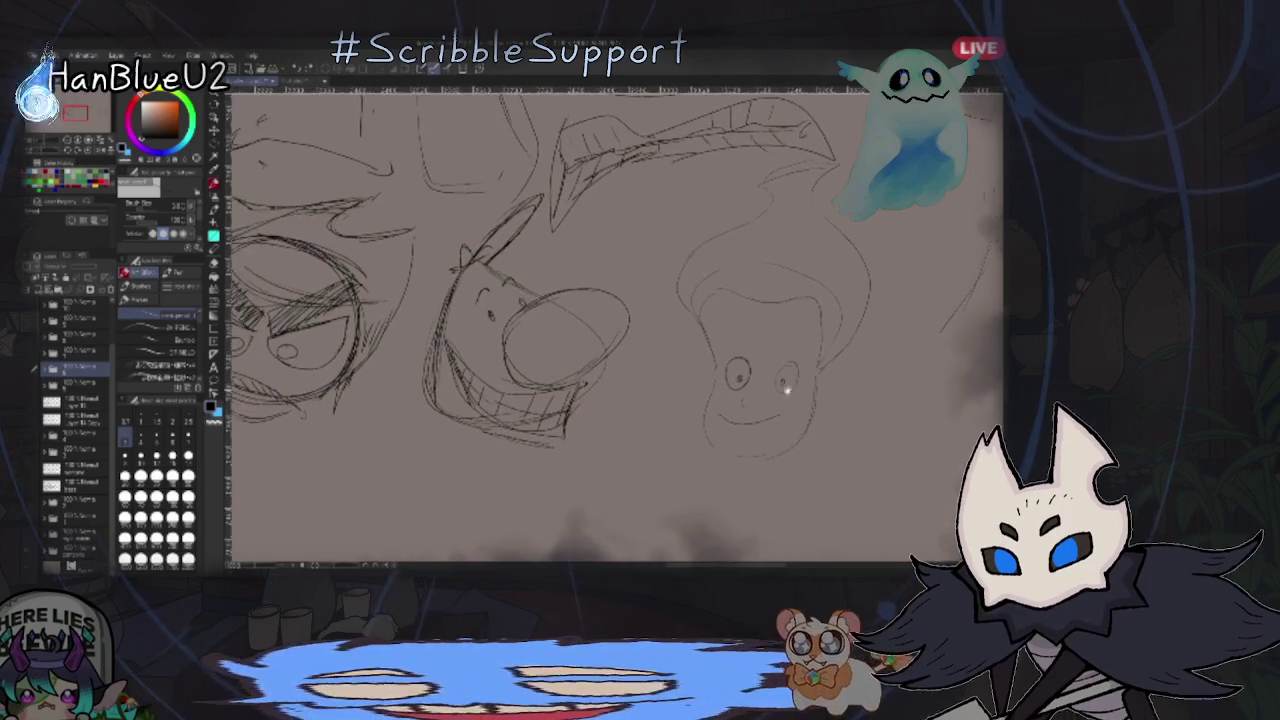
pyautogui.hscroll(-1, 615, 320)
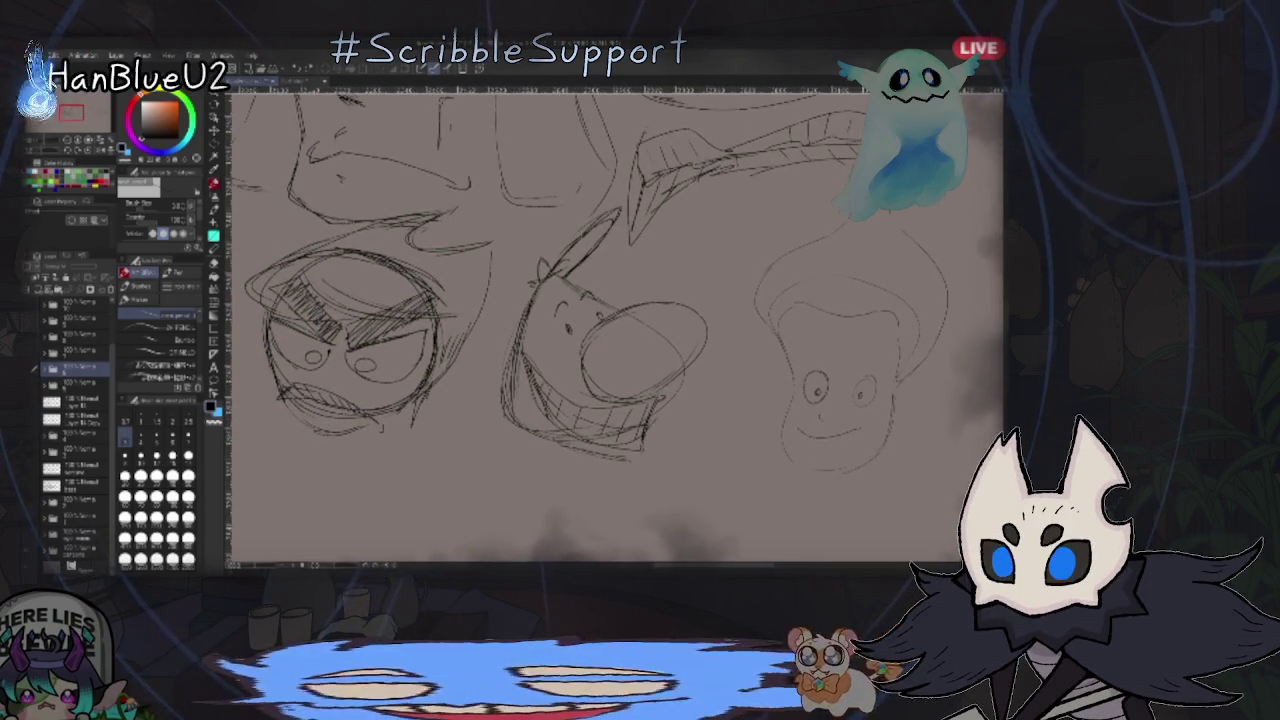
pyautogui.hotkey('ctrl', '0')
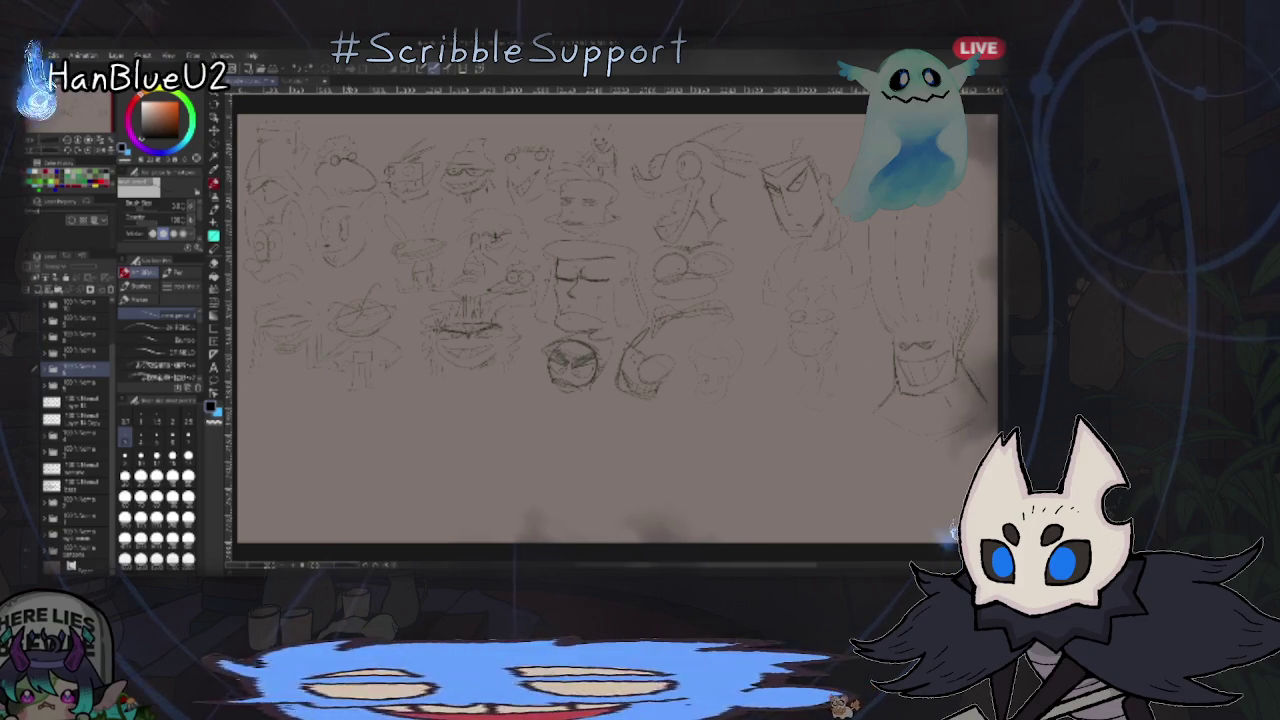
# - Zoom in and out around the hamburger sketch on the face-doodle sheet
pyautogui.scroll(2, 477, 431)
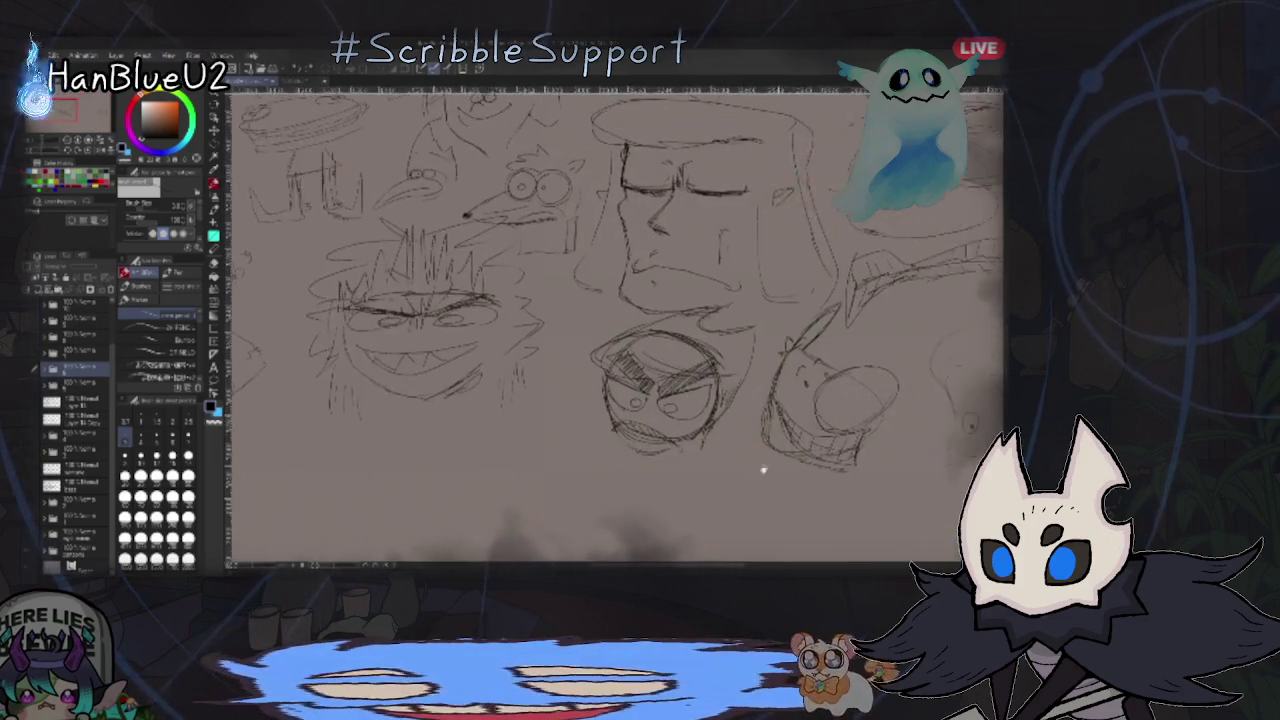
pyautogui.scroll(1, 960, 400)
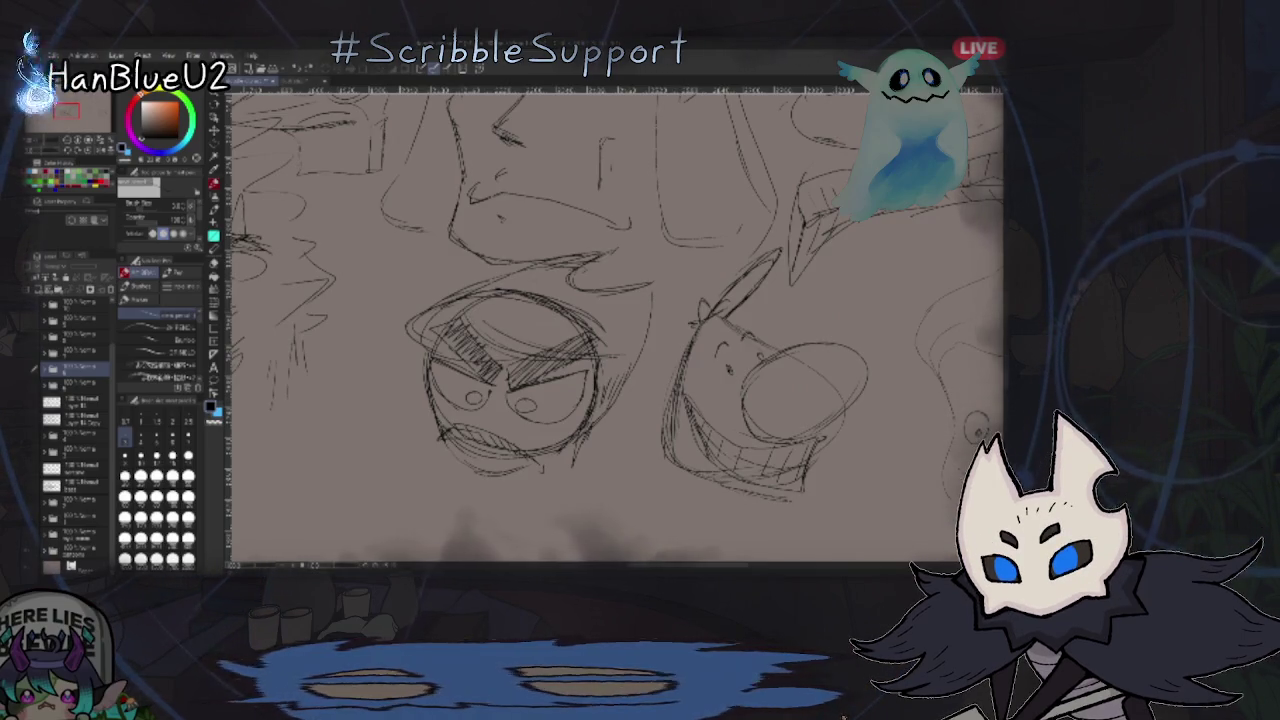
pyautogui.scroll(-2, 628, 486)
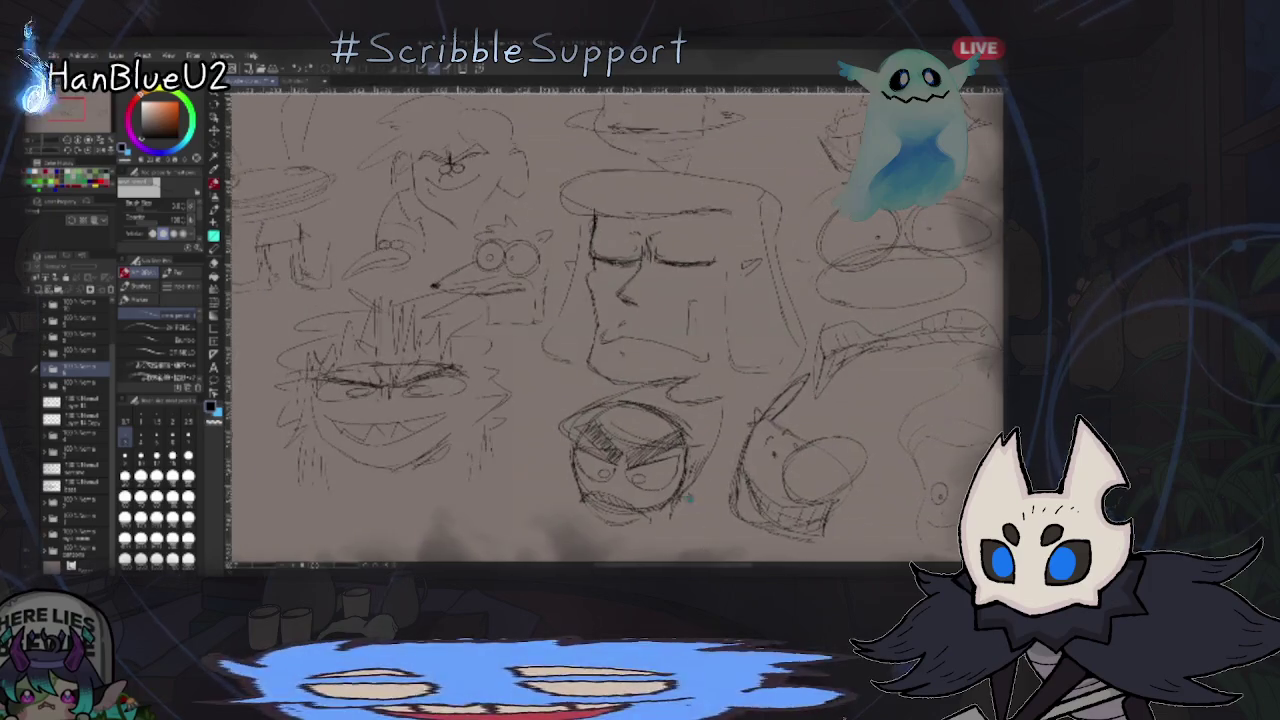
pyautogui.scroll(-2, 628, 486)
pyautogui.scroll(3, 426, 268)
pyautogui.scroll(2, 426, 268)
pyautogui.scroll(1, 737, 374)
pyautogui.scroll(-2, 770, 430)
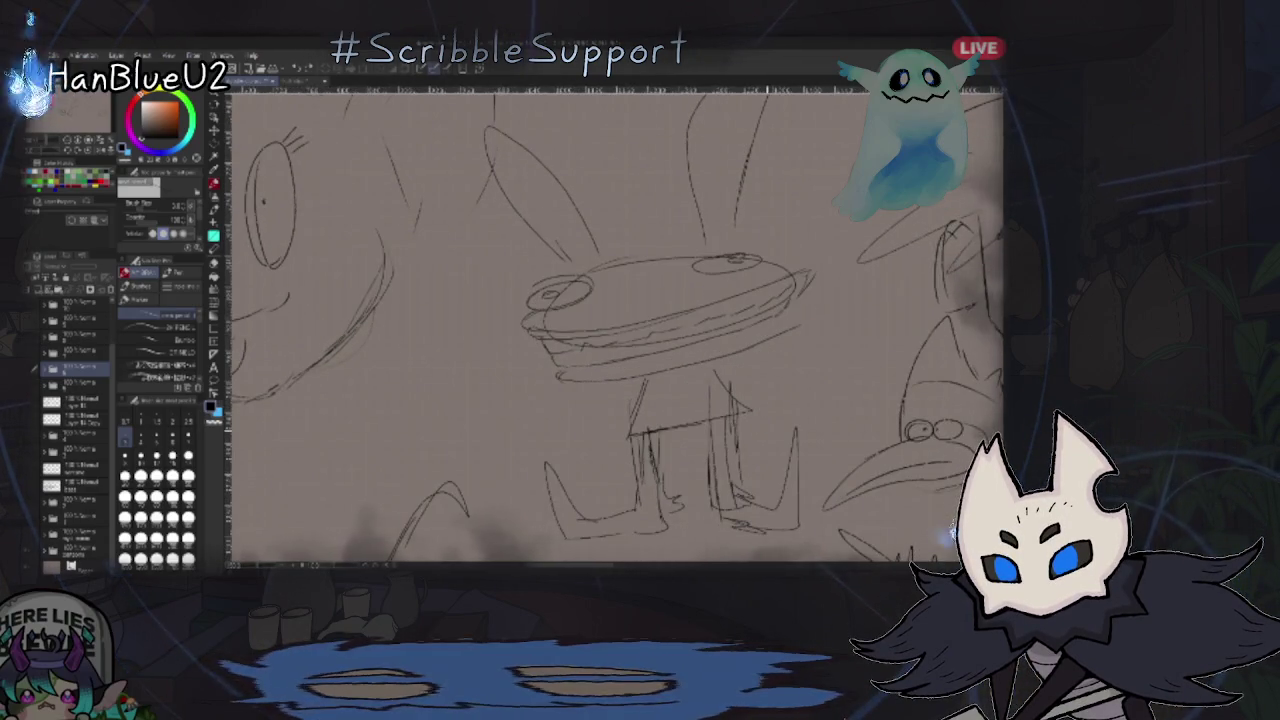
# - Pan to reveal the left-side character, the glasses character and the big-nose face
pyautogui.moveTo(706, 375); pyautogui.dragTo(776, 395)
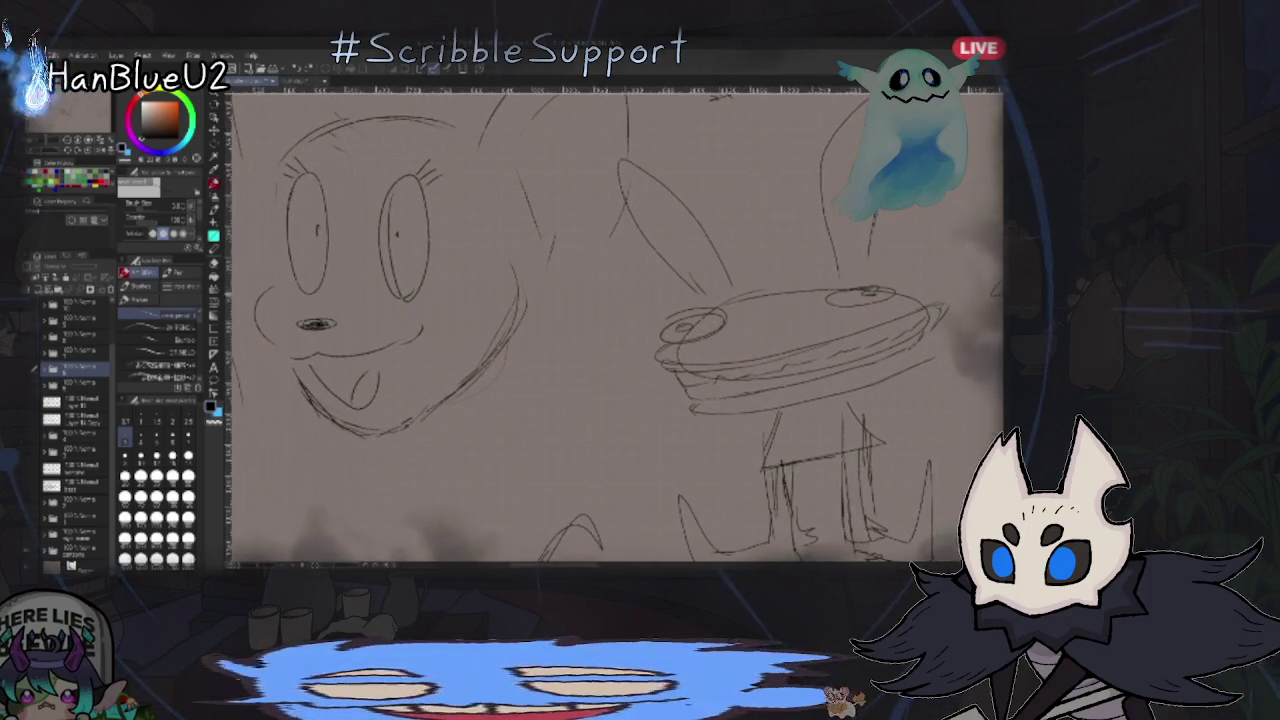
pyautogui.scroll(-2, 820, 379)
pyautogui.moveTo(733, 370); pyautogui.dragTo(818, 375)
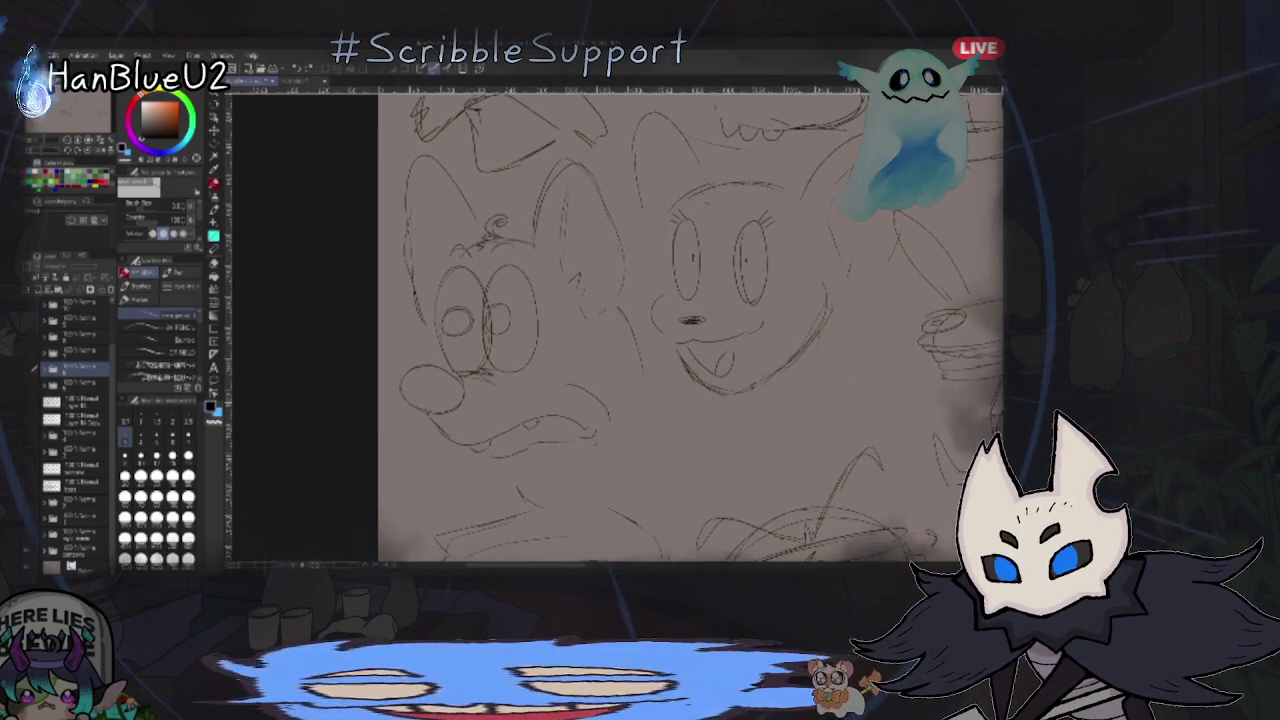
pyautogui.moveTo(803, 348); pyautogui.dragTo(809, 374)
pyautogui.moveTo(797, 280); pyautogui.dragTo(803, 375)
pyautogui.moveTo(780, 330); pyautogui.dragTo(800, 375)
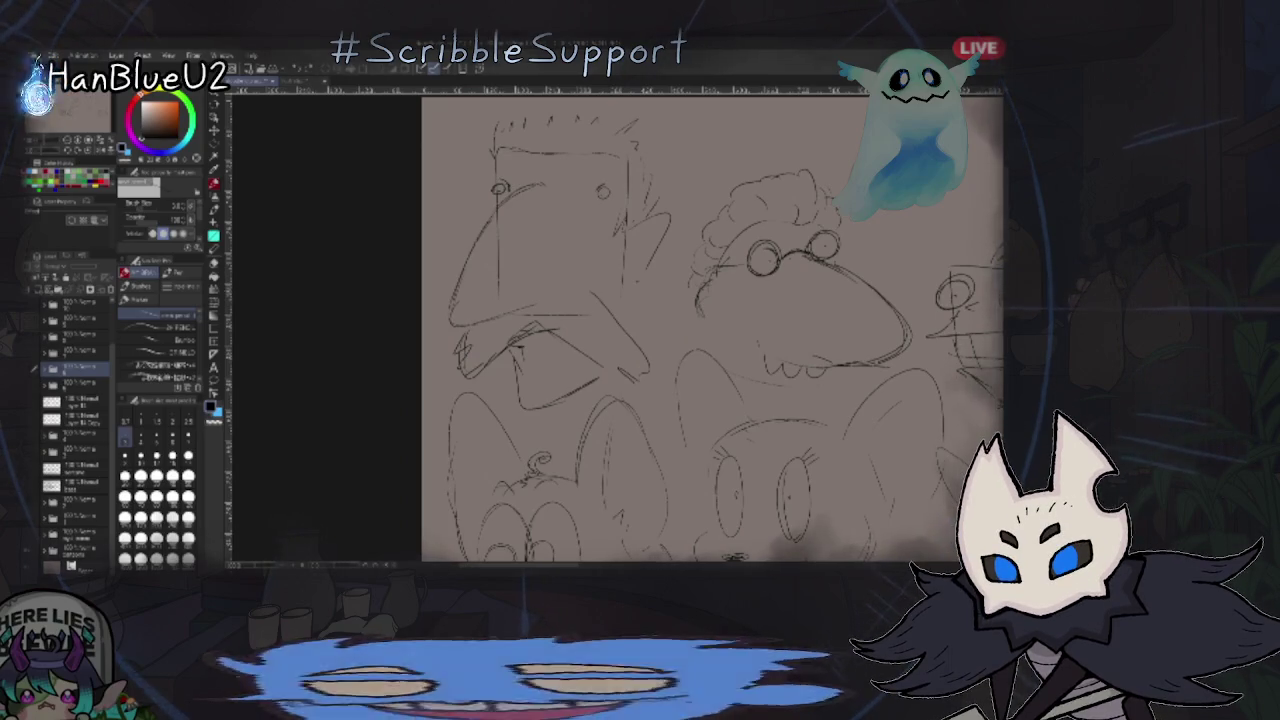
pyautogui.moveTo(912, 288); pyautogui.dragTo(884, 323)
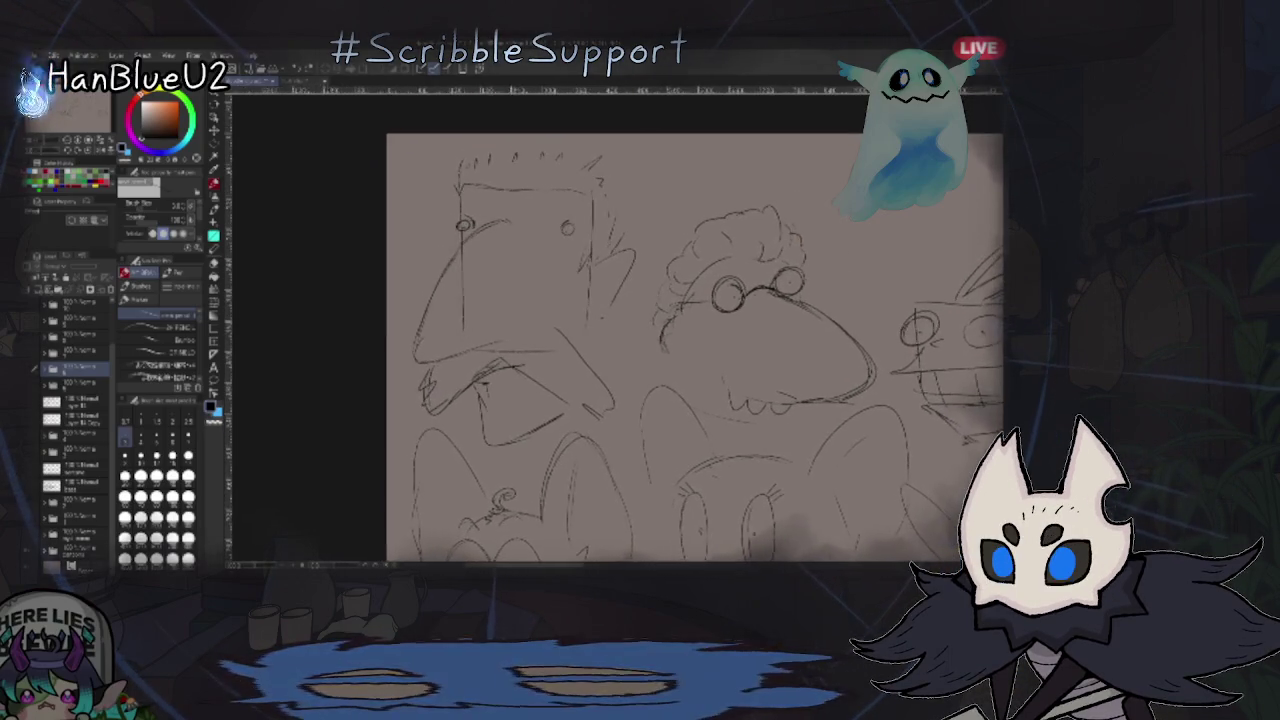
# - Centre the frog-with-glasses sketch, fit the whole sheet to the window, then switch to the empty canvas
pyautogui.scroll(2, 885, 318)
pyautogui.scroll(1, 885, 316)
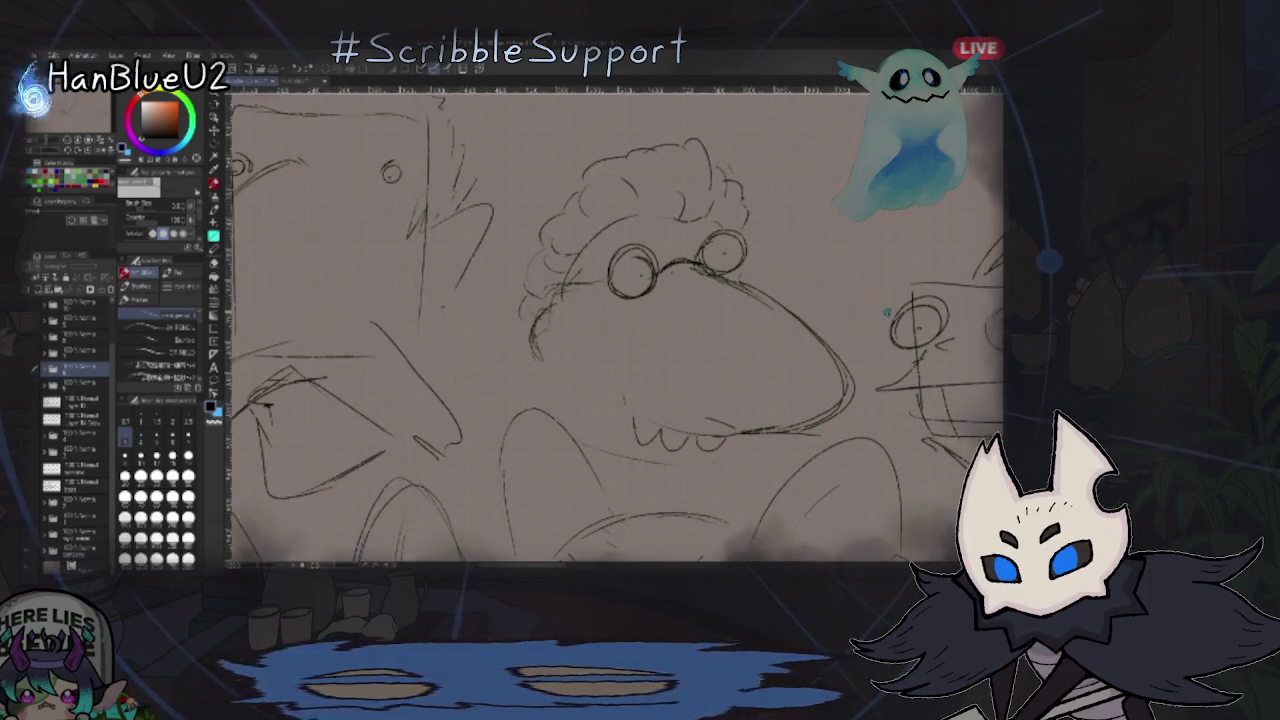
pyautogui.moveTo(897, 316); pyautogui.dragTo(877, 314)
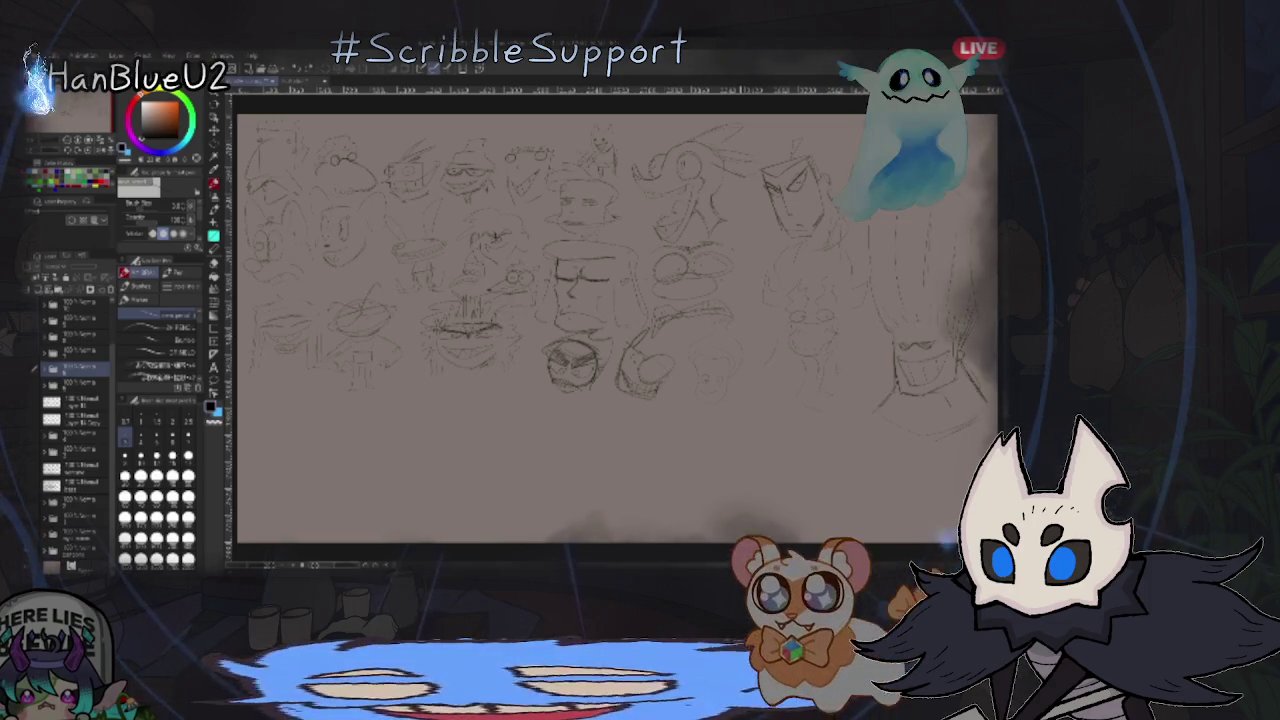
pyautogui.scroll(3, 345, 165)
pyautogui.scroll(3, 591, 294)
pyautogui.scroll(2, 643, 349)
pyautogui.moveTo(643, 349); pyautogui.dragTo(747, 382)
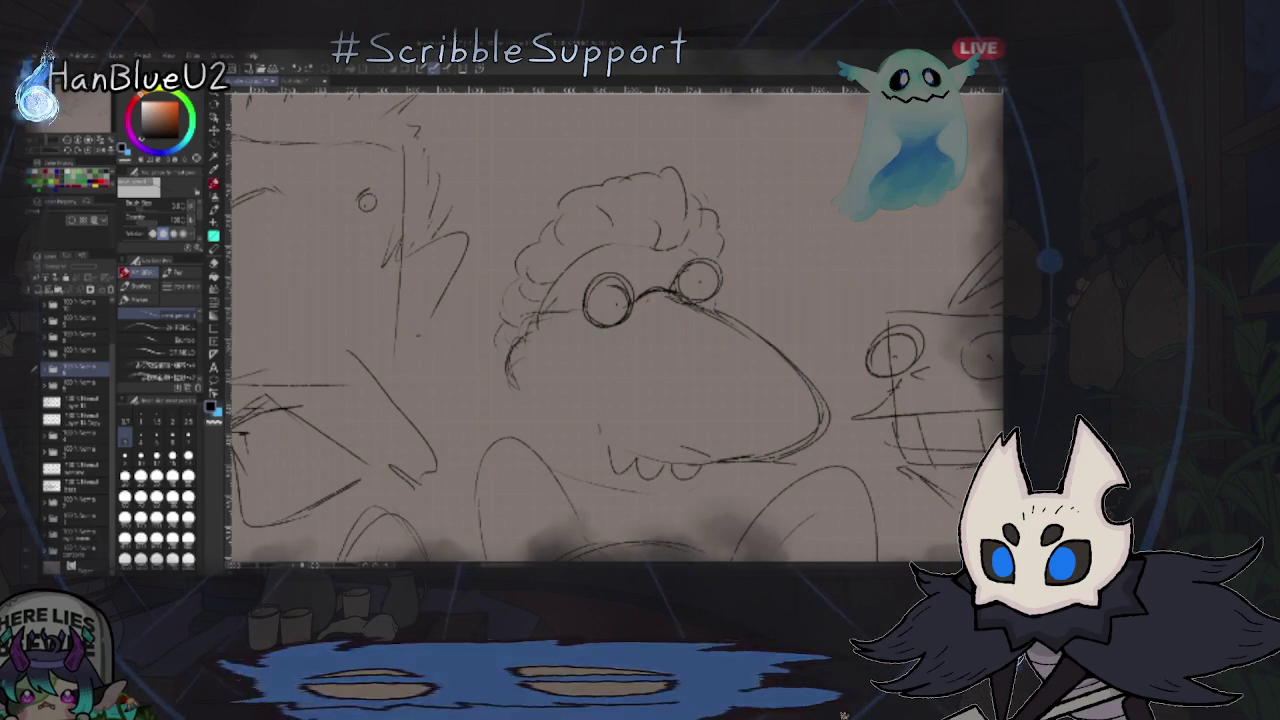
pyautogui.hotkey('ctrl', '0')
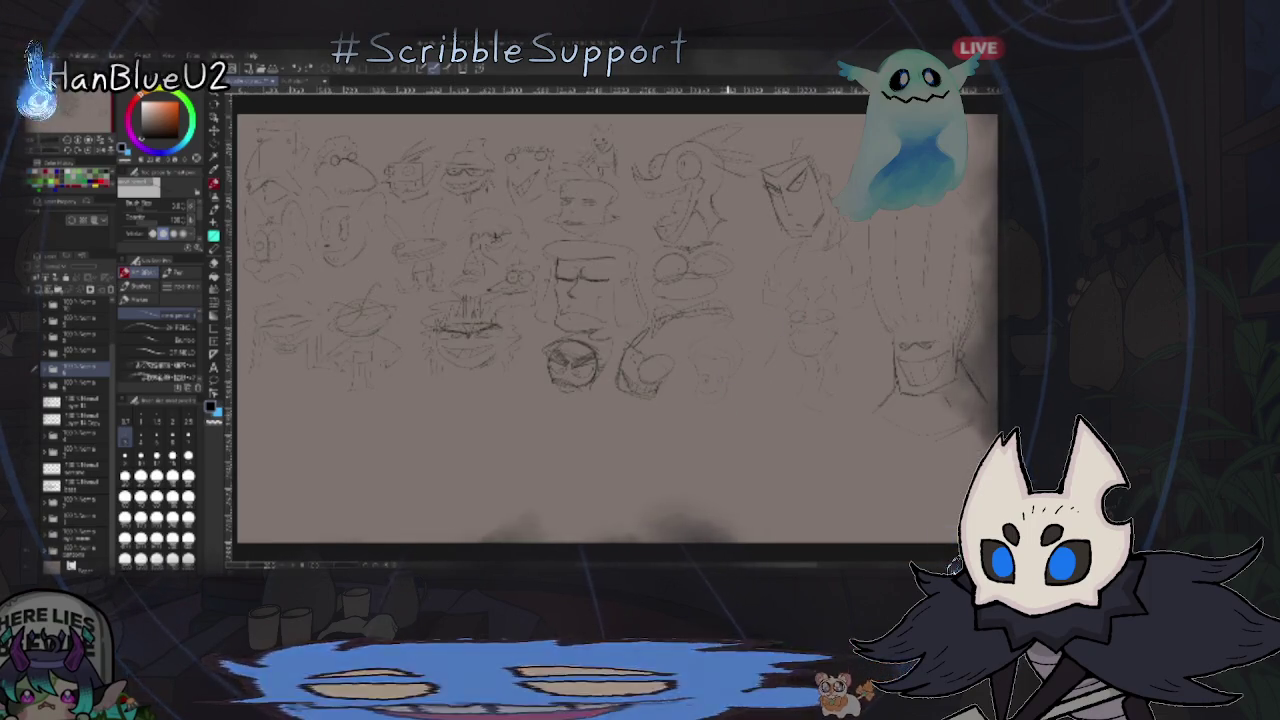
pyautogui.press('Delete')
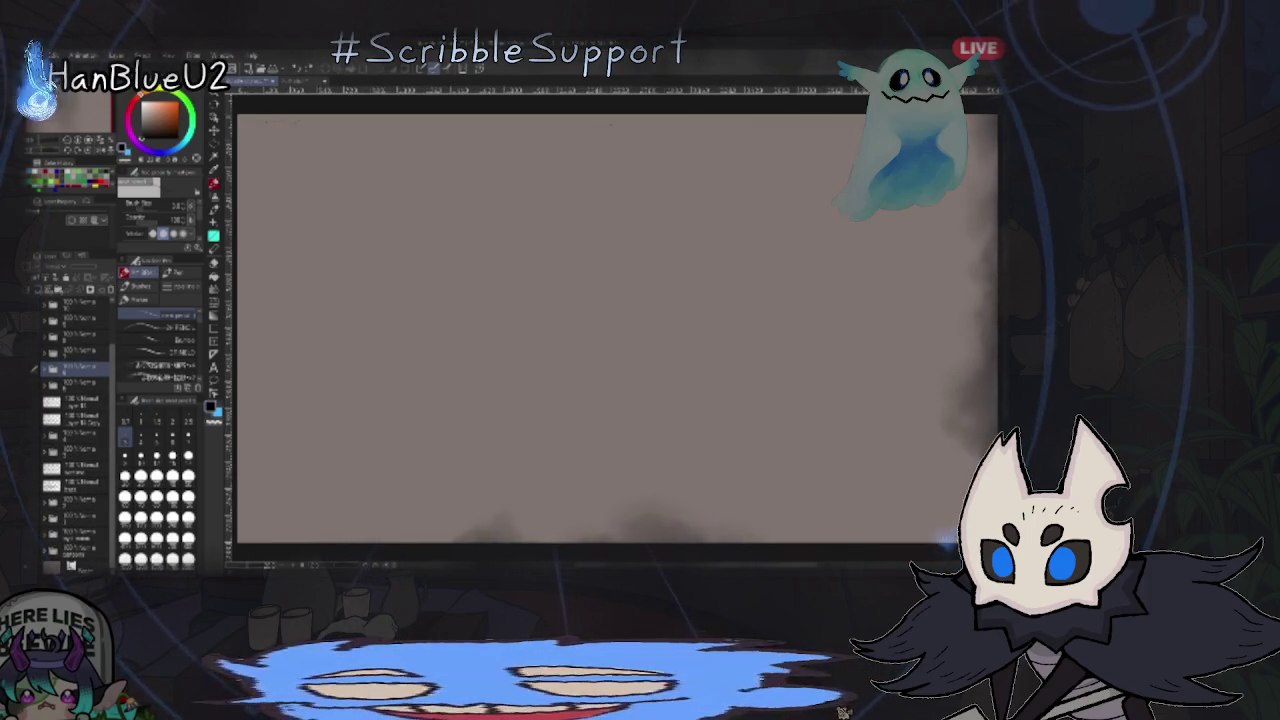
pyautogui.hotkey('ctrl', 'z')
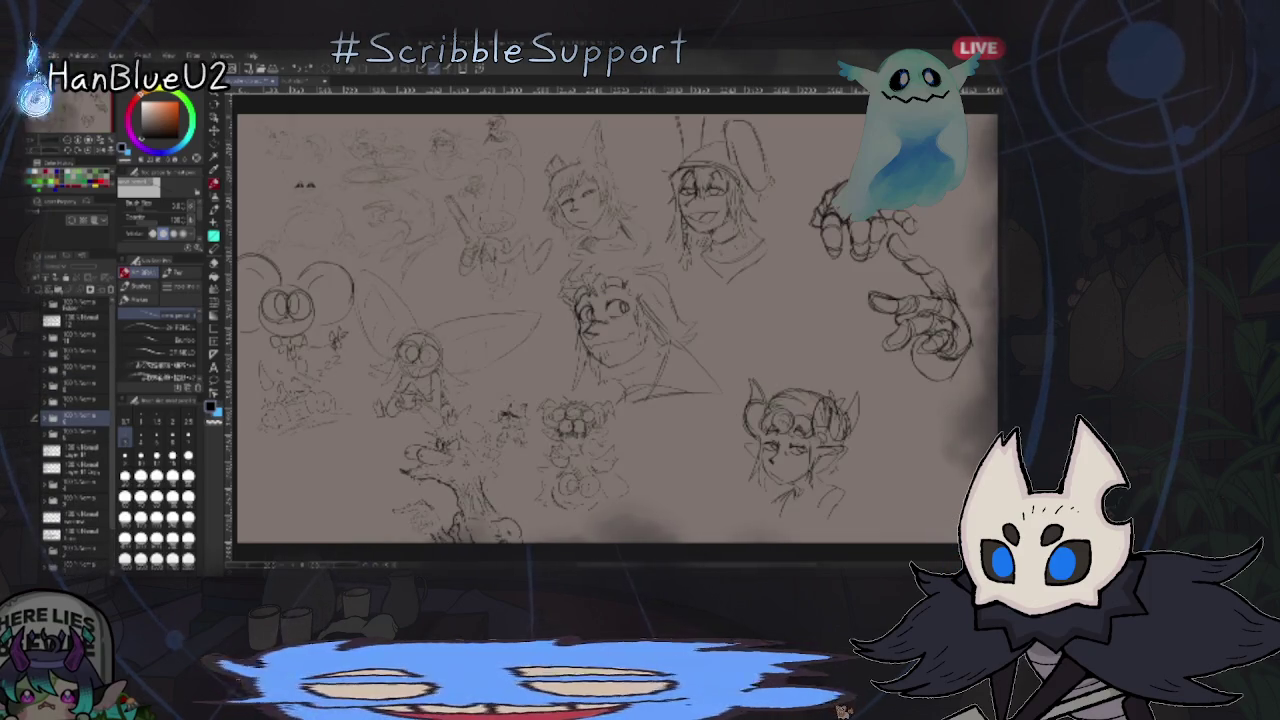
pyautogui.scroll(5, 701, 375)
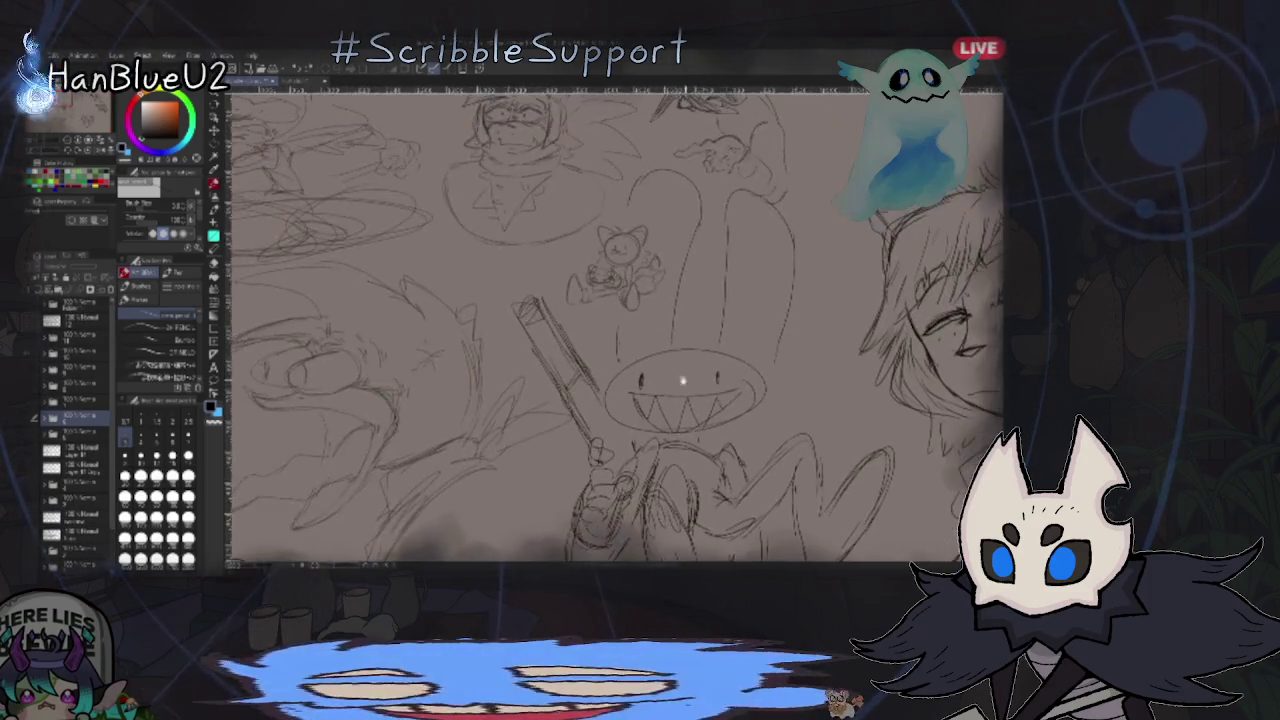
pyautogui.moveTo(702, 376)
pyautogui.mouseDown()
pyautogui.moveTo(757, 438)
pyautogui.moveTo(842, 446)
pyautogui.moveTo(892, 404)
pyautogui.moveTo(1000, 403)
pyautogui.mouseUp()
pyautogui.moveTo(600, 350); pyautogui.dragTo(665, 352)
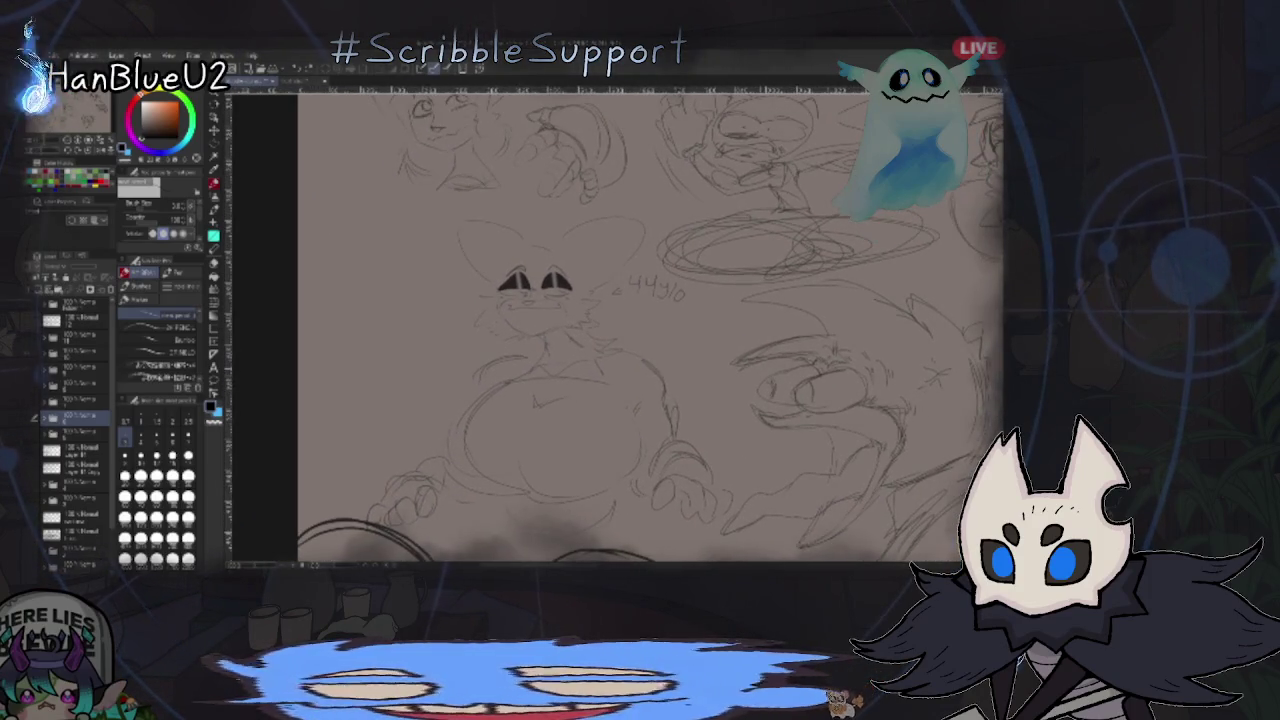
pyautogui.moveTo(850, 300)
pyautogui.mouseDown()
pyautogui.moveTo(829, 286)
pyautogui.moveTo(749, 292)
pyautogui.moveTo(655, 236)
pyautogui.mouseUp()
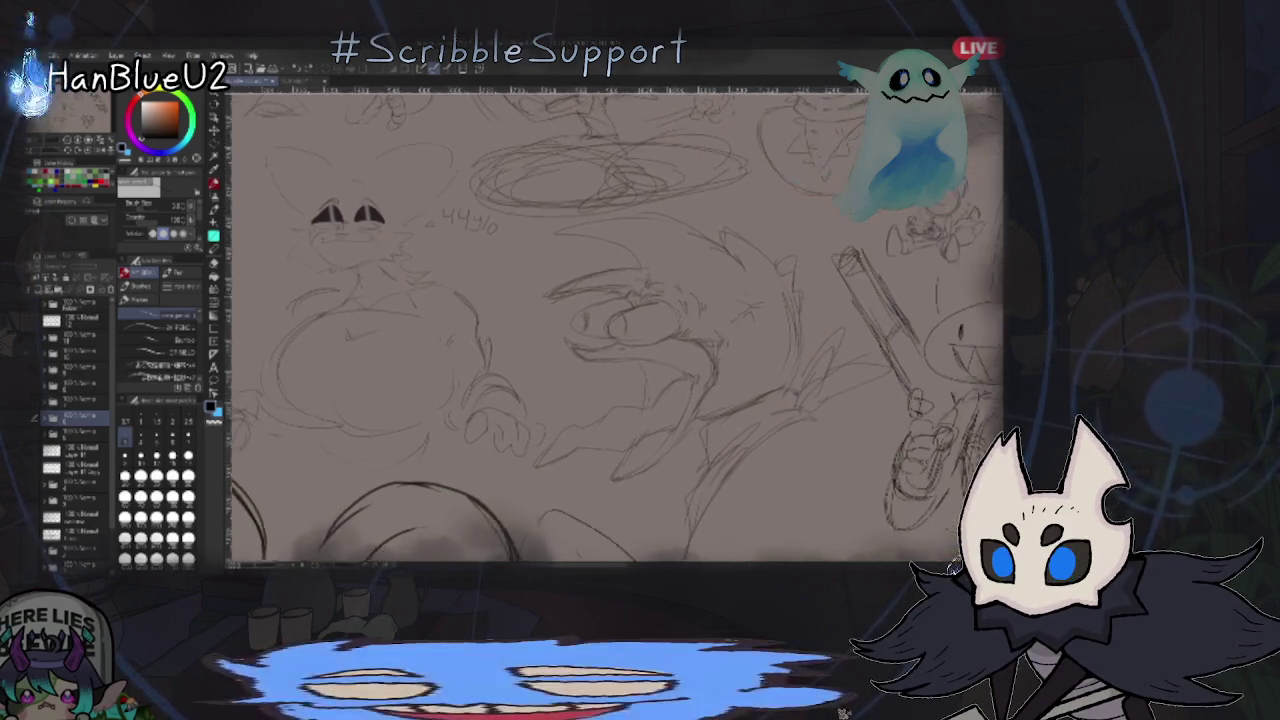
pyautogui.scroll(2, 956, 560)
pyautogui.scroll(1, 900, 480)
pyautogui.scroll(1, 734, 360)
pyautogui.scroll(1, 790, 288)
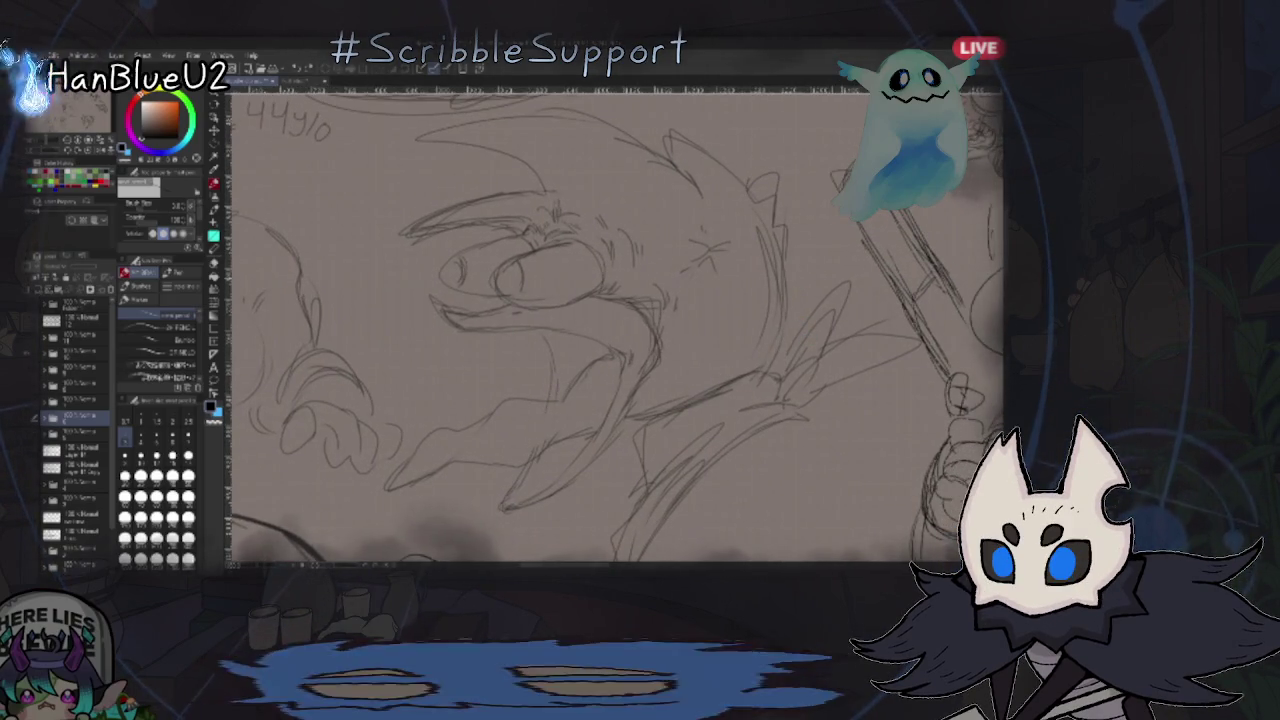
pyautogui.scroll(-2, 819, 300)
pyautogui.moveTo(820, 250); pyautogui.dragTo(814, 400)
pyautogui.moveTo(814, 337); pyautogui.dragTo(790, 480)
pyautogui.scroll(1, 779, 286)
pyautogui.moveTo(779, 286); pyautogui.dragTo(771, 300)
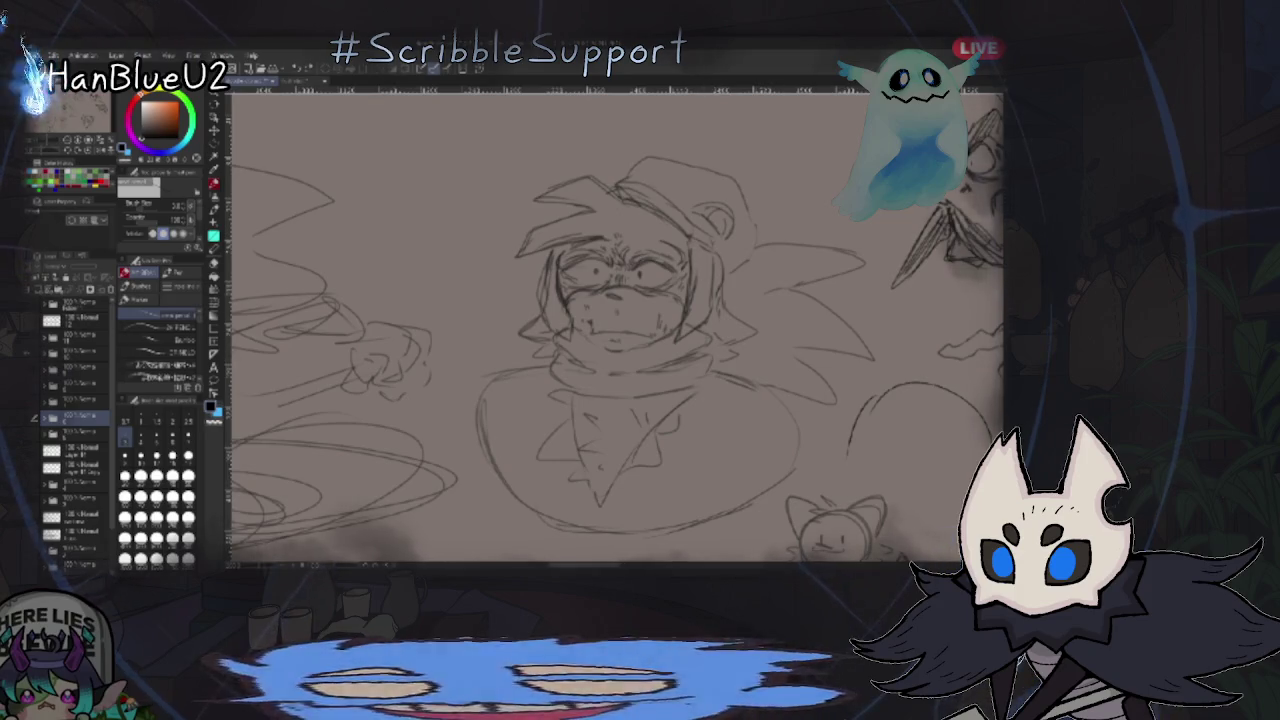
pyautogui.scroll(-1, 686, 343)
pyautogui.scroll(3, 686, 343)
pyautogui.scroll(1, 803, 371)
pyautogui.moveTo(803, 371); pyautogui.dragTo(902, 364)
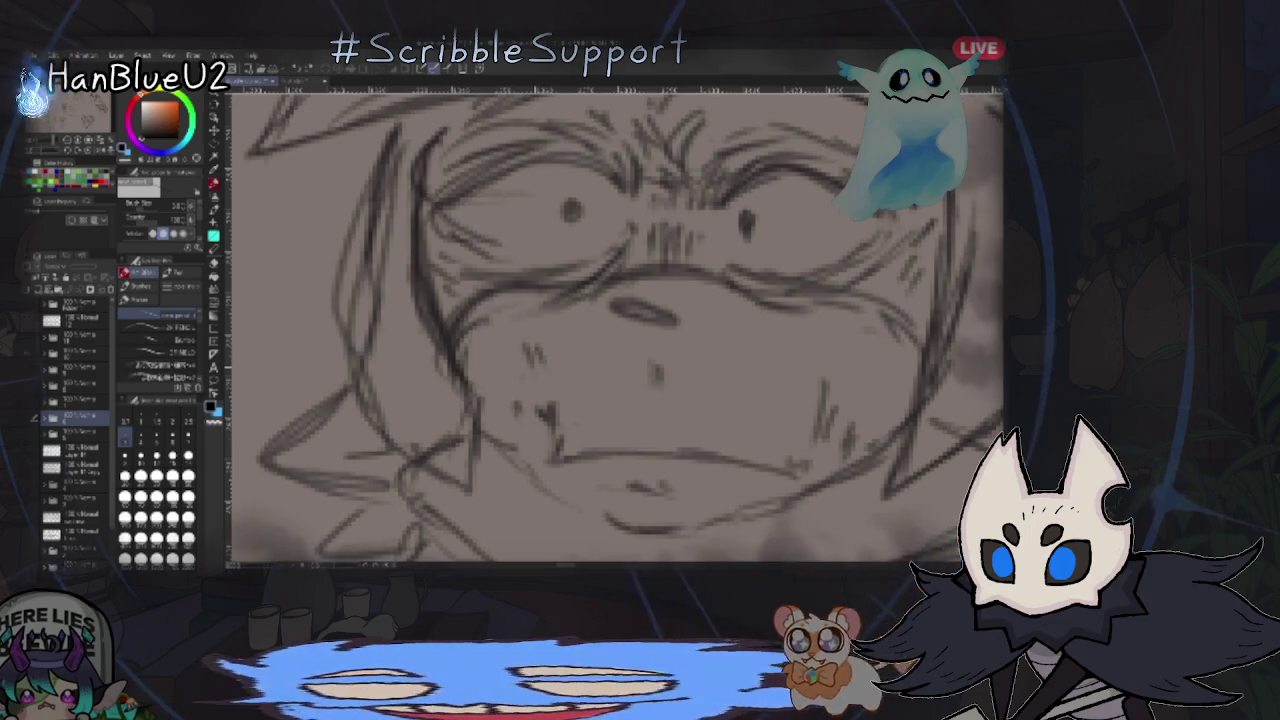
pyautogui.scroll(-5, 615, 325)
pyautogui.scroll(2, 846, 366)
pyautogui.moveTo(797, 358); pyautogui.dragTo(767, 311)
pyautogui.scroll(1, 763, 383)
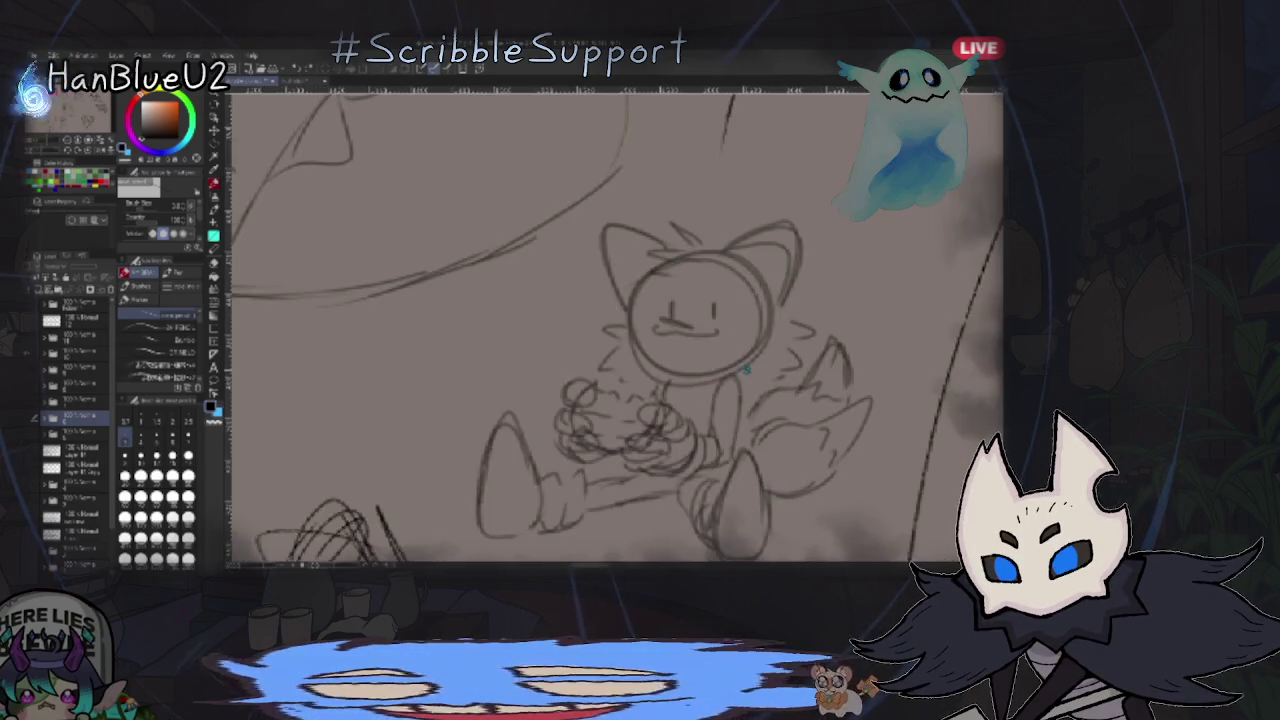
pyautogui.scroll(1, 751, 386)
pyautogui.scroll(1, 857, 323)
pyautogui.scroll(-3, 800, 330)
pyautogui.moveTo(800, 330); pyautogui.dragTo(697, 244)
pyautogui.scroll(-1, 797, 294)
pyautogui.moveTo(858, 374); pyautogui.dragTo(804, 326)
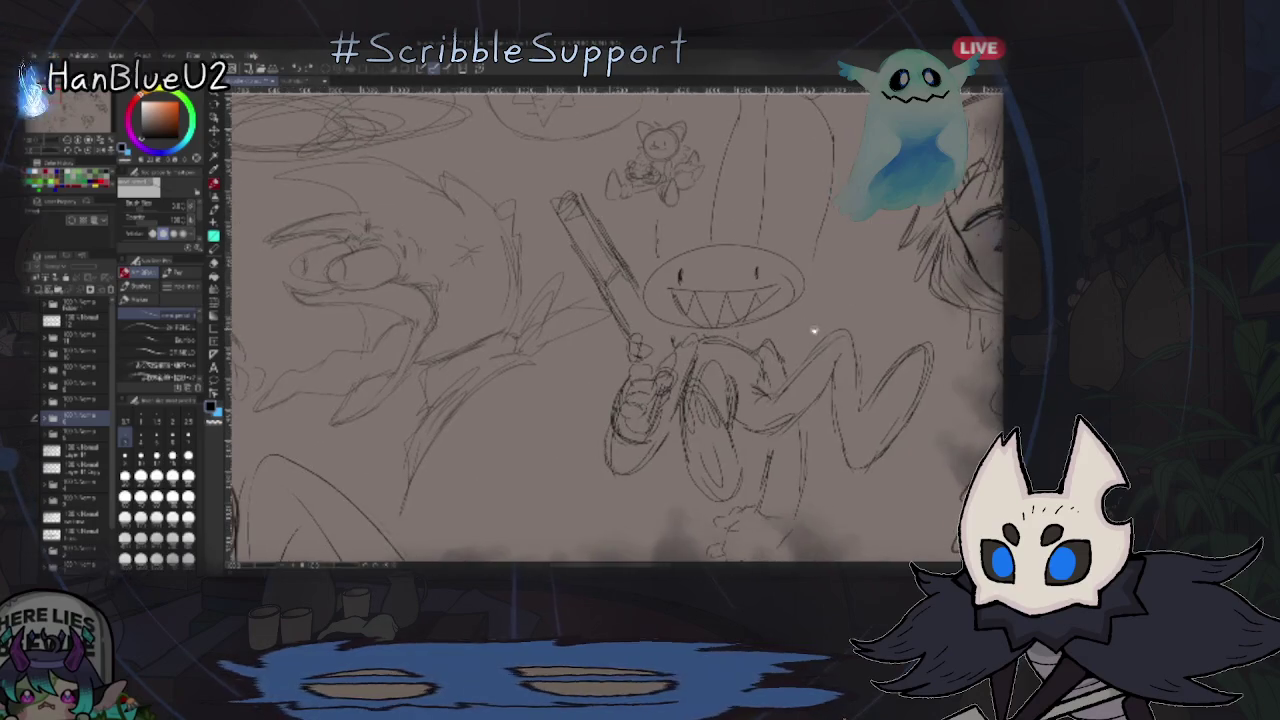
pyautogui.moveTo(877, 298); pyautogui.dragTo(802, 320)
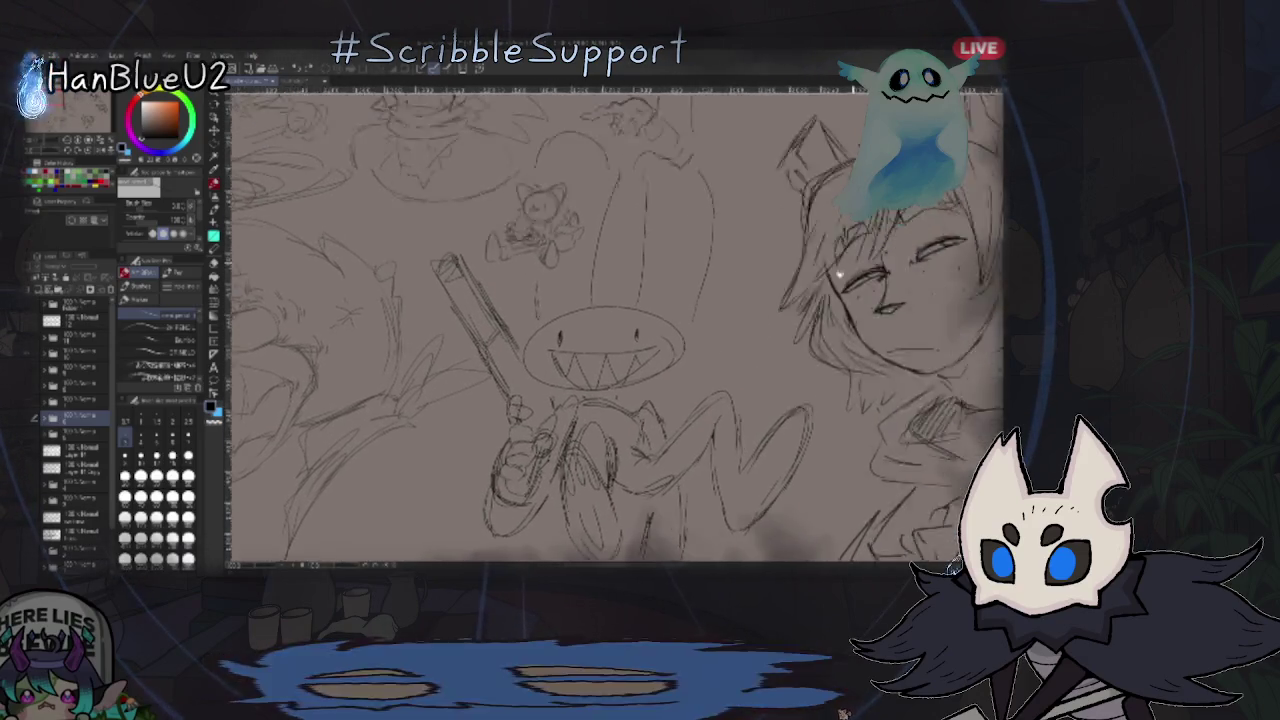
pyautogui.moveTo(900, 260); pyautogui.dragTo(732, 317)
pyautogui.moveTo(858, 272)
pyautogui.mouseDown()
pyautogui.moveTo(828, 248)
pyautogui.moveTo(756, 291)
pyautogui.moveTo(799, 377)
pyautogui.moveTo(870, 390)
pyautogui.mouseUp()
pyautogui.scroll(3, 469, 176)
pyautogui.scroll(3, 469, 176)
pyautogui.moveTo(803, 323); pyautogui.dragTo(857, 323)
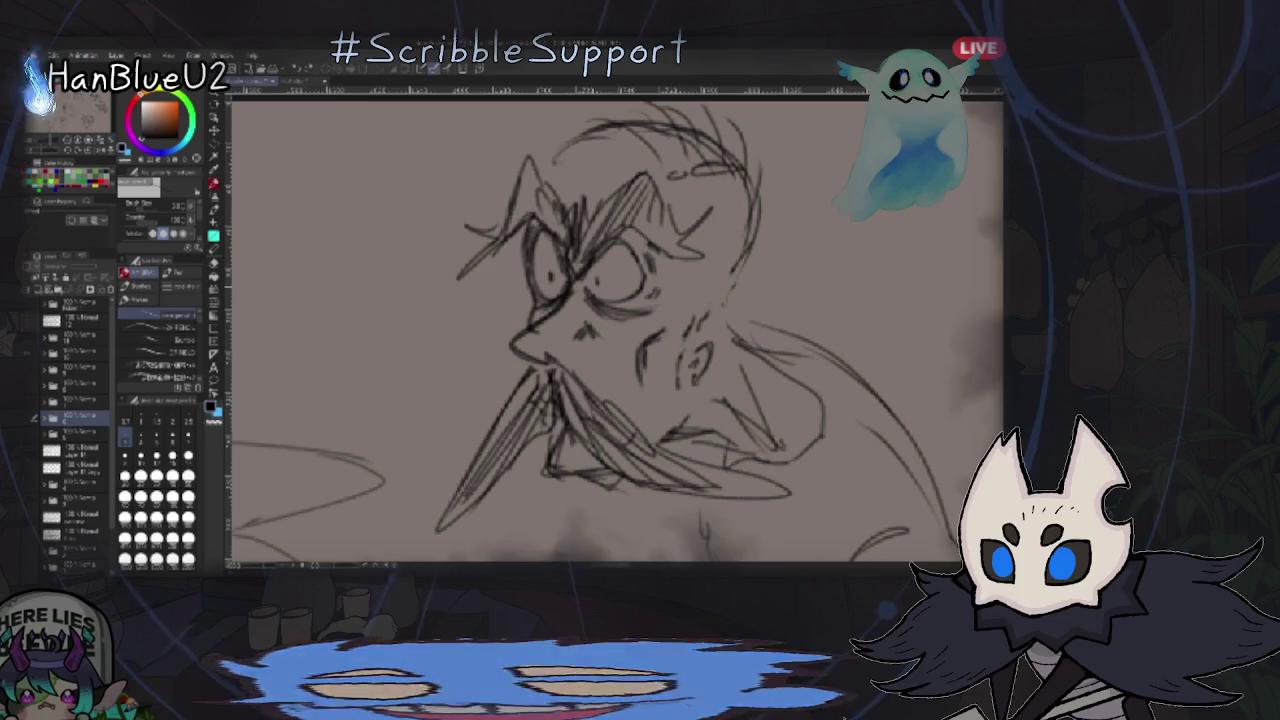
pyautogui.scroll(-5, 843, 313)
pyautogui.moveTo(843, 313); pyautogui.dragTo(238, 148)
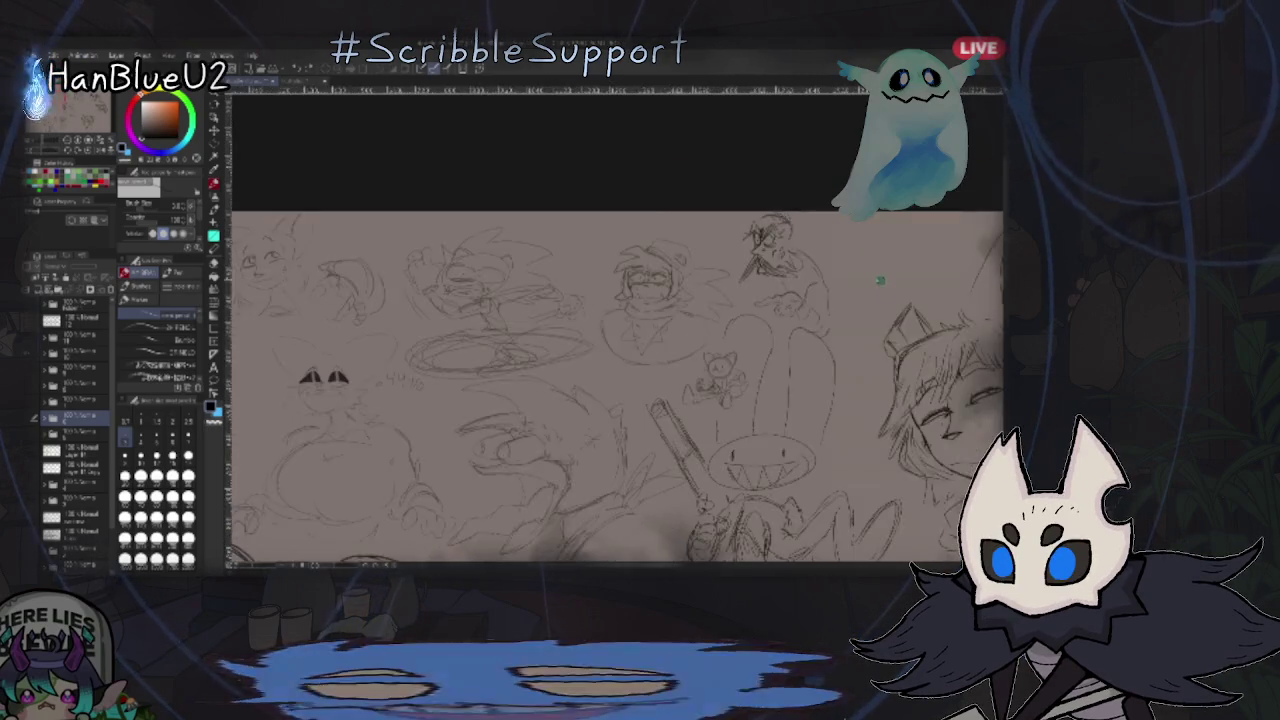
pyautogui.moveTo(832, 430); pyautogui.dragTo(814, 314)
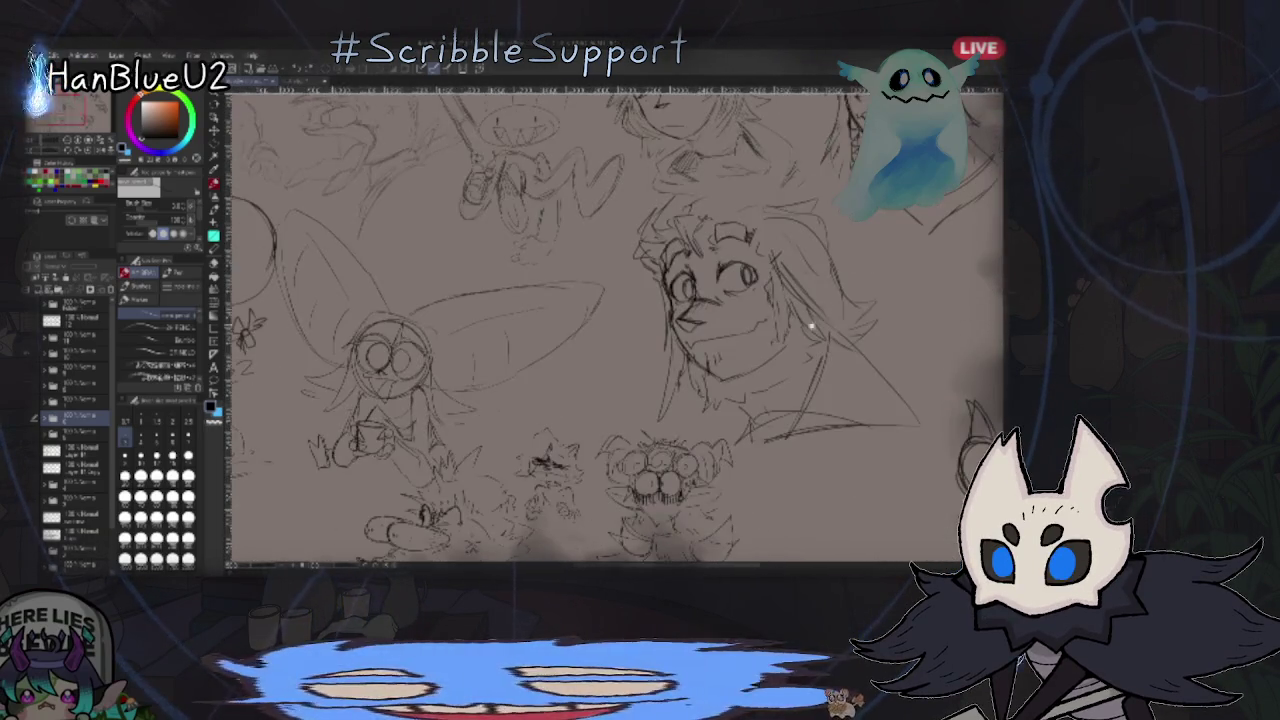
pyautogui.moveTo(600, 420); pyautogui.dragTo(650, 330)
pyautogui.scroll(3, 620, 330)
pyautogui.scroll(2, 733, 330)
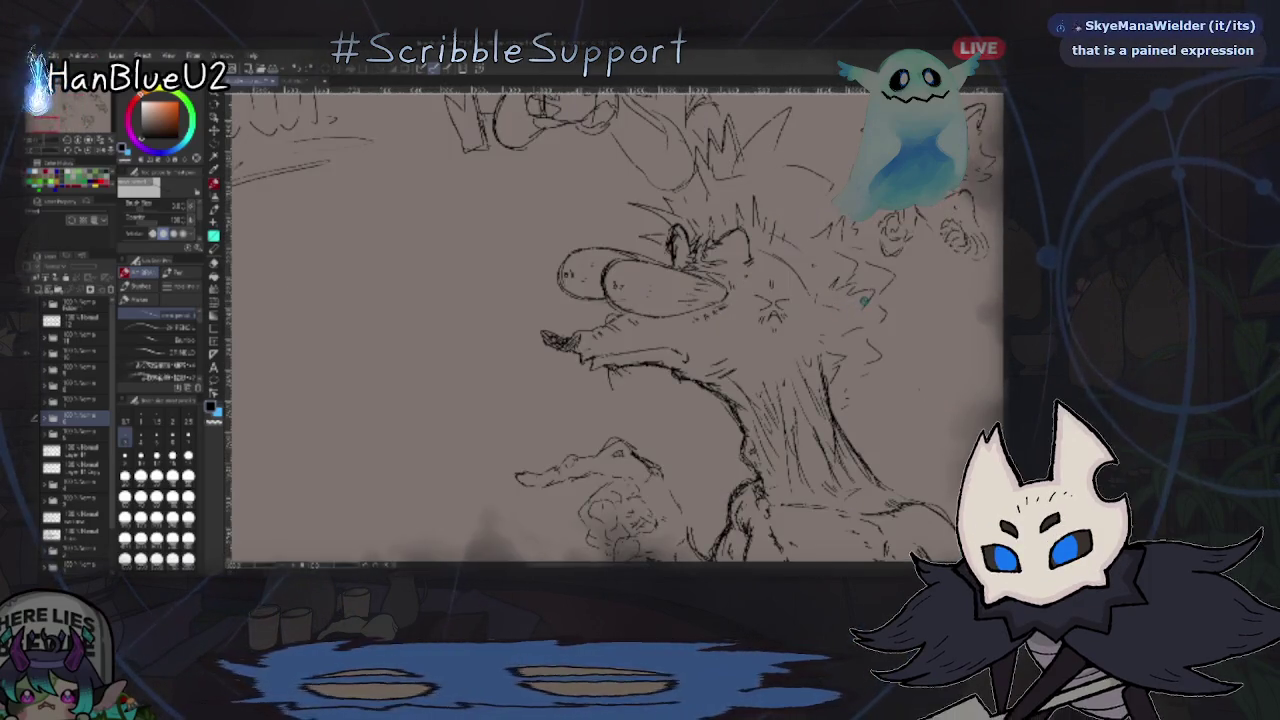
pyautogui.scroll(1, 760, 330)
pyautogui.scroll(1, 800, 300)
pyautogui.moveTo(897, 256); pyautogui.dragTo(929, 253)
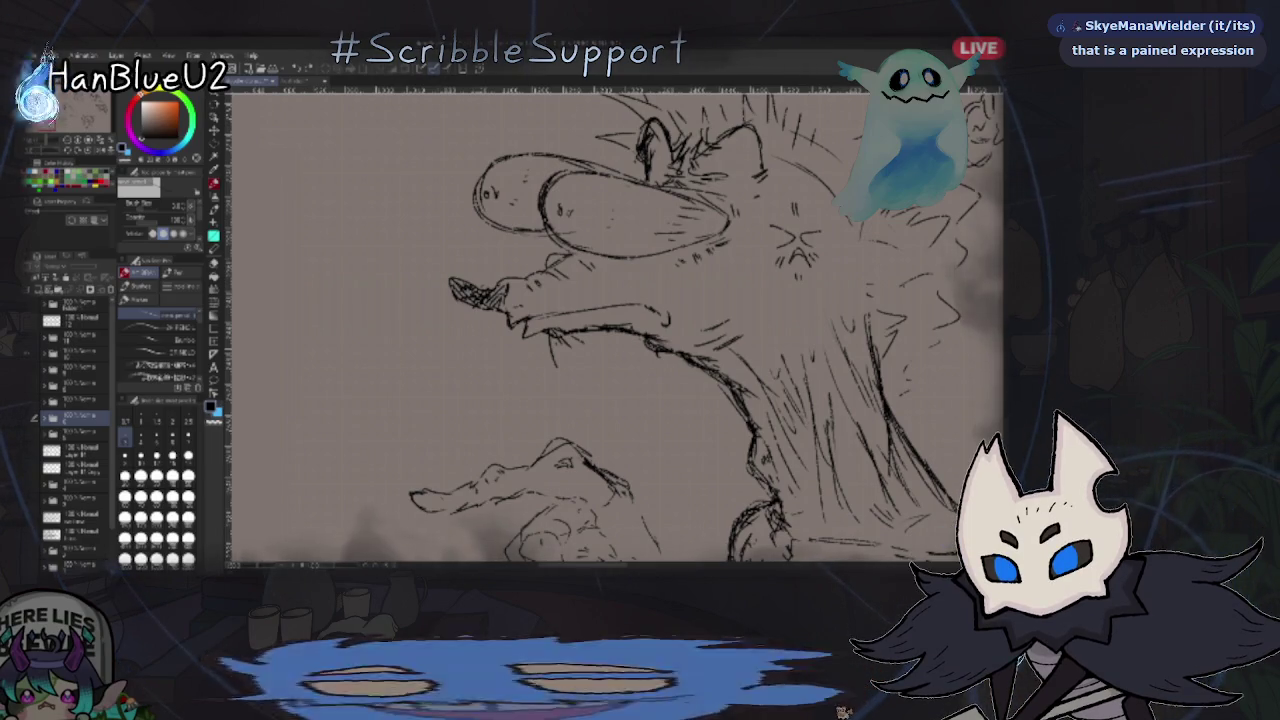
pyautogui.scroll(-1, 911, 568)
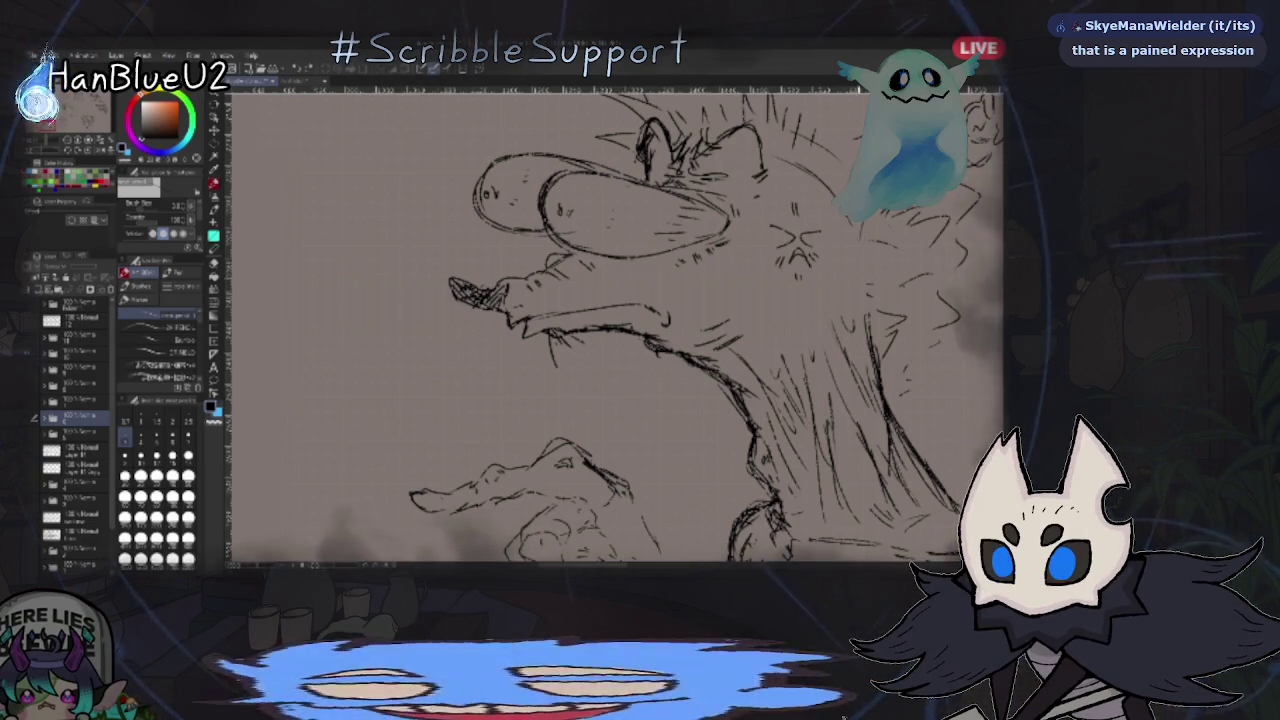
pyautogui.scroll(-1, 911, 568)
pyautogui.scroll(-1, 911, 568)
pyautogui.scroll(-1, 911, 568)
pyautogui.scroll(2, 820, 300)
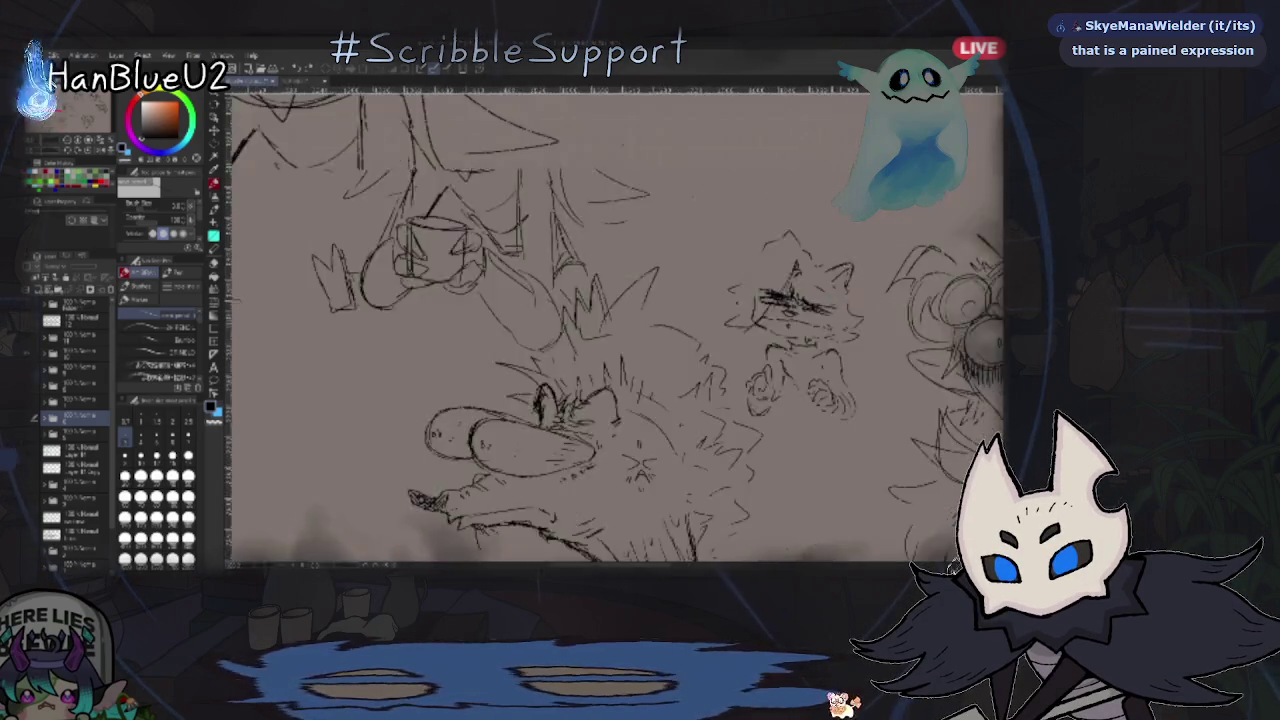
pyautogui.scroll(2, 820, 300)
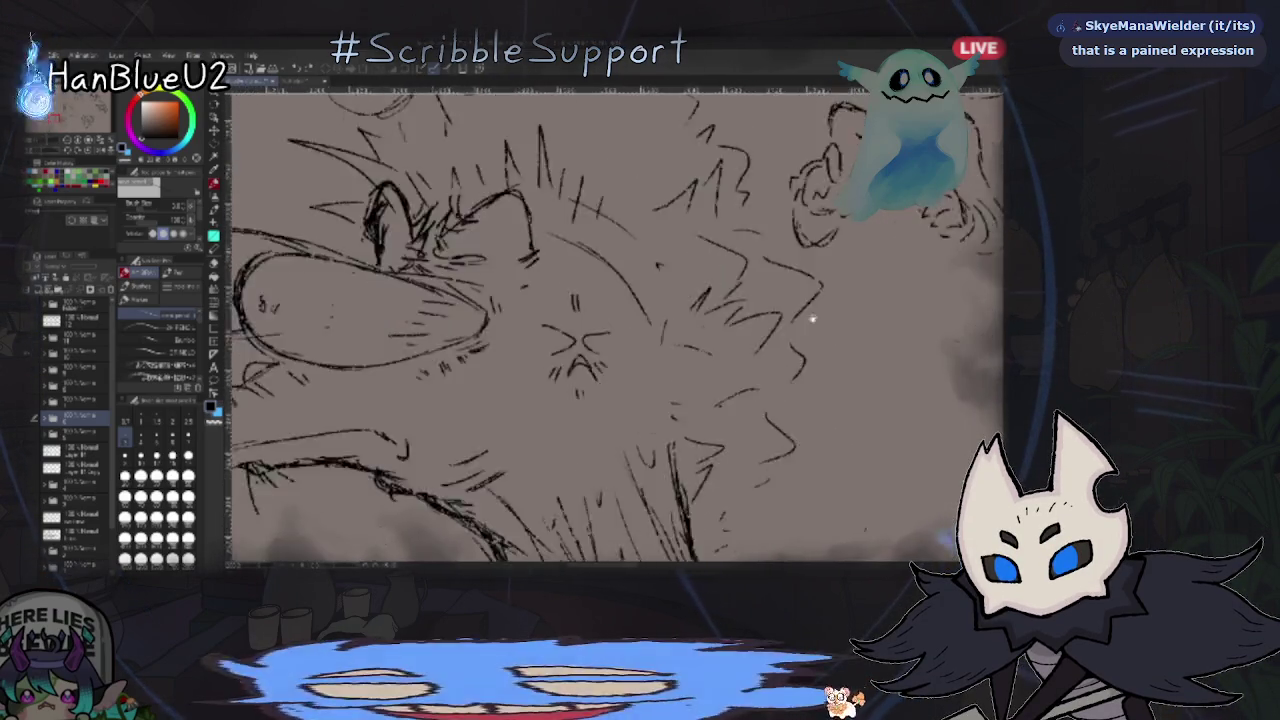
pyautogui.moveTo(615, 325)
pyautogui.mouseDown()
pyautogui.moveTo(955, 563)
pyautogui.moveTo(1010, 573)
pyautogui.mouseUp()
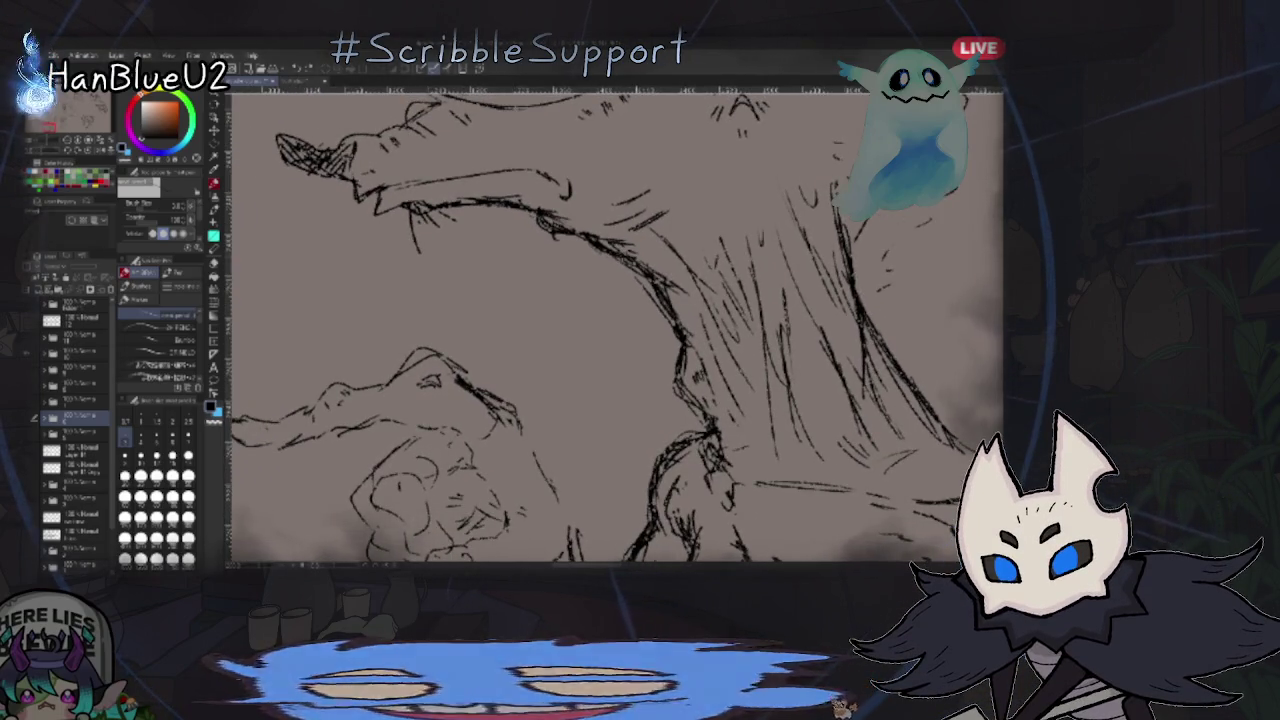
pyautogui.scroll(-2, 891, 320)
pyautogui.scroll(-1, 891, 320)
pyautogui.scroll(2, 854, 297)
pyautogui.moveTo(700, 330); pyautogui.dragTo(728, 342)
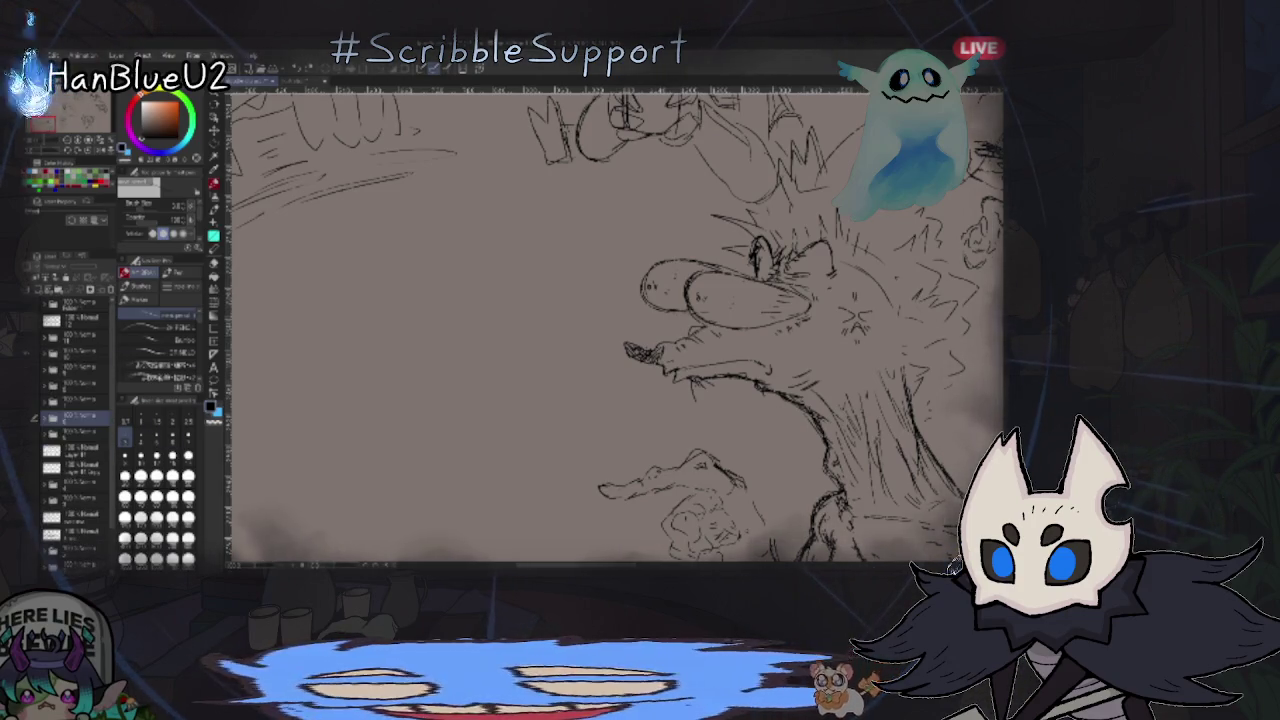
pyautogui.scroll(-1, 800, 393)
pyautogui.scroll(-1, 800, 393)
pyautogui.scroll(-1, 800, 393)
pyautogui.scroll(-1, 705, 365)
pyautogui.moveTo(696, 293)
pyautogui.mouseDown()
pyautogui.moveTo(676, 315)
pyautogui.moveTo(672, 291)
pyautogui.mouseUp()
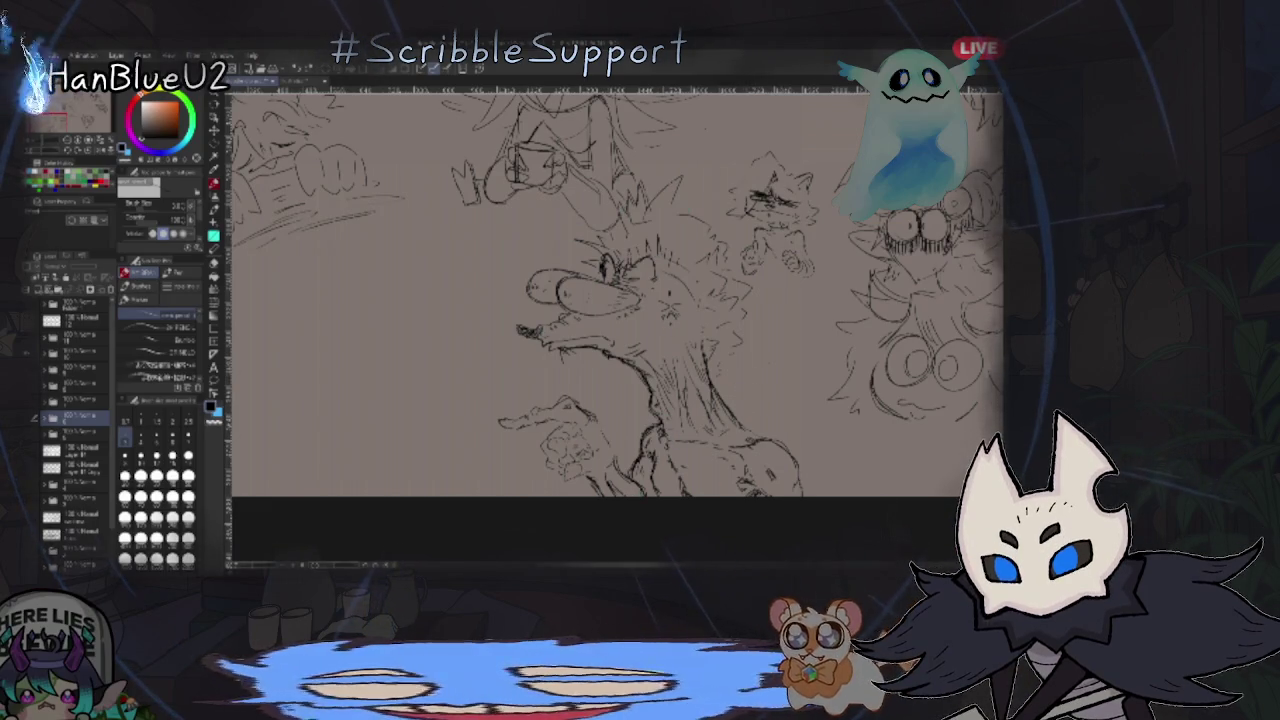
pyautogui.moveTo(810, 335)
pyautogui.mouseDown()
pyautogui.moveTo(766, 374)
pyautogui.moveTo(894, 277)
pyautogui.moveTo(668, 433)
pyautogui.moveTo(440, 433)
pyautogui.moveTo(554, 347)
pyautogui.moveTo(636, 527)
pyautogui.moveTo(880, 430)
pyautogui.mouseUp()
pyautogui.moveTo(640, 300)
pyautogui.mouseDown()
pyautogui.moveTo(640, 414)
pyautogui.moveTo(868, 333)
pyautogui.moveTo(768, 333)
pyautogui.moveTo(725, 276)
pyautogui.moveTo(668, 258)
pyautogui.mouseUp()
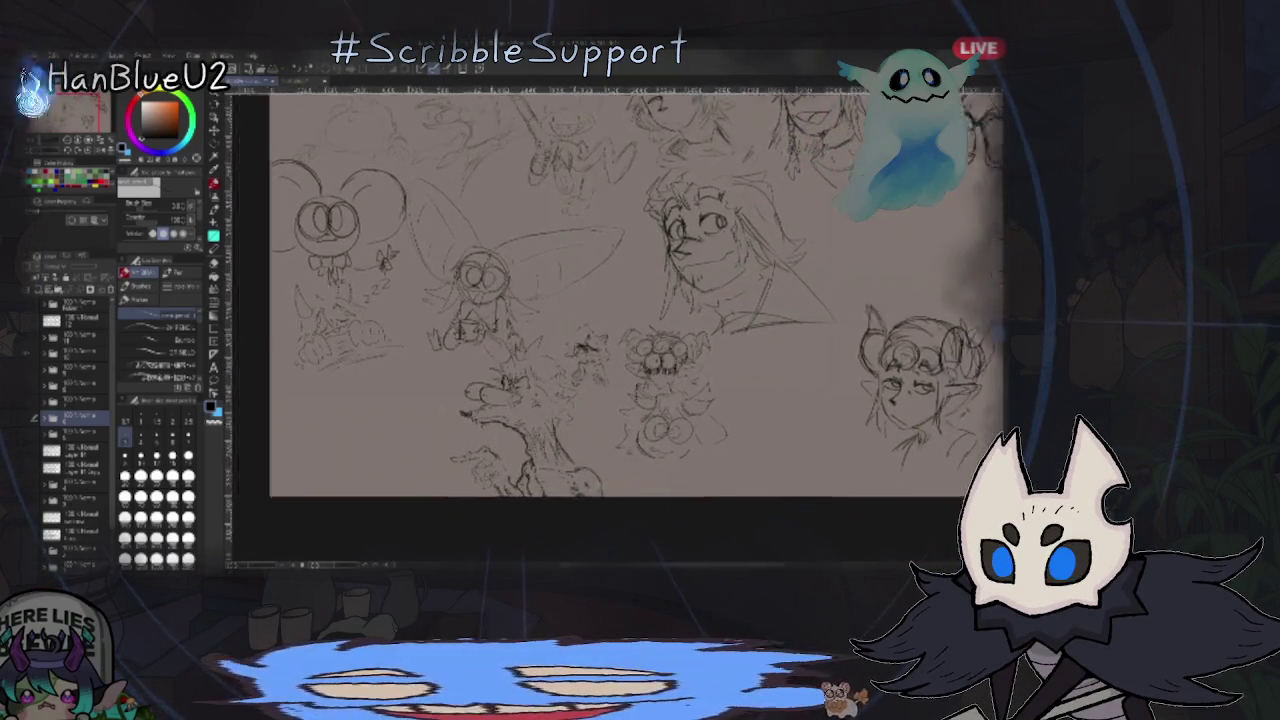
pyautogui.scroll(5, 645, 370)
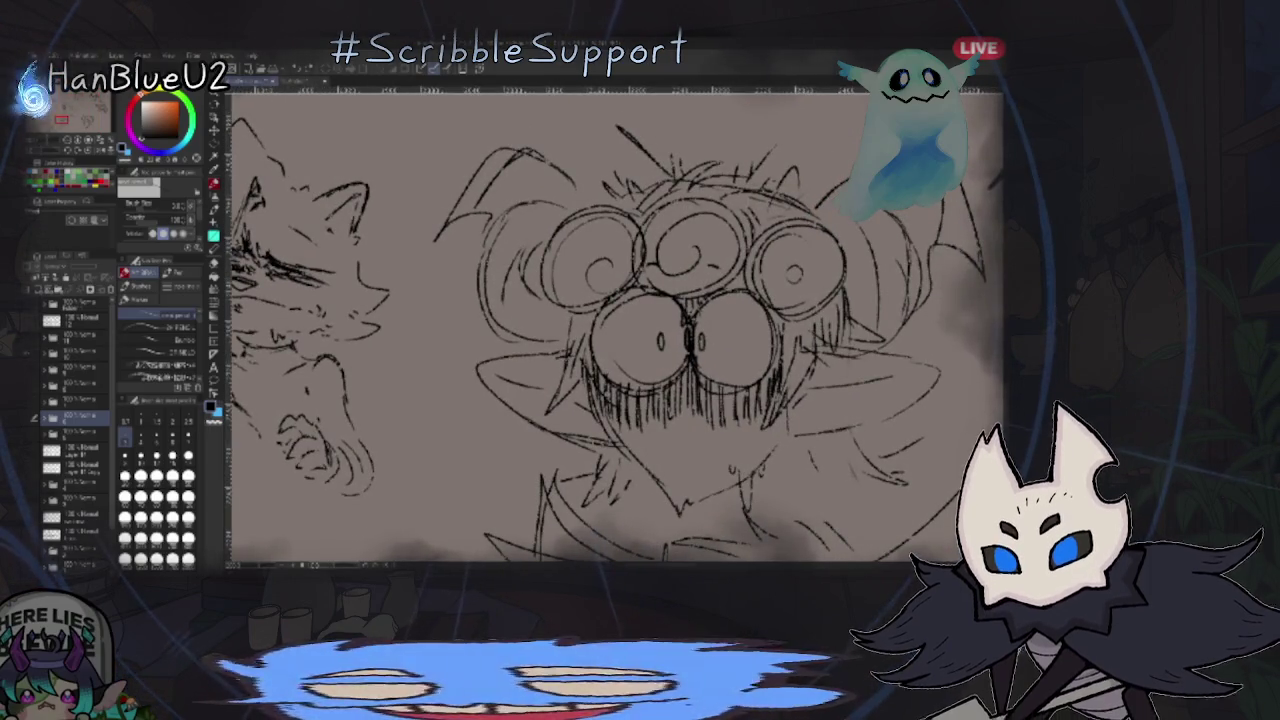
pyautogui.scroll(-5, 897, 351)
pyautogui.scroll(1, 858, 342)
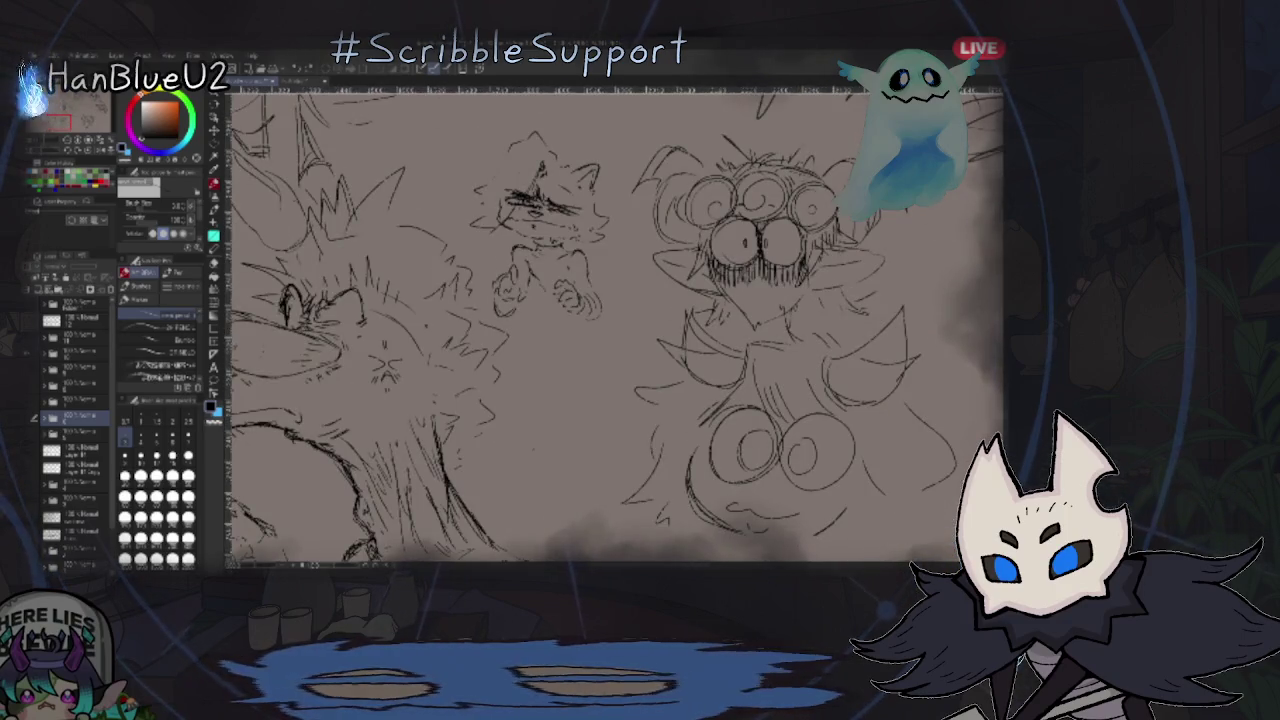
pyautogui.scroll(5, 733, 365)
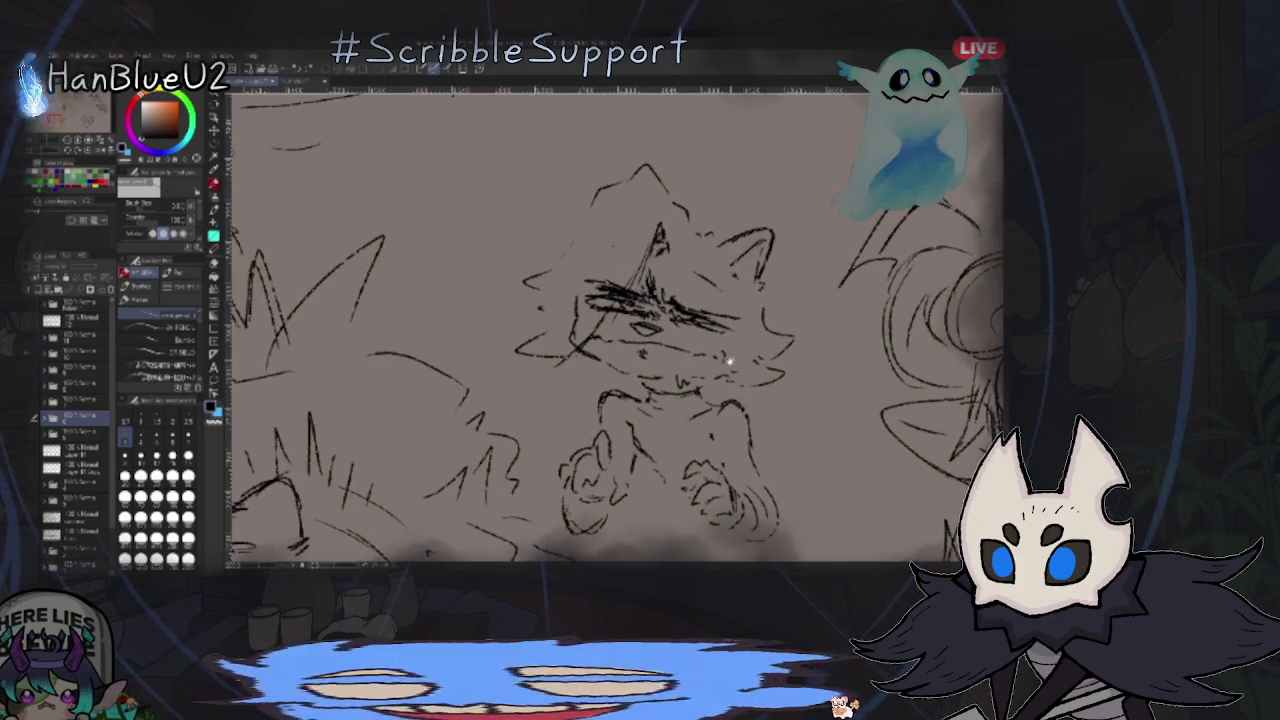
pyautogui.scroll(-1, 733, 365)
pyautogui.scroll(-2, 745, 360)
pyautogui.scroll(-2, 770, 355)
pyautogui.scroll(-2, 783, 352)
pyautogui.scroll(-2, 790, 345)
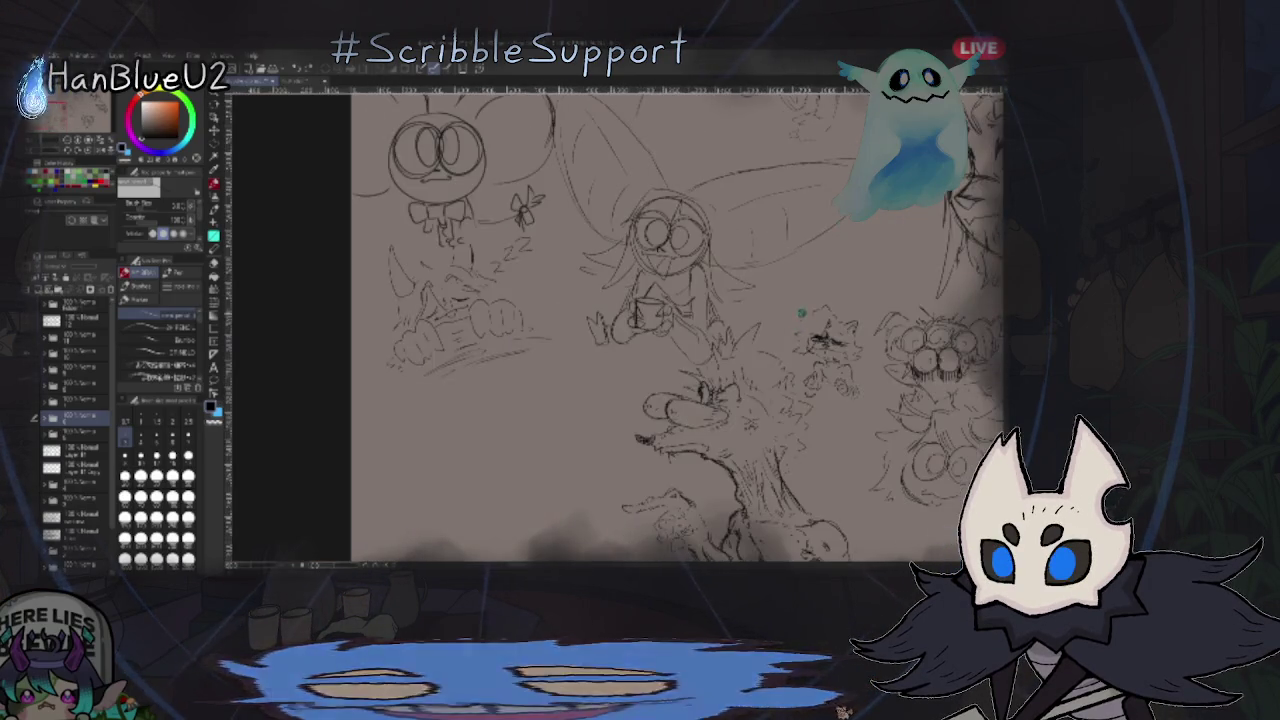
pyautogui.scroll(-2, 798, 316)
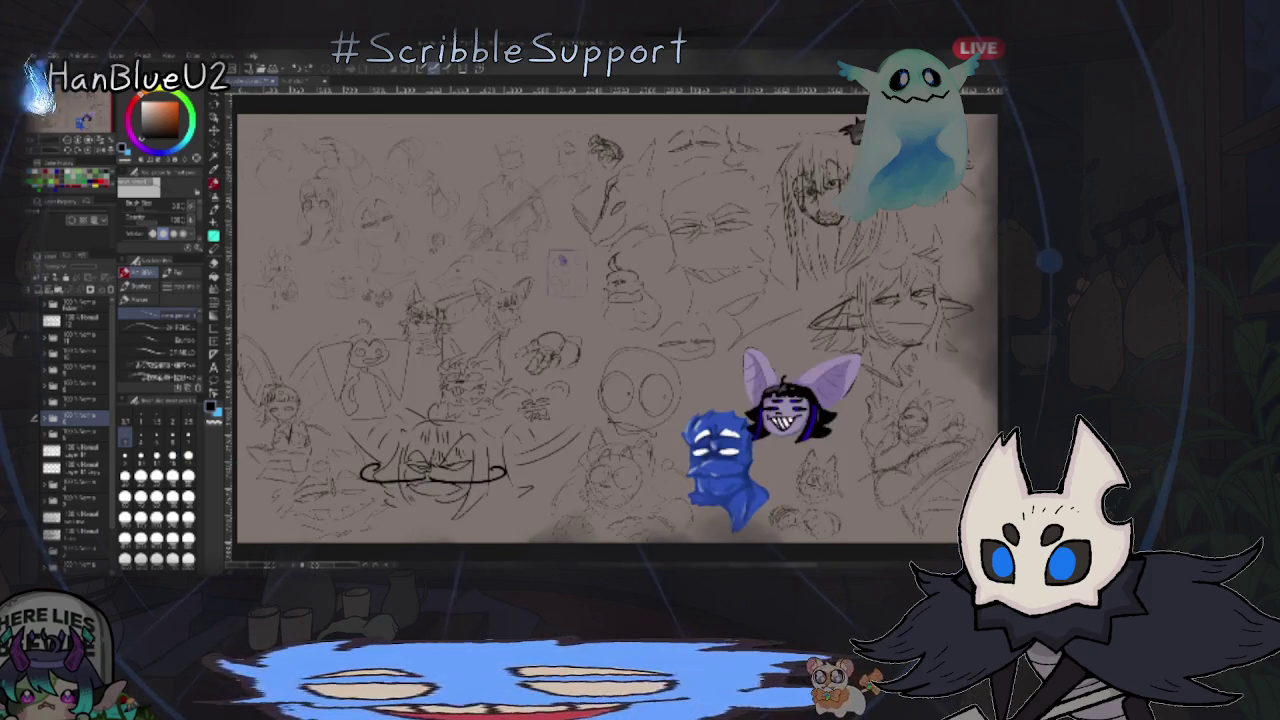
pyautogui.scroll(1, 800, 405)
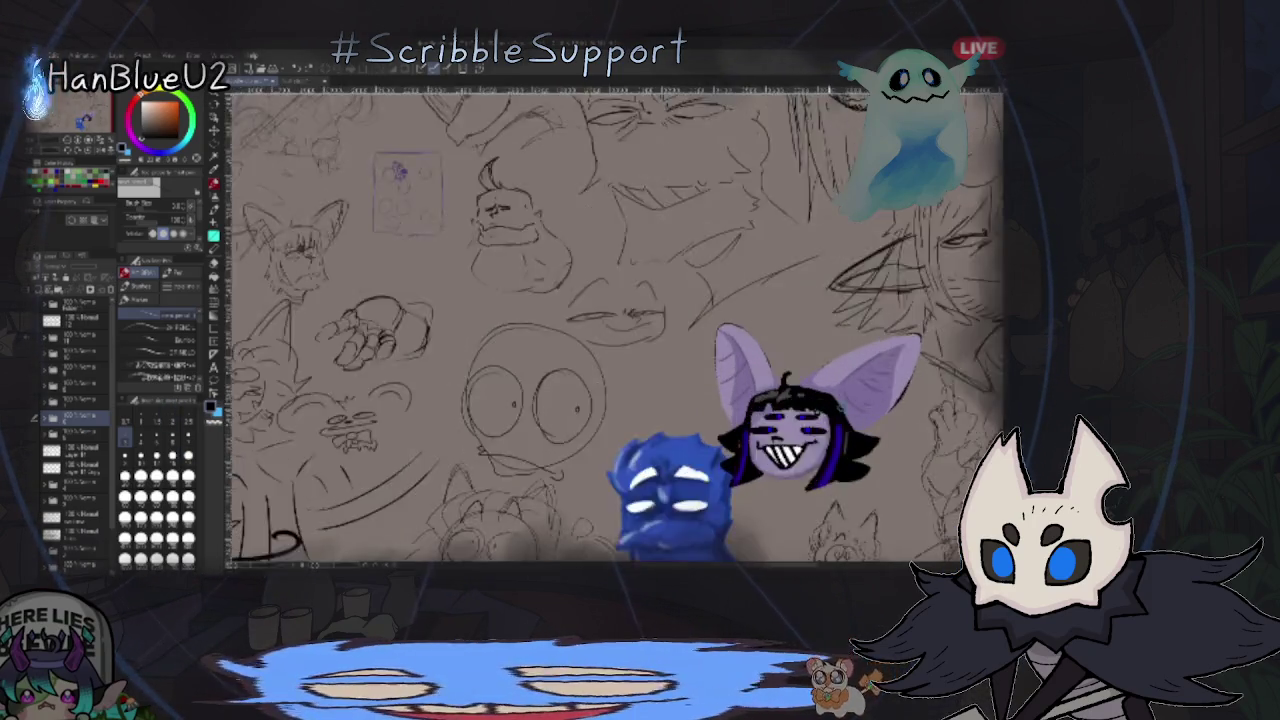
pyautogui.scroll(3, 800, 405)
pyautogui.scroll(1, 800, 405)
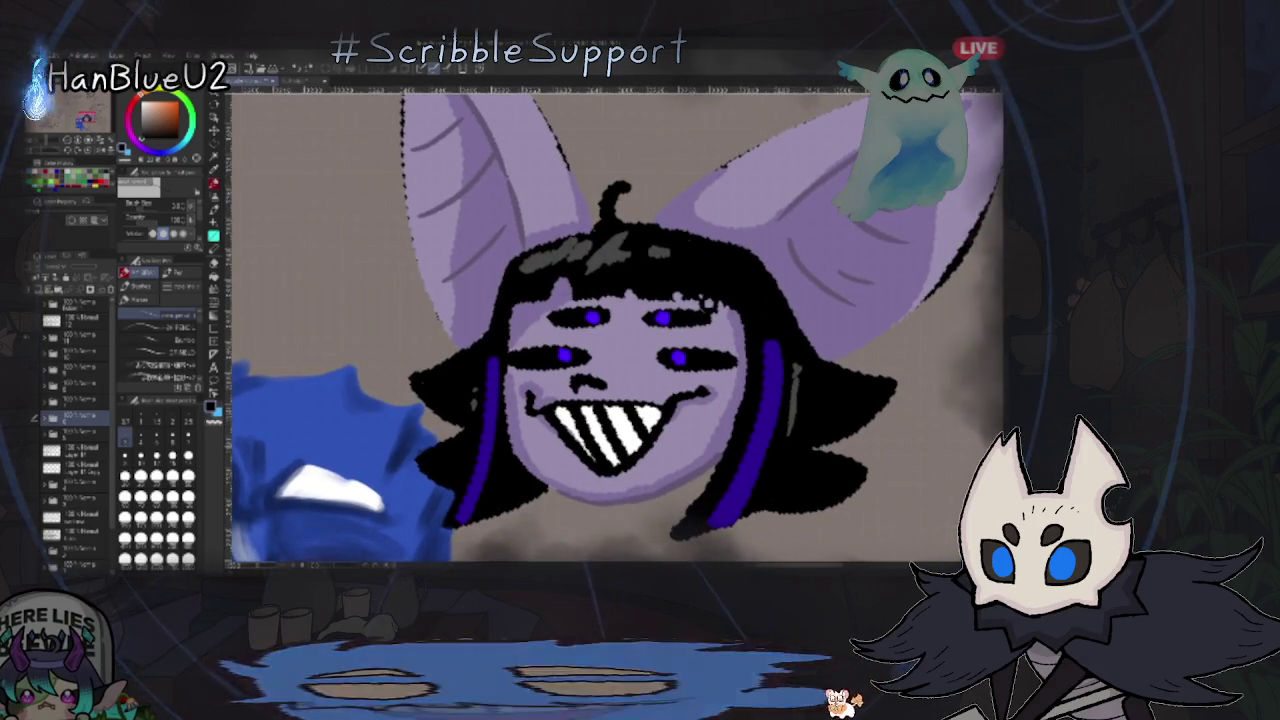
pyautogui.scroll(-2, 805, 441)
pyautogui.scroll(-2, 805, 441)
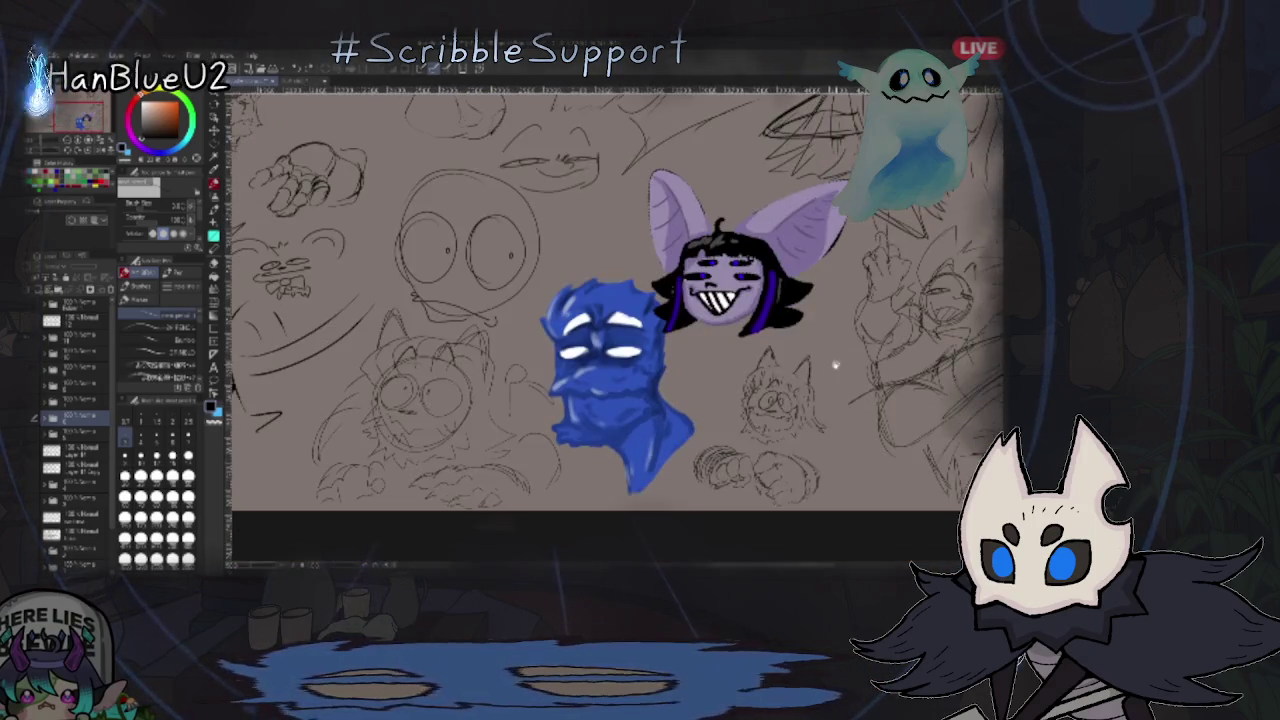
pyautogui.scroll(1, 805, 441)
pyautogui.moveTo(805, 441); pyautogui.dragTo(995, 401)
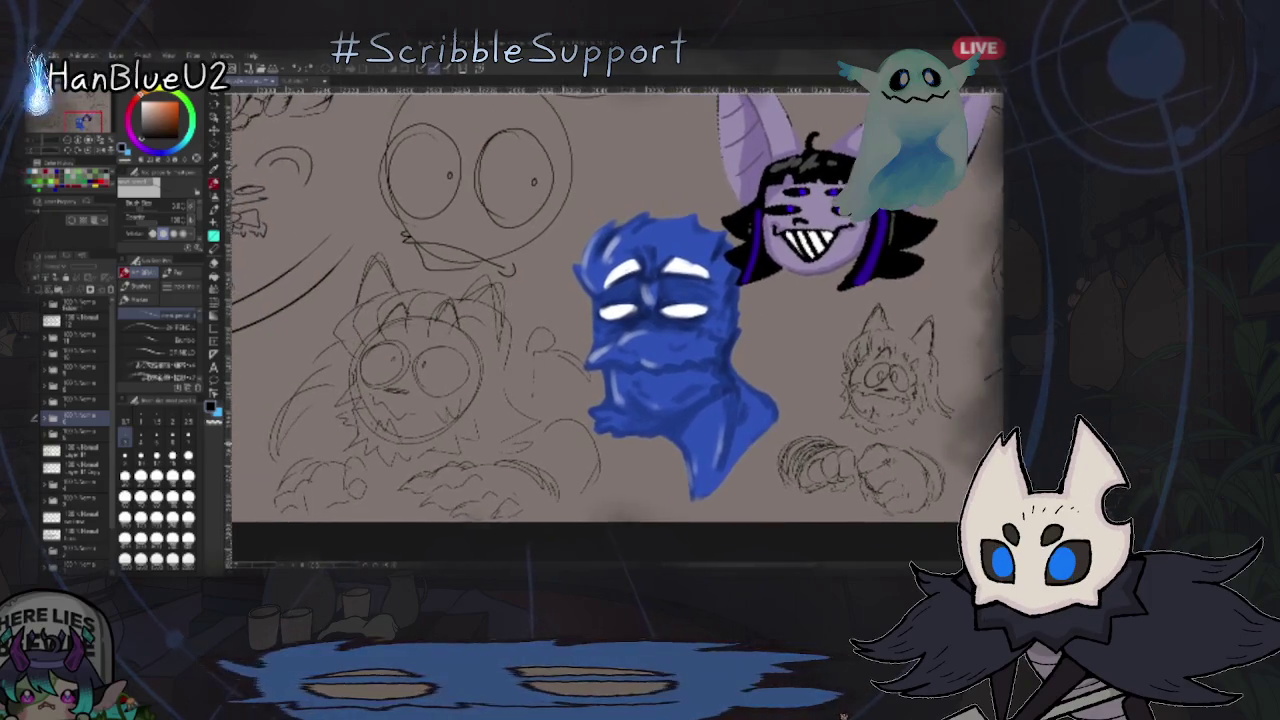
pyautogui.moveTo(700, 300)
pyautogui.mouseDown()
pyautogui.moveTo(810, 350)
pyautogui.moveTo(905, 420)
pyautogui.mouseUp()
pyautogui.moveTo(615, 325)
pyautogui.mouseDown()
pyautogui.moveTo(636, 263)
pyautogui.moveTo(693, 234)
pyautogui.moveTo(830, 225)
pyautogui.mouseUp()
pyautogui.scroll(2, 777, 320)
pyautogui.moveTo(777, 320)
pyautogui.mouseDown()
pyautogui.moveTo(905, 245)
pyautogui.moveTo(958, 257)
pyautogui.mouseUp()
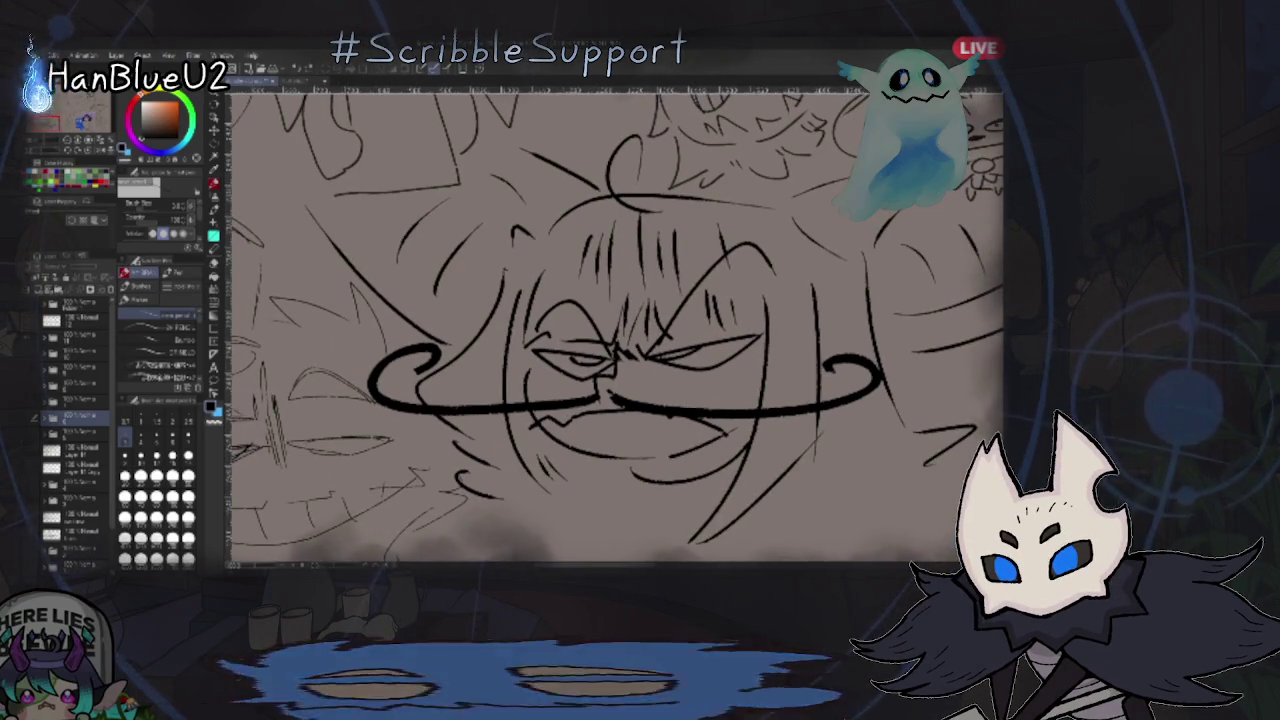
pyautogui.scroll(-2, 625, 390)
pyautogui.scroll(-2, 625, 390)
pyautogui.moveTo(625, 390); pyautogui.dragTo(680, 440)
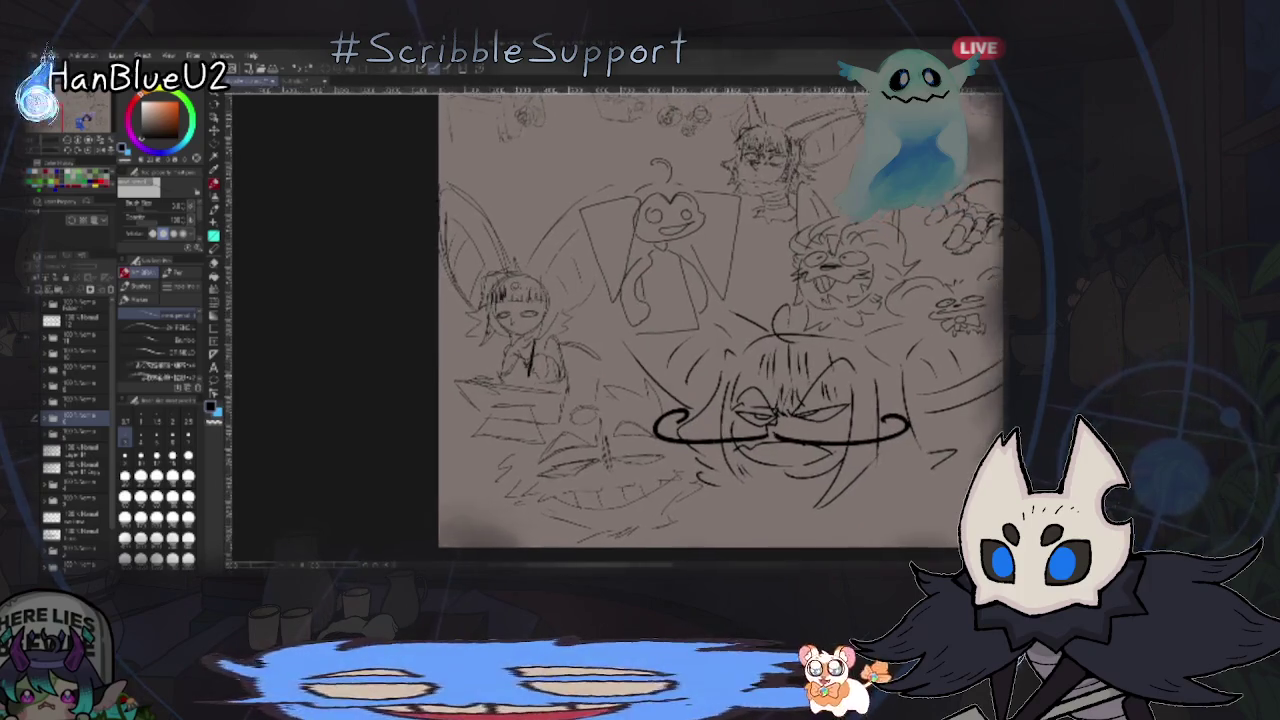
pyautogui.moveTo(780, 425); pyautogui.dragTo(860, 443)
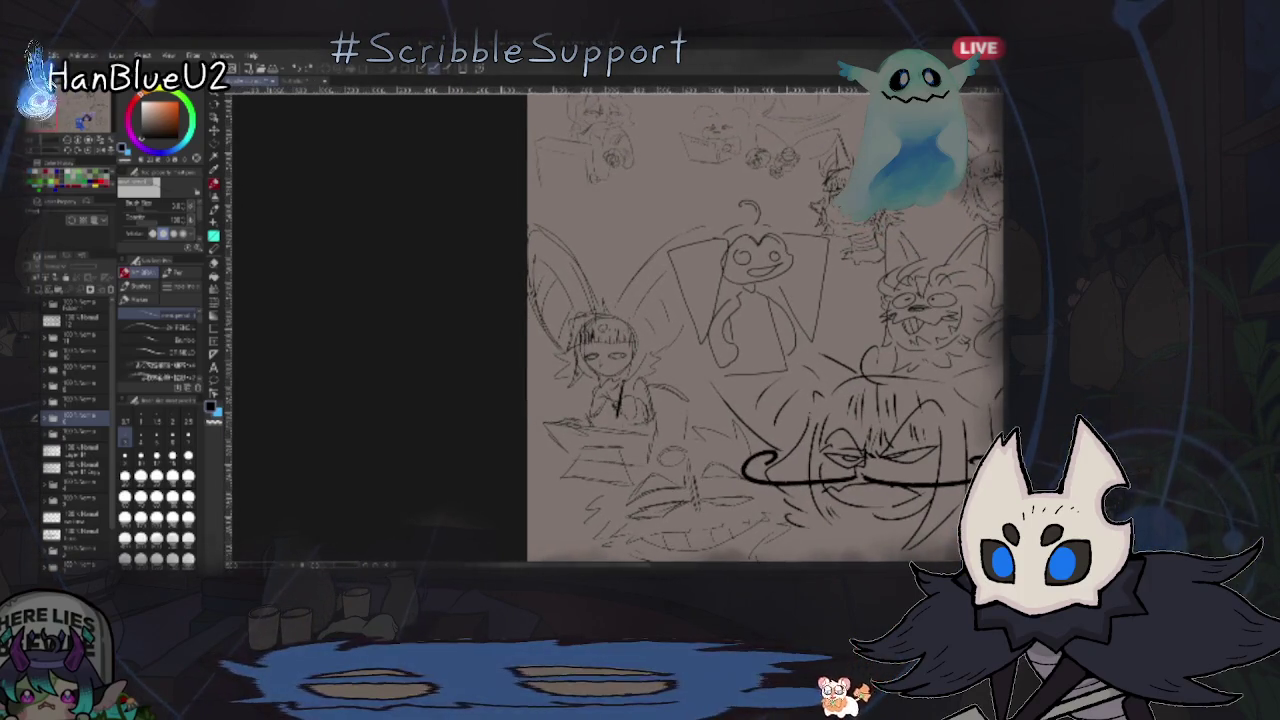
pyautogui.moveTo(775, 295); pyautogui.dragTo(725, 305)
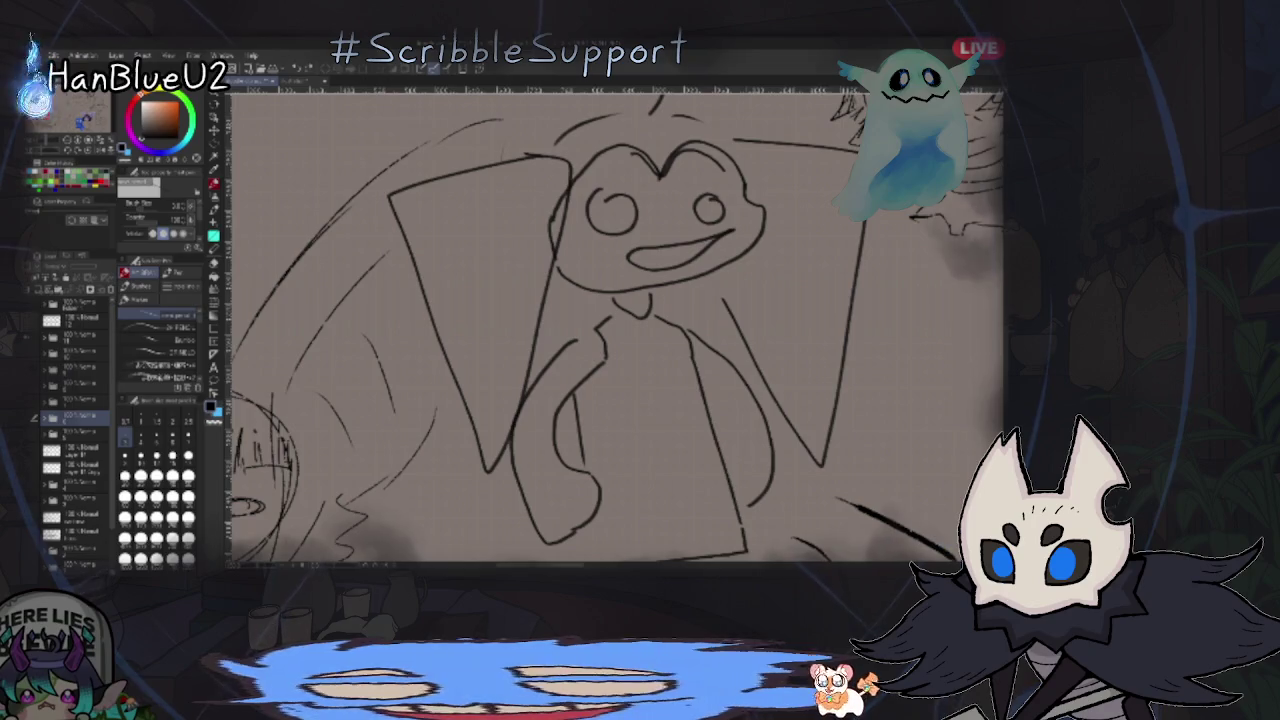
pyautogui.moveTo(560, 440)
pyautogui.mouseDown()
pyautogui.moveTo(680, 423)
pyautogui.moveTo(884, 335)
pyautogui.mouseUp()
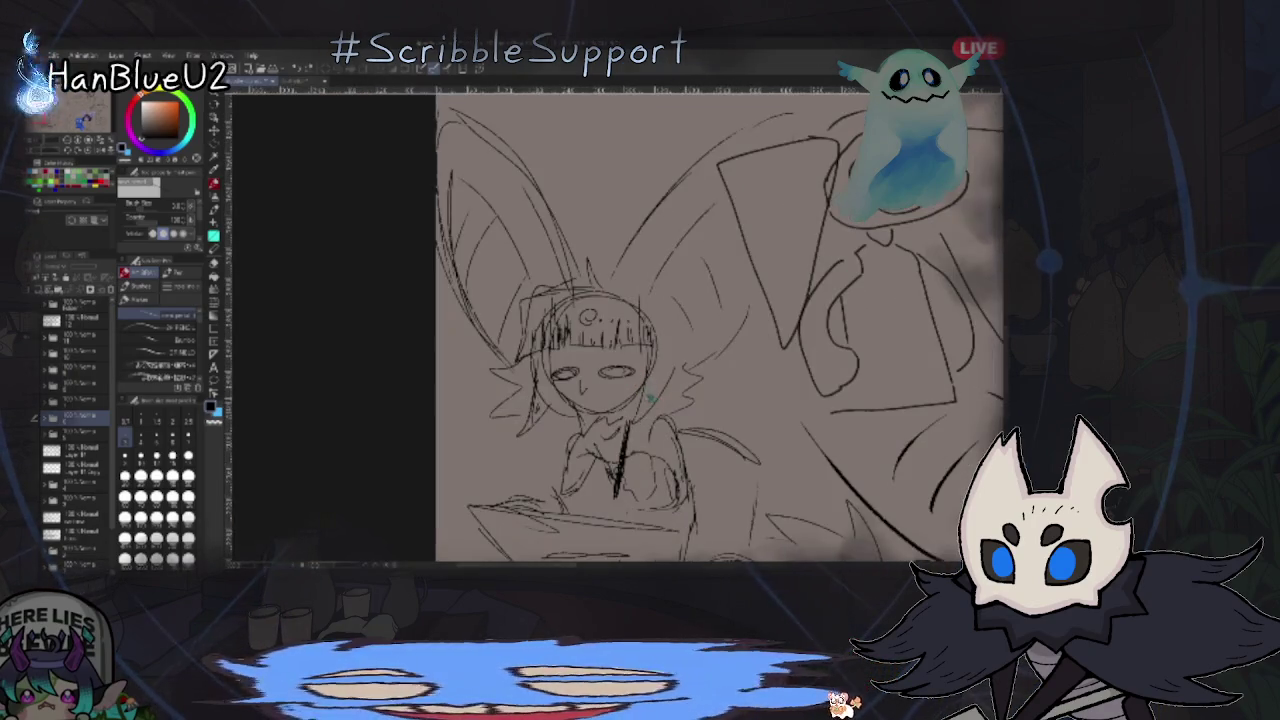
pyautogui.moveTo(651, 446); pyautogui.dragTo(820, 331)
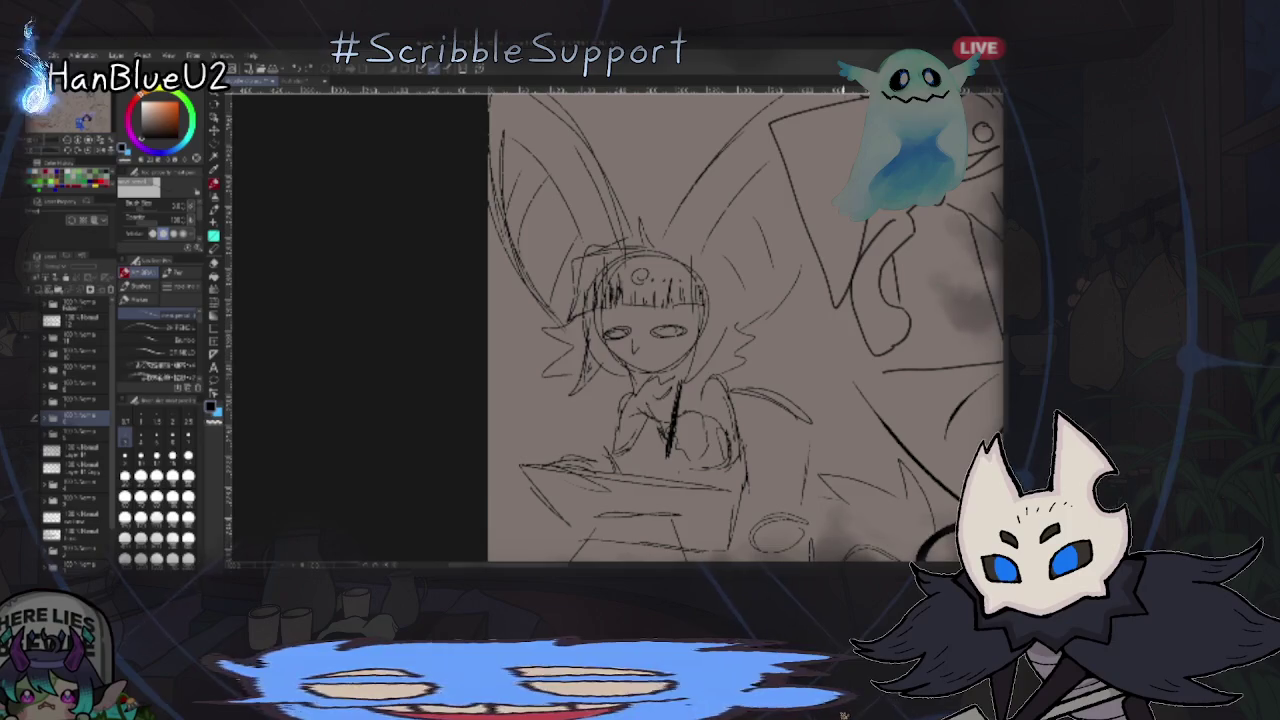
pyautogui.scroll(-2, 809, 343)
pyautogui.moveTo(809, 343); pyautogui.dragTo(771, 409)
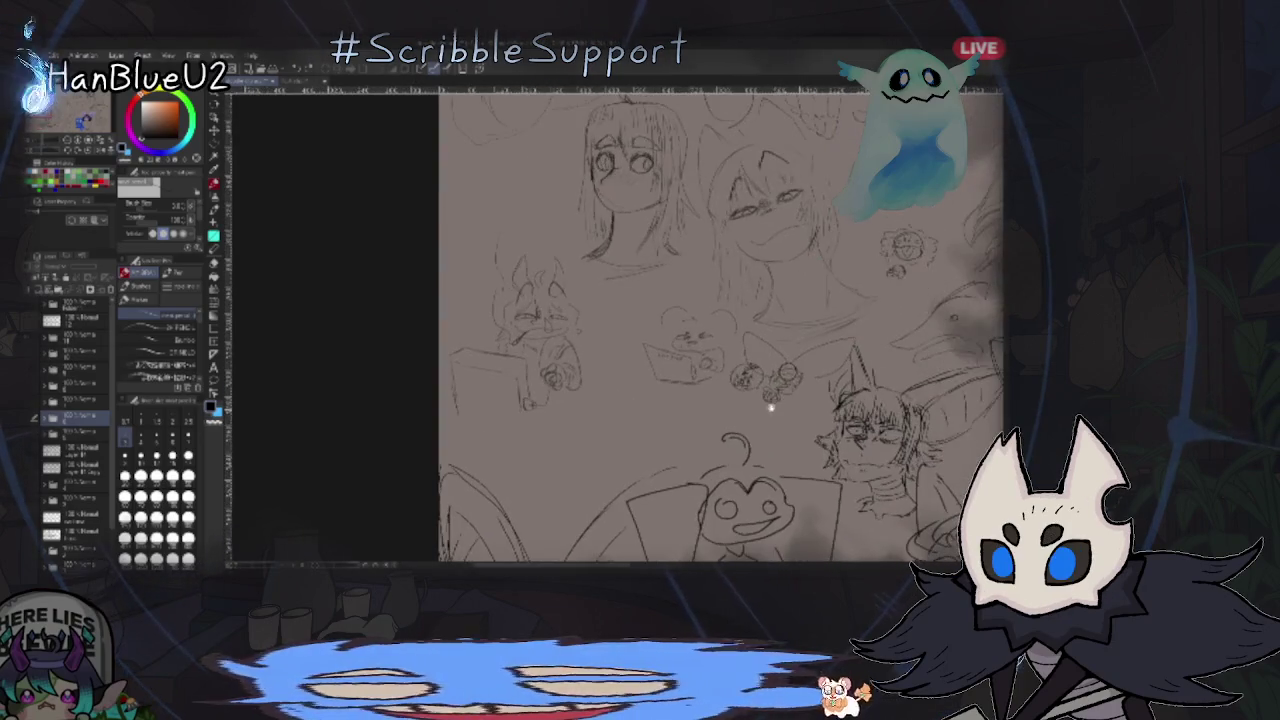
pyautogui.scroll(2, 733, 335)
pyautogui.scroll(1, 733, 335)
pyautogui.scroll(1, 733, 335)
pyautogui.scroll(1, 733, 335)
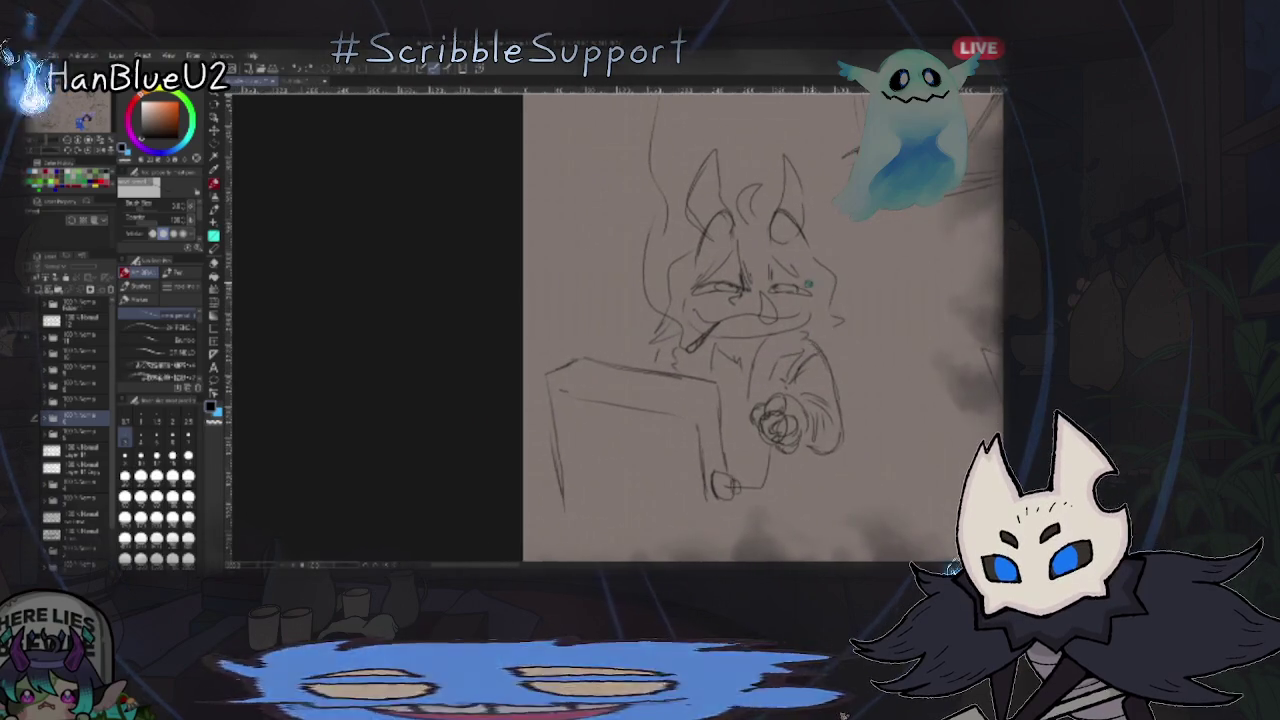
pyautogui.scroll(1, 740, 330)
pyautogui.scroll(2, 818, 314)
pyautogui.moveTo(818, 314); pyautogui.dragTo(808, 364)
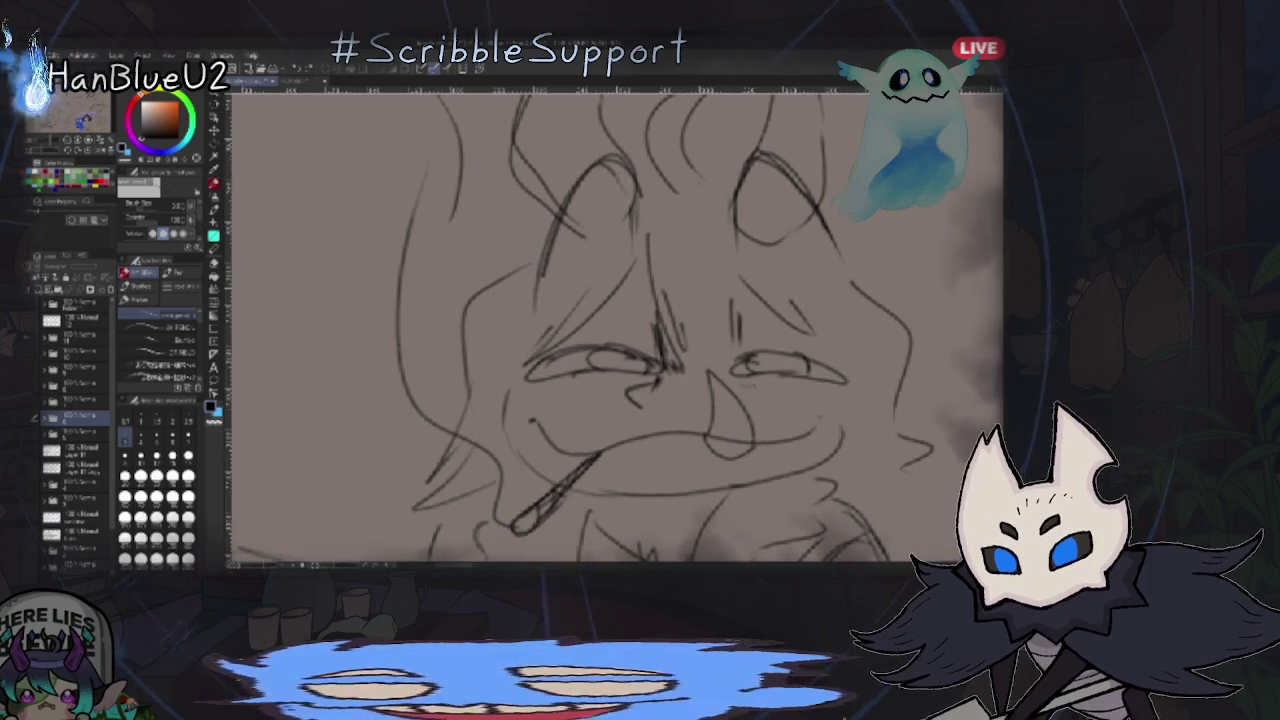
pyautogui.scroll(-3, 752, 362)
pyautogui.scroll(3, 752, 362)
pyautogui.scroll(-3, 752, 362)
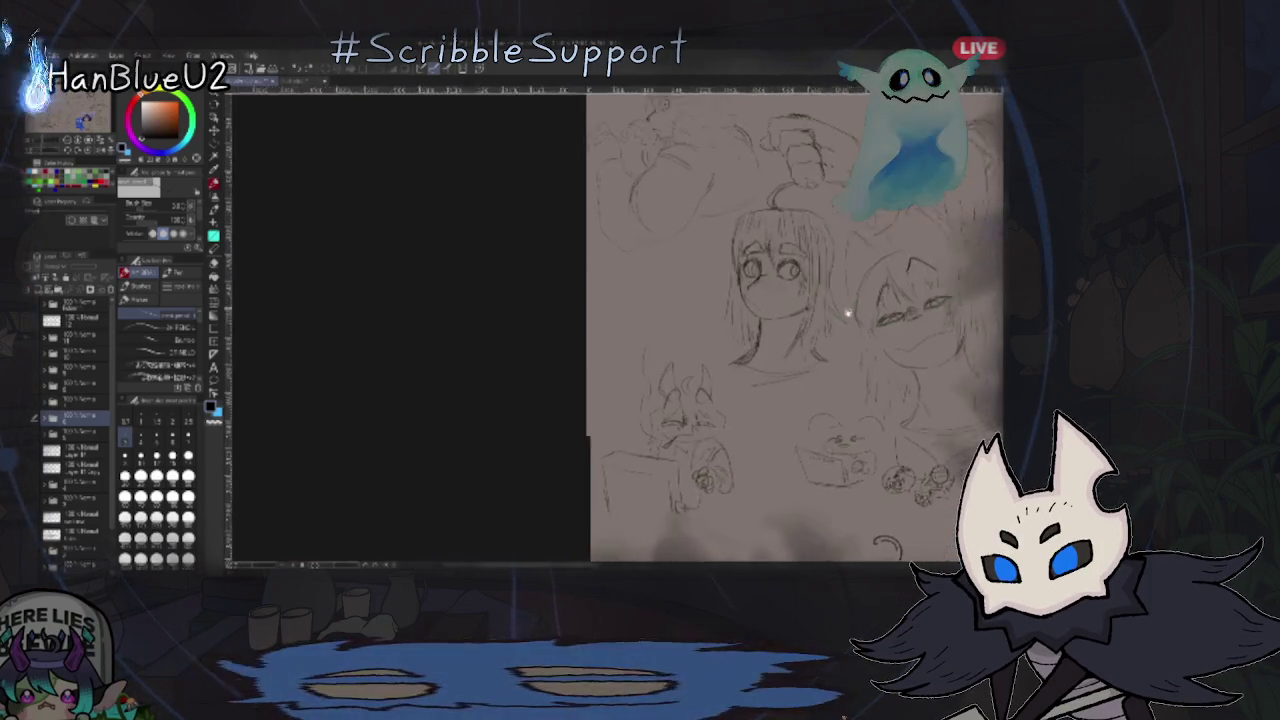
pyautogui.scroll(-1, 849, 306)
pyautogui.scroll(-1, 917, 254)
pyautogui.scroll(3, 640, 340)
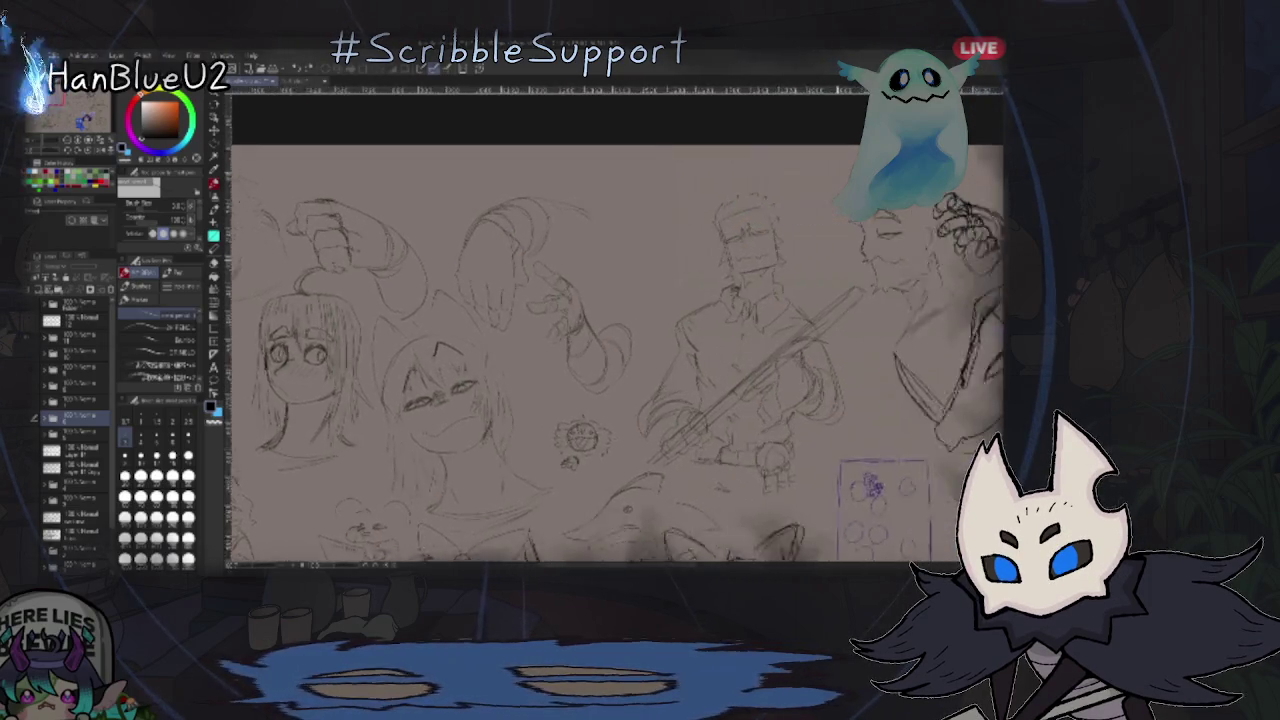
pyautogui.scroll(-1, 615, 330)
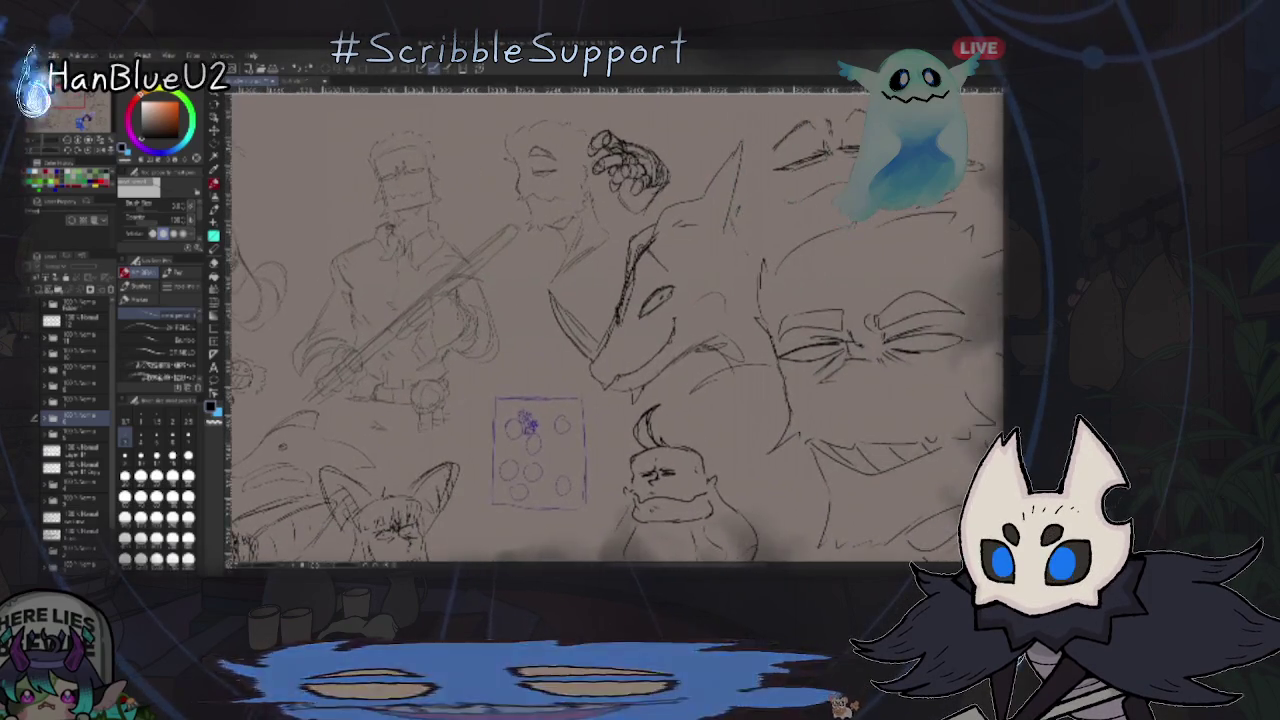
pyautogui.scroll(-1, 615, 330)
pyautogui.scroll(-2, 615, 330)
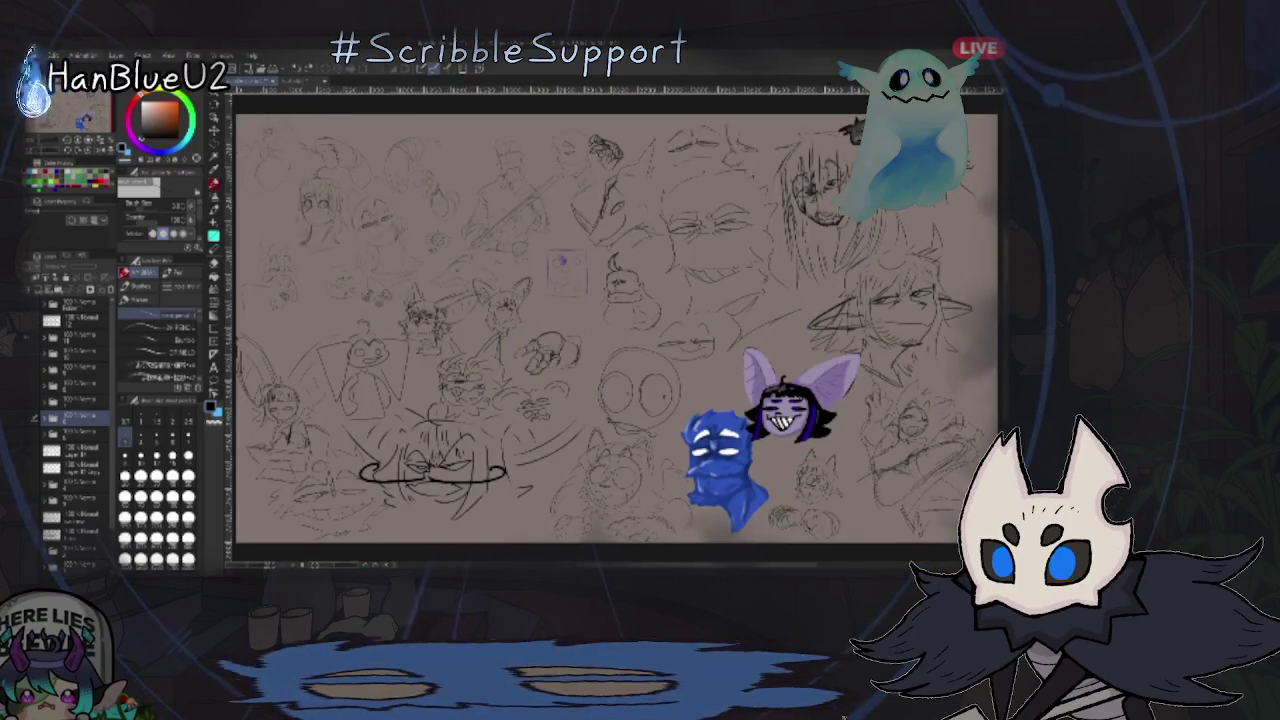
pyautogui.scroll(1, 800, 250)
pyautogui.scroll(3, 800, 250)
pyautogui.scroll(-2, 810, 296)
pyautogui.scroll(1, 810, 296)
pyautogui.scroll(-1, 810, 296)
pyautogui.scroll(1, 810, 296)
pyautogui.scroll(1, 810, 296)
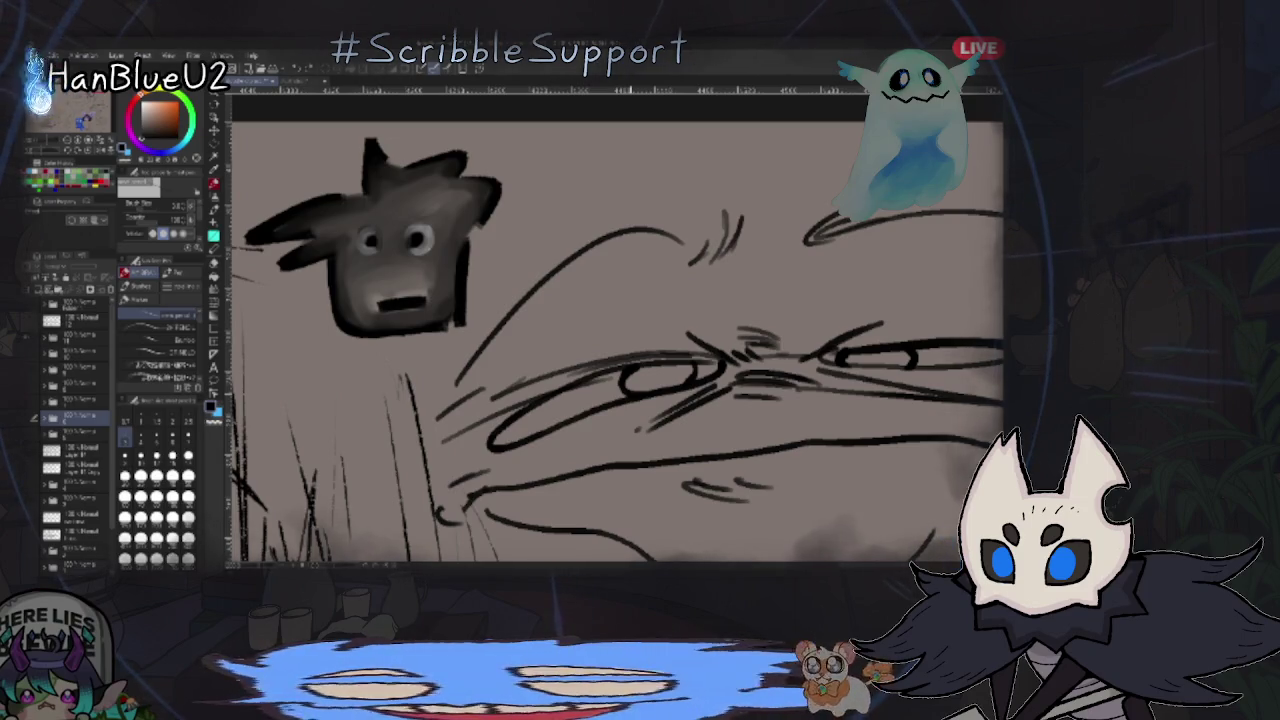
pyautogui.scroll(2, 400, 250)
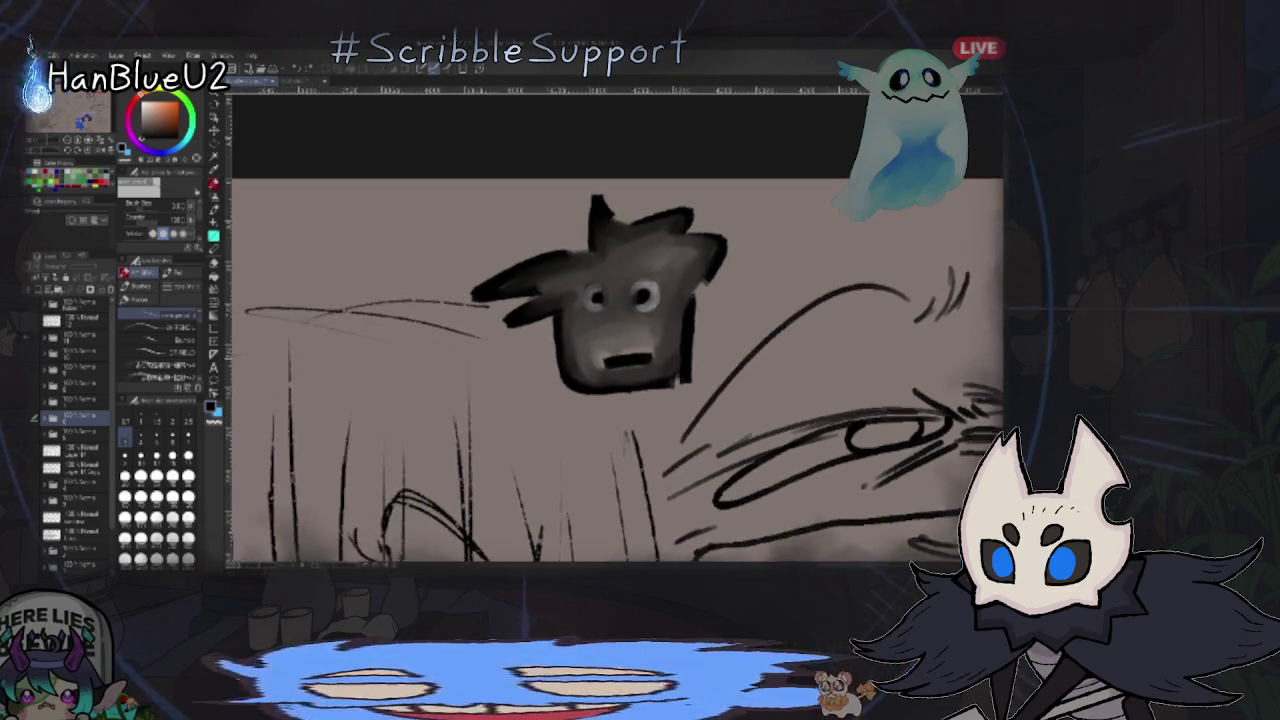
pyautogui.scroll(2, 420, 240)
pyautogui.scroll(1, 600, 300)
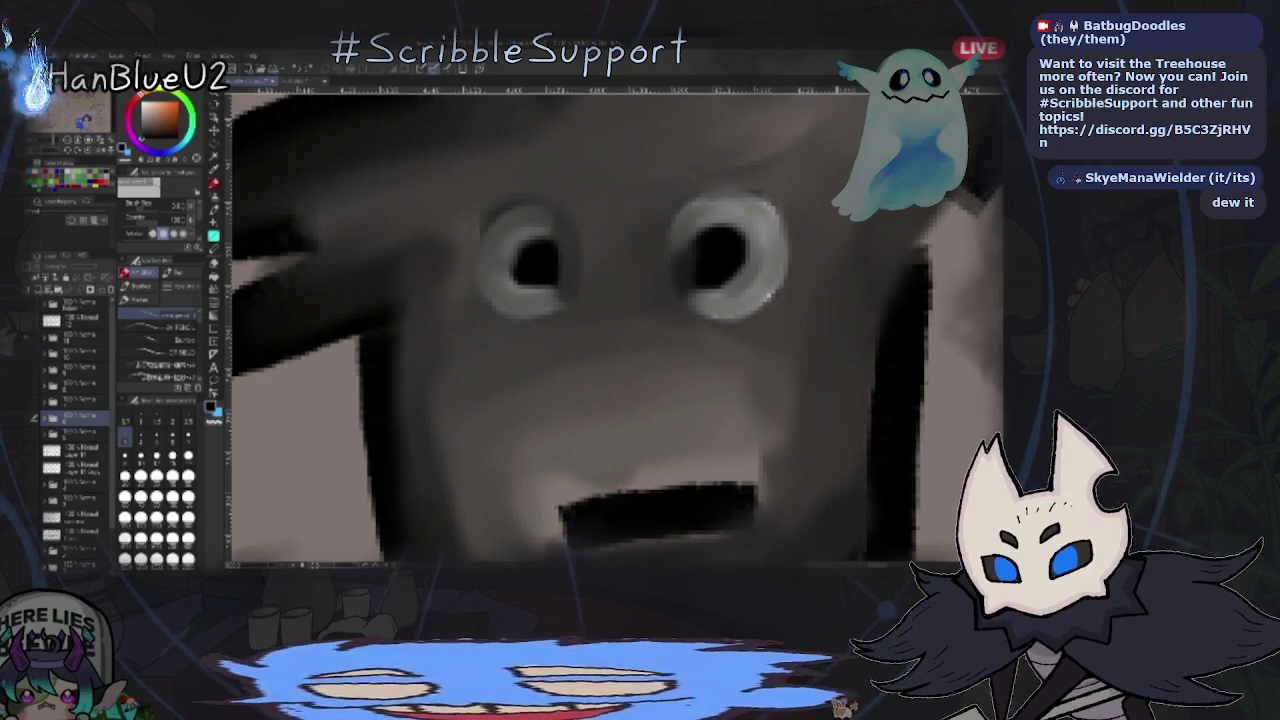
pyautogui.click(44, 337)
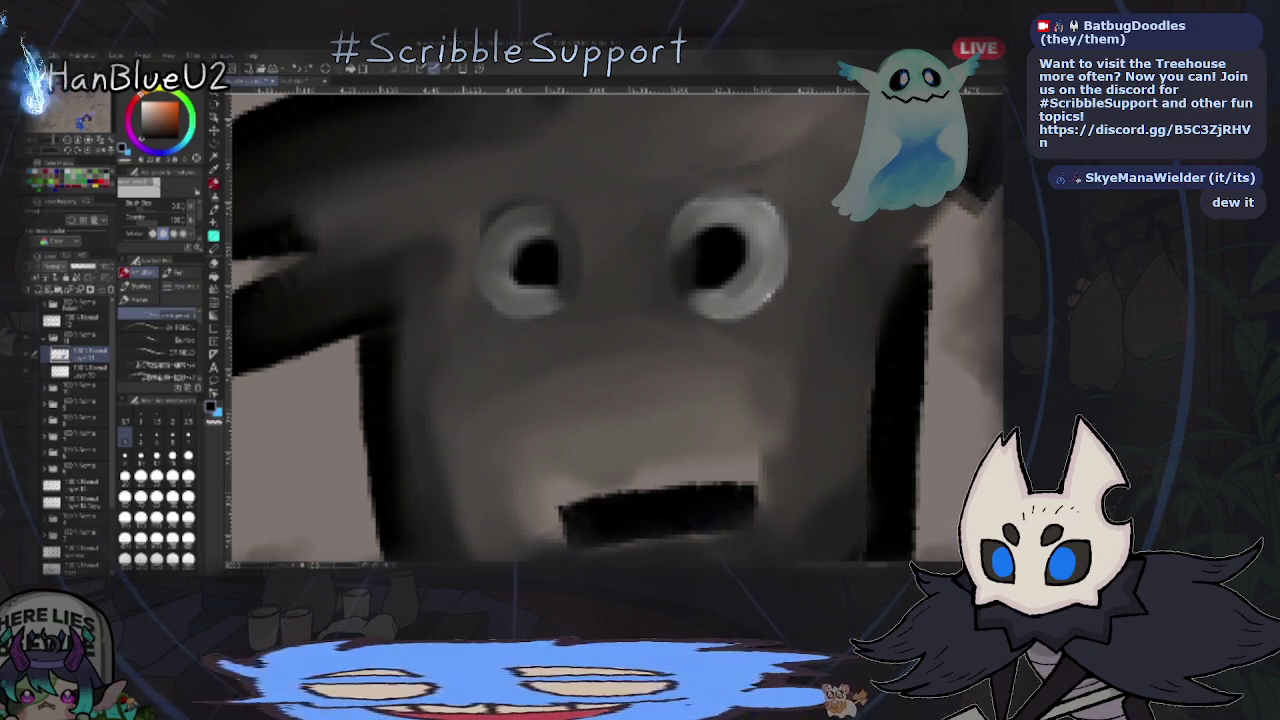
# - Handwrite 'Blint Gromble' in black next to the grey creature head
pyautogui.scroll(-5, 677, 400)
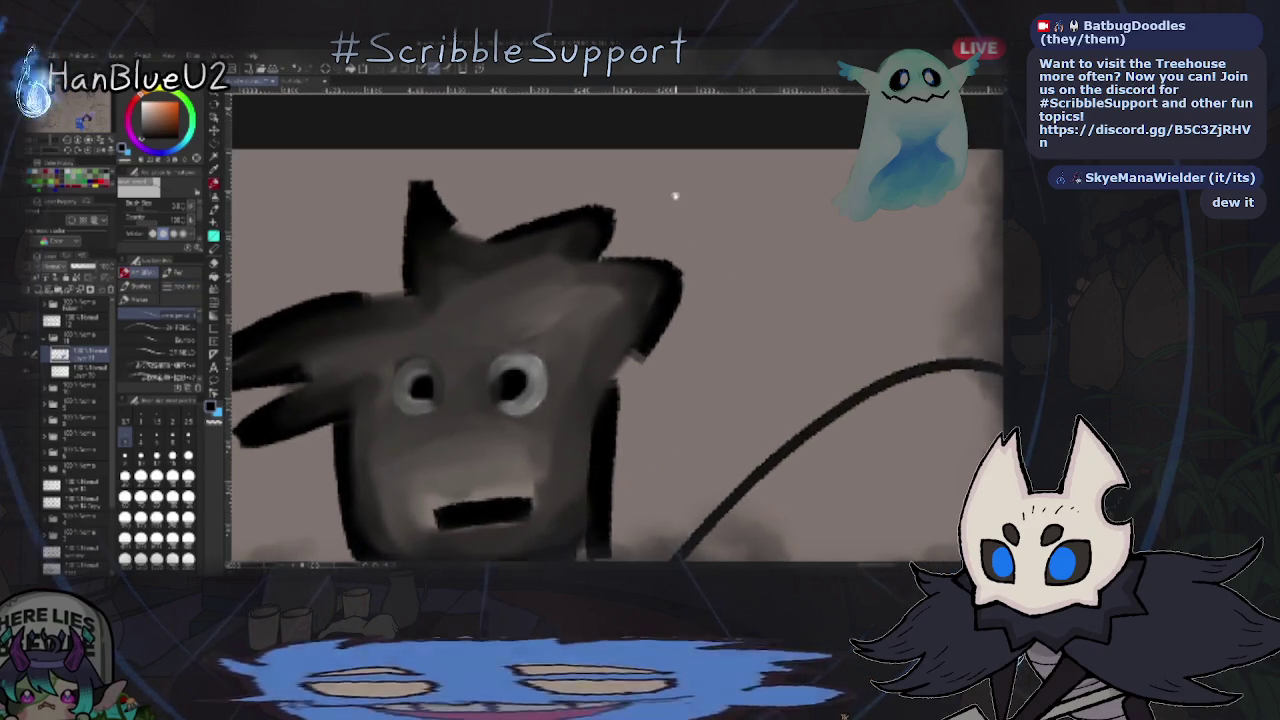
pyautogui.moveTo(712, 186)
pyautogui.mouseDown()
pyautogui.moveTo(712, 227)
pyautogui.moveTo(745, 236)
pyautogui.mouseUp()
pyautogui.scroll(-1, 757, 258)
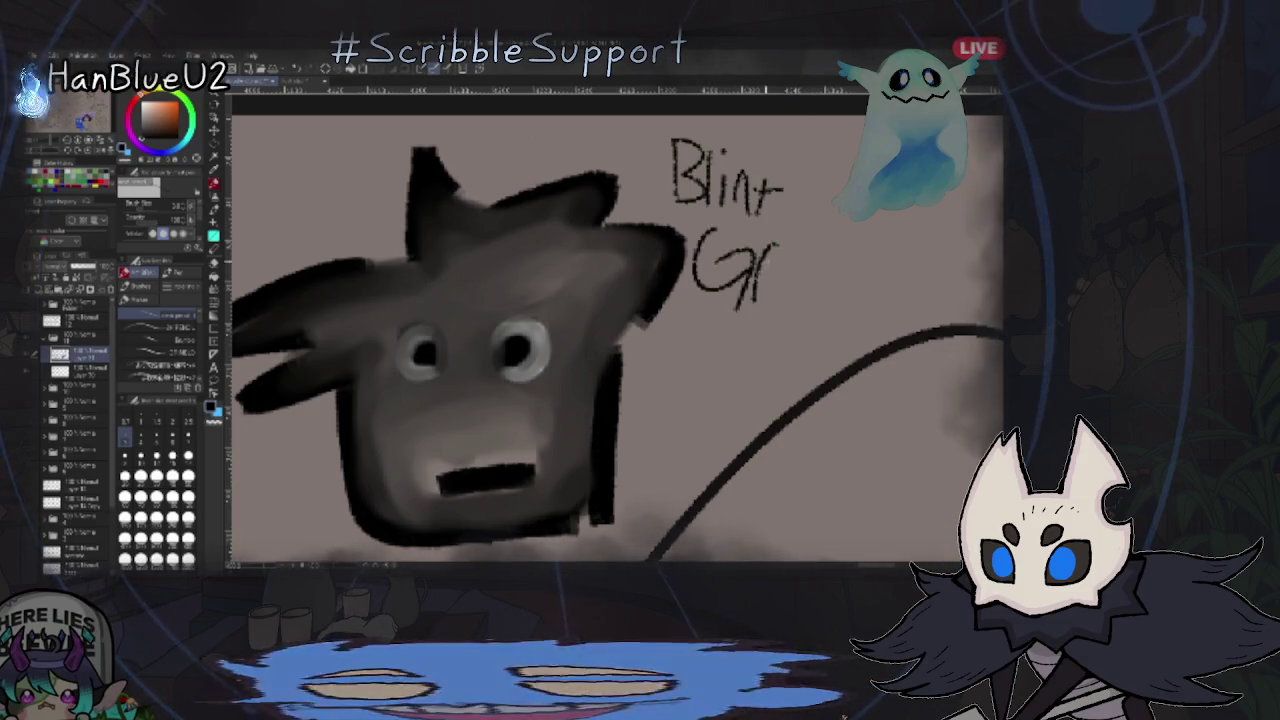
pyautogui.moveTo(712, 262); pyautogui.dragTo(832, 308)
pyautogui.moveTo(846, 245); pyautogui.dragTo(845, 305)
pyautogui.moveTo(889, 245)
pyautogui.mouseDown()
pyautogui.moveTo(893, 305)
pyautogui.moveTo(945, 285)
pyautogui.mouseUp()
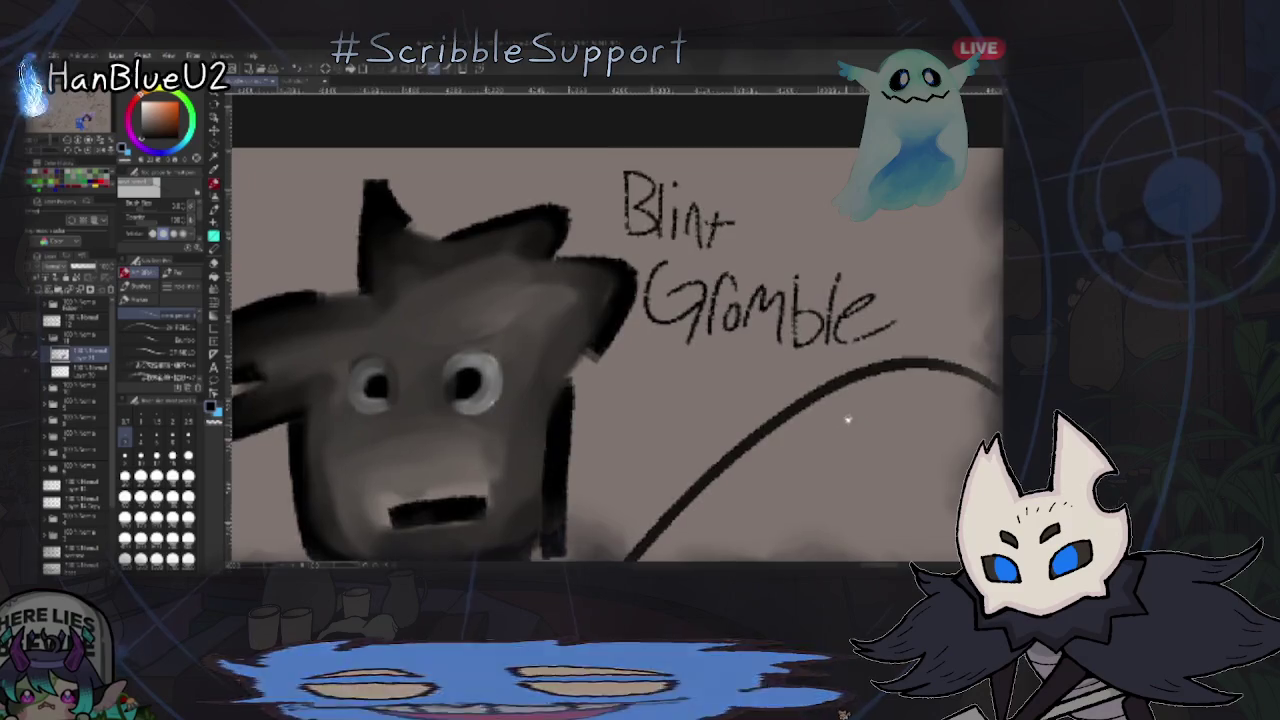
# - Adjust the zoom and switch to another open sketch canvas with Ctrl+Tab
pyautogui.scroll(2, 803, 387)
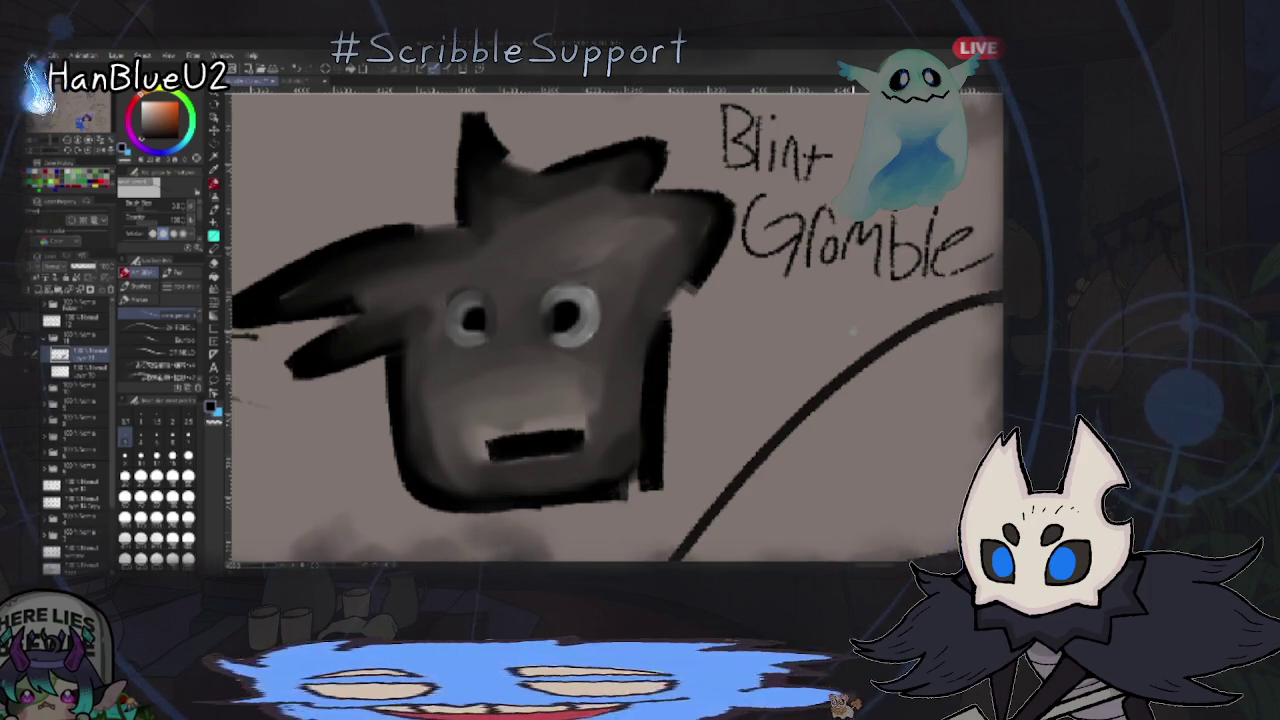
pyautogui.scroll(-5, 615, 325)
pyautogui.scroll(-3, 615, 325)
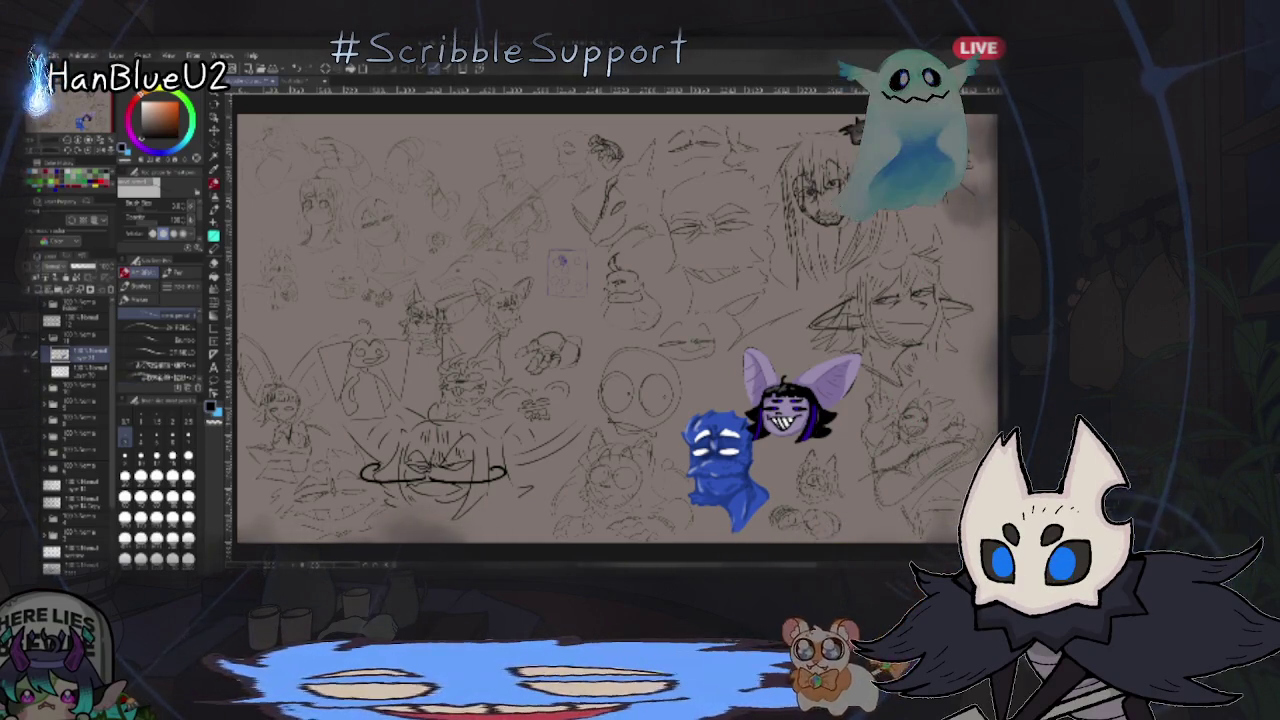
pyautogui.hotkey('ctrl', 'Tab')
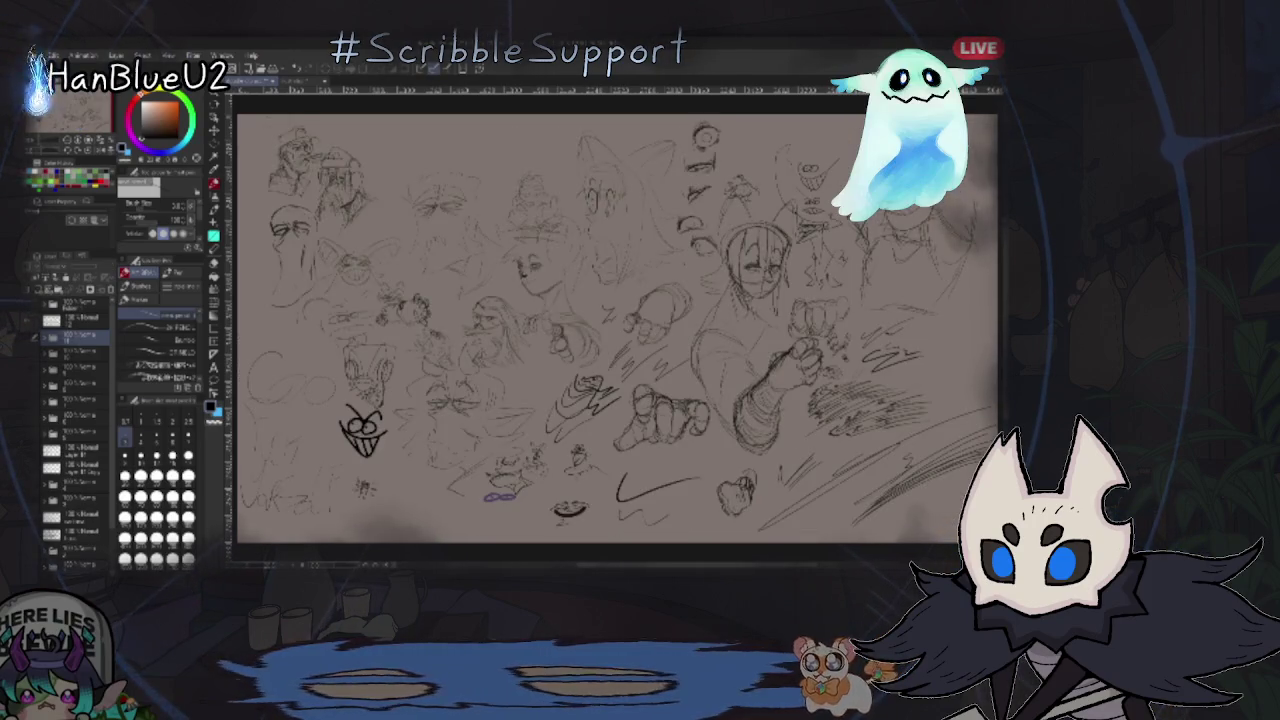
# - Zoom in and out to inspect the faces, hands and doodles on the new sketch page
pyautogui.scroll(1, 500, 409)
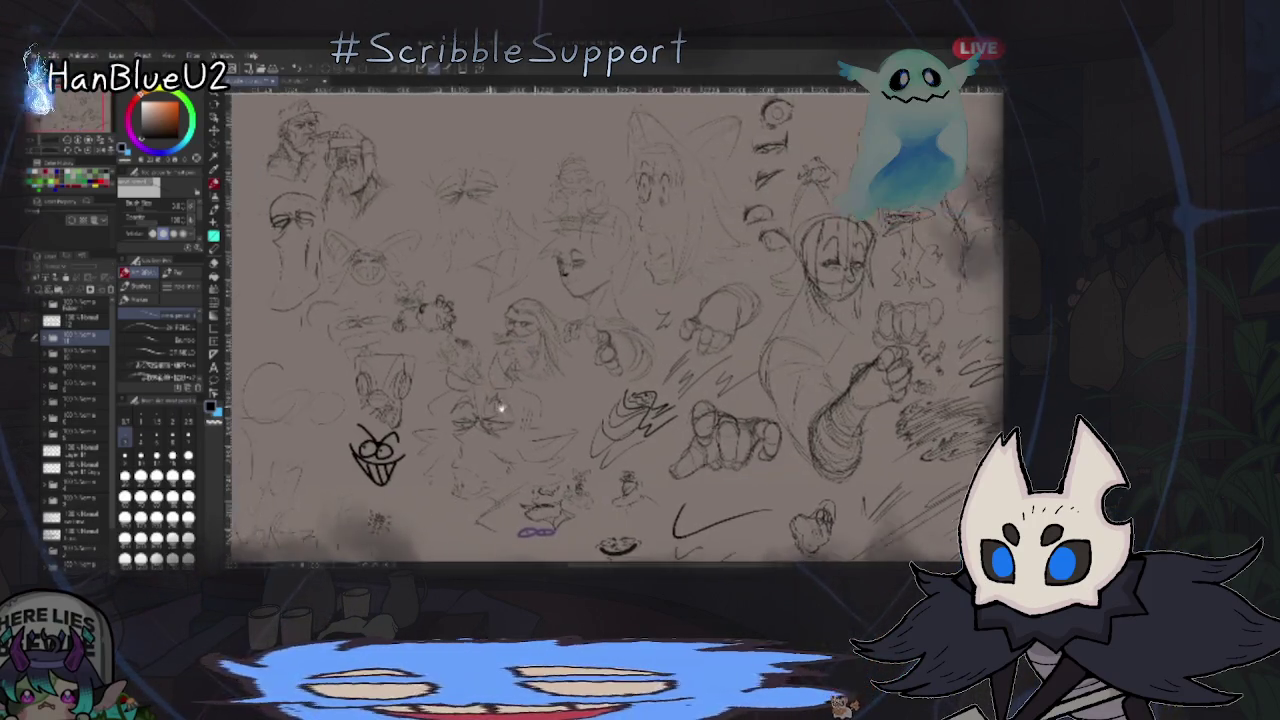
pyautogui.scroll(-2, 500, 408)
pyautogui.scroll(-1, 608, 451)
pyautogui.scroll(3, 614, 471)
pyautogui.scroll(2, 561, 389)
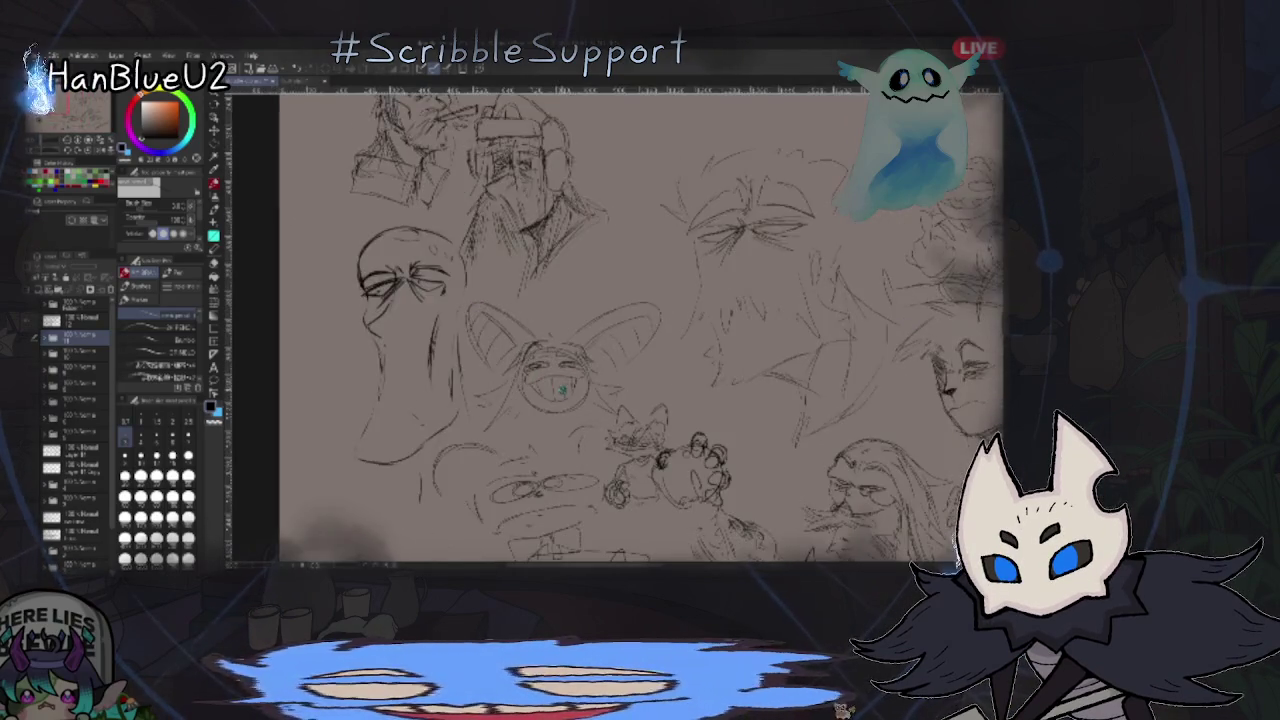
pyautogui.scroll(2, 561, 389)
pyautogui.scroll(2, 561, 389)
pyautogui.scroll(1, 889, 298)
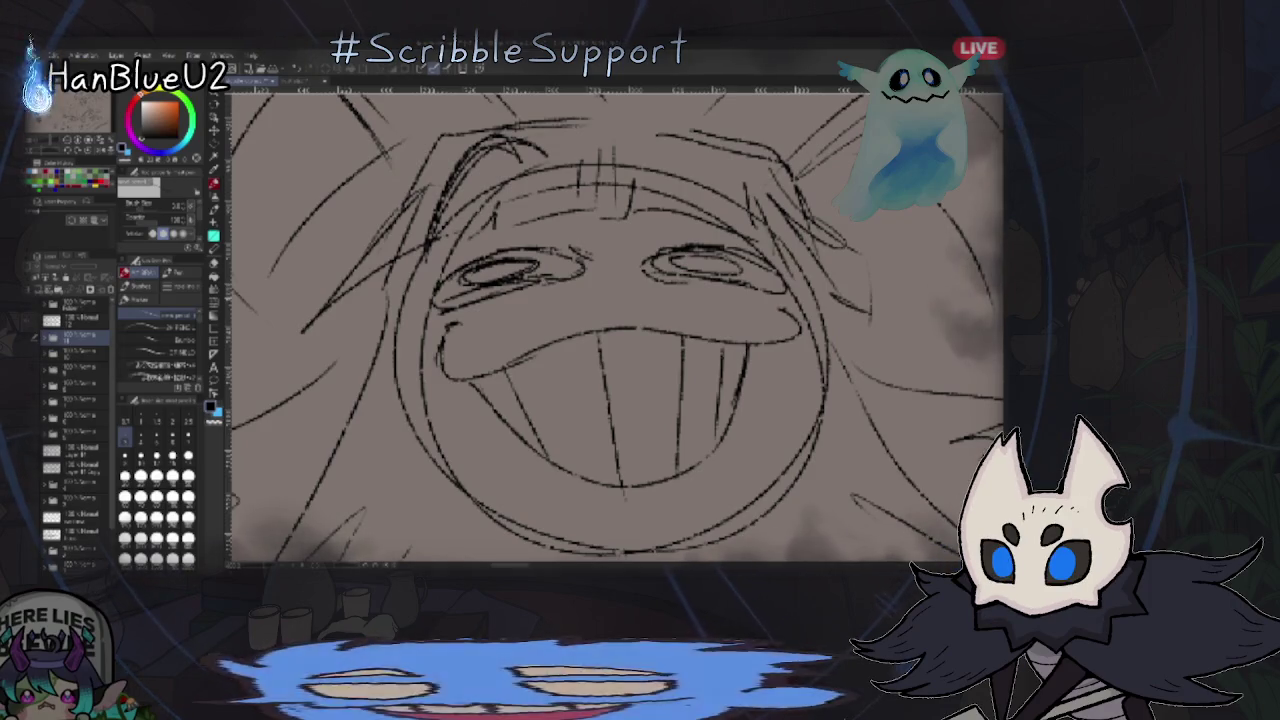
pyautogui.scroll(-2, 823, 437)
pyautogui.scroll(1, 908, 349)
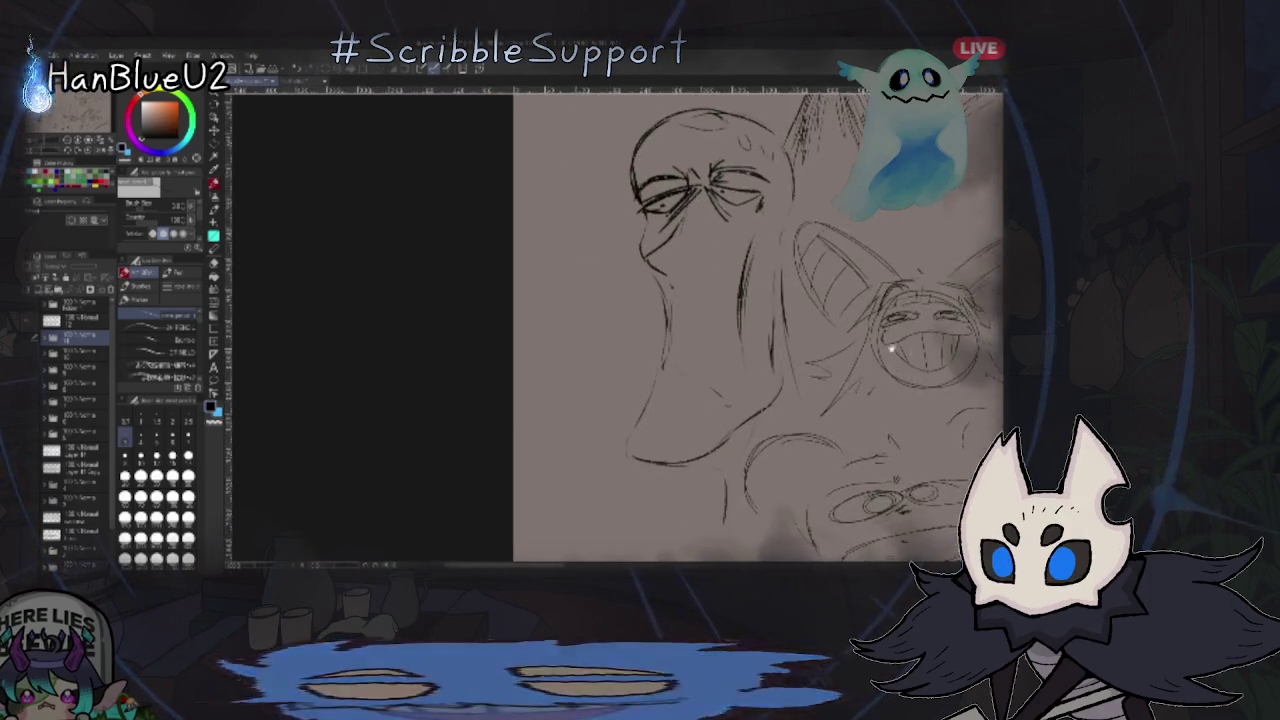
pyautogui.scroll(1, 908, 349)
pyautogui.scroll(1, 835, 372)
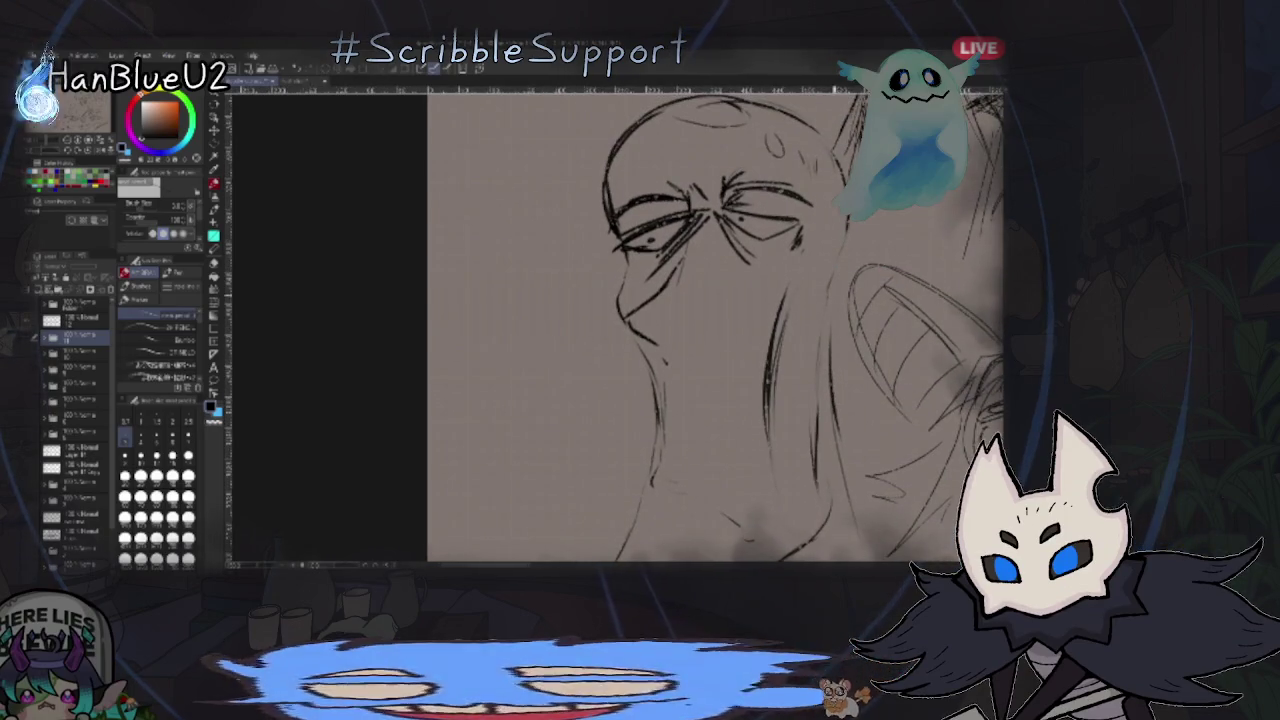
pyautogui.scroll(-1, 846, 343)
pyautogui.scroll(-1, 860, 340)
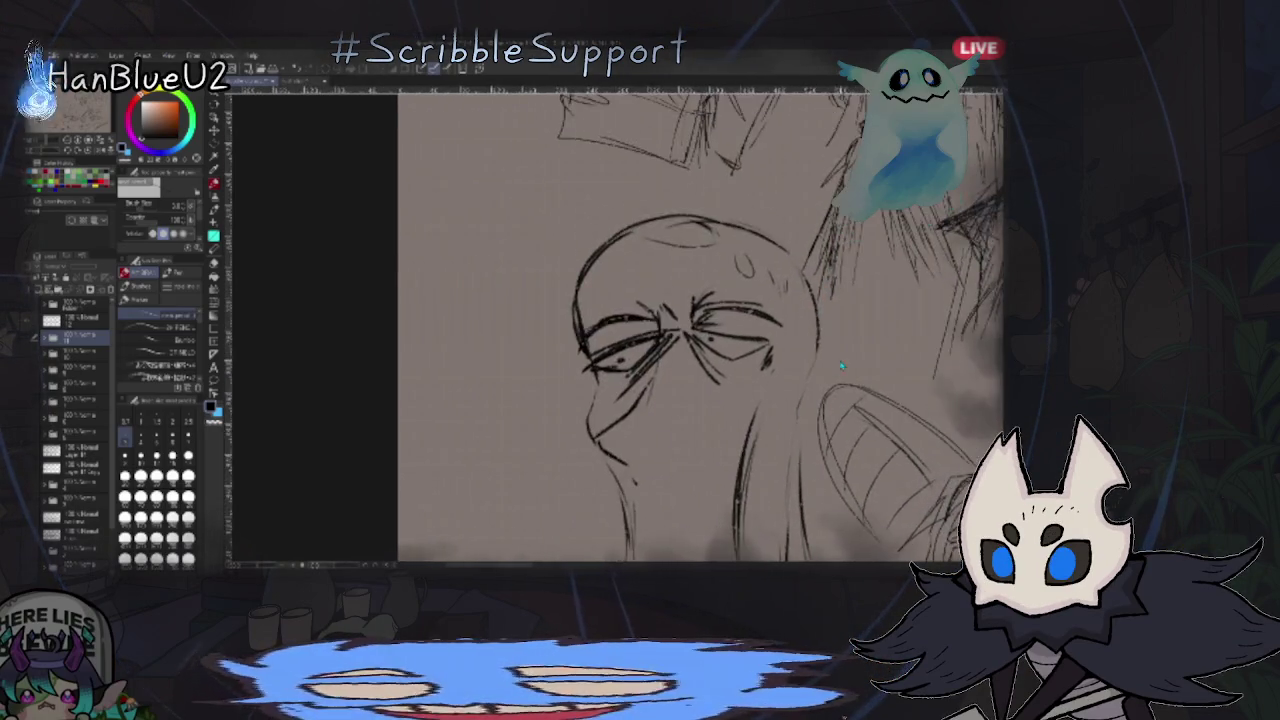
pyautogui.scroll(-2, 873, 338)
pyautogui.scroll(1, 873, 338)
pyautogui.scroll(1, 865, 320)
pyautogui.scroll(1, 853, 297)
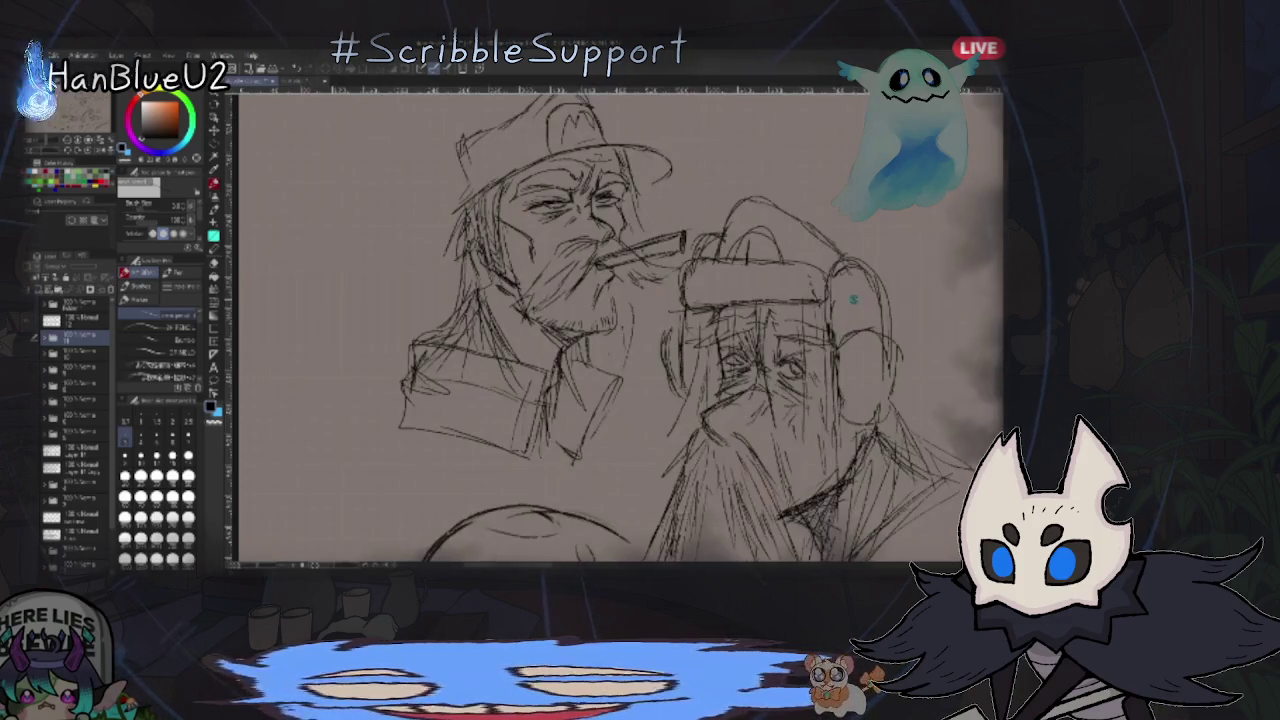
pyautogui.scroll(-1, 868, 354)
pyautogui.scroll(1, 868, 354)
pyautogui.scroll(-1, 868, 354)
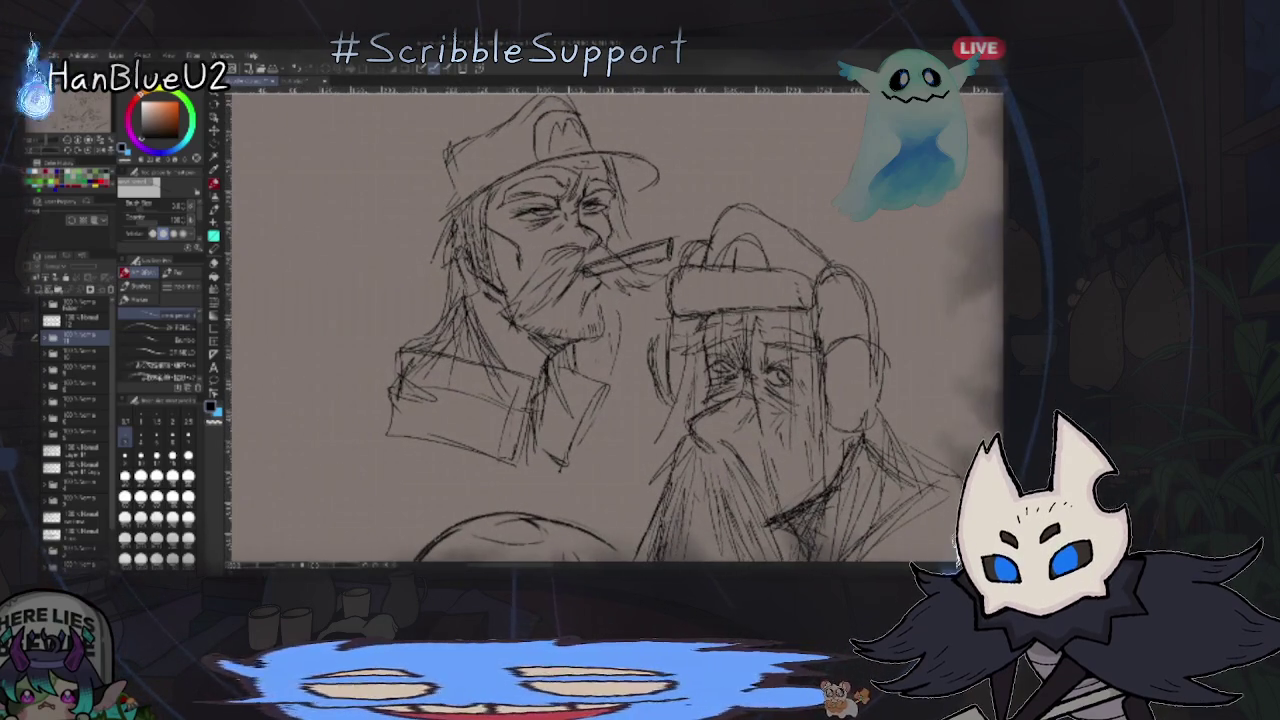
pyautogui.scroll(-2, 912, 560)
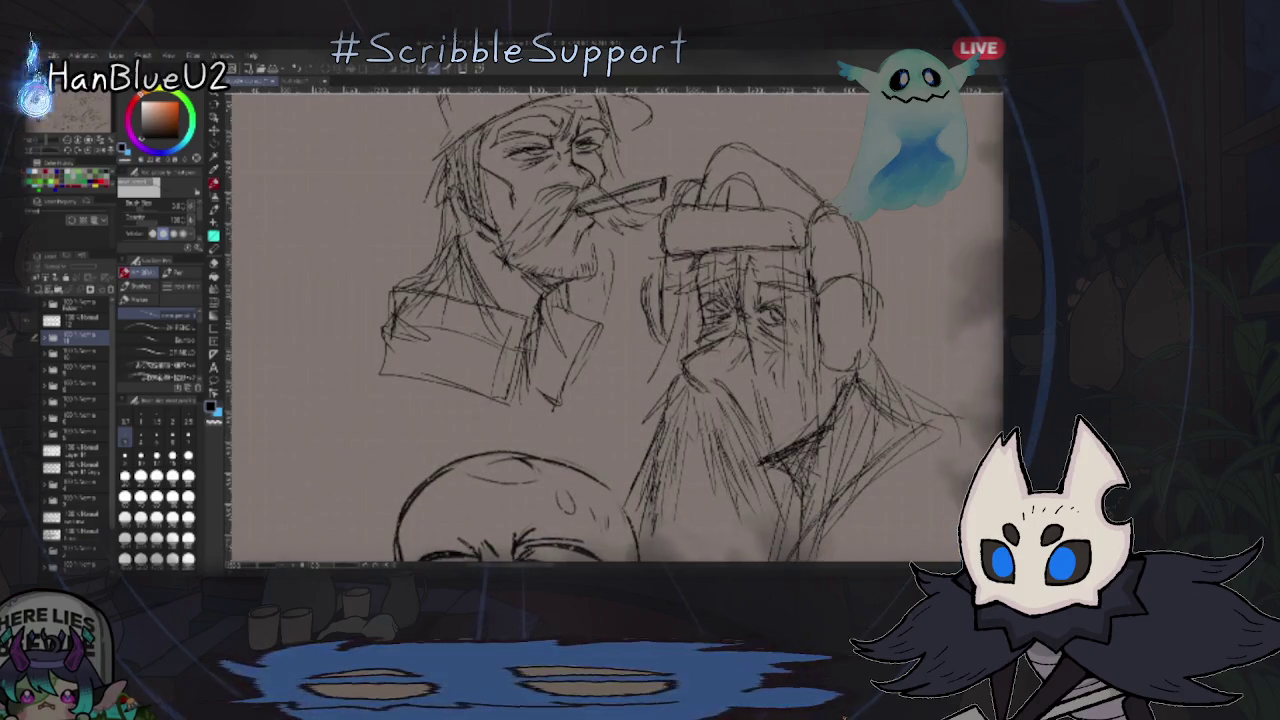
pyautogui.scroll(2, 655, 324)
pyautogui.scroll(-3, 884, 392)
pyautogui.scroll(-1, 850, 390)
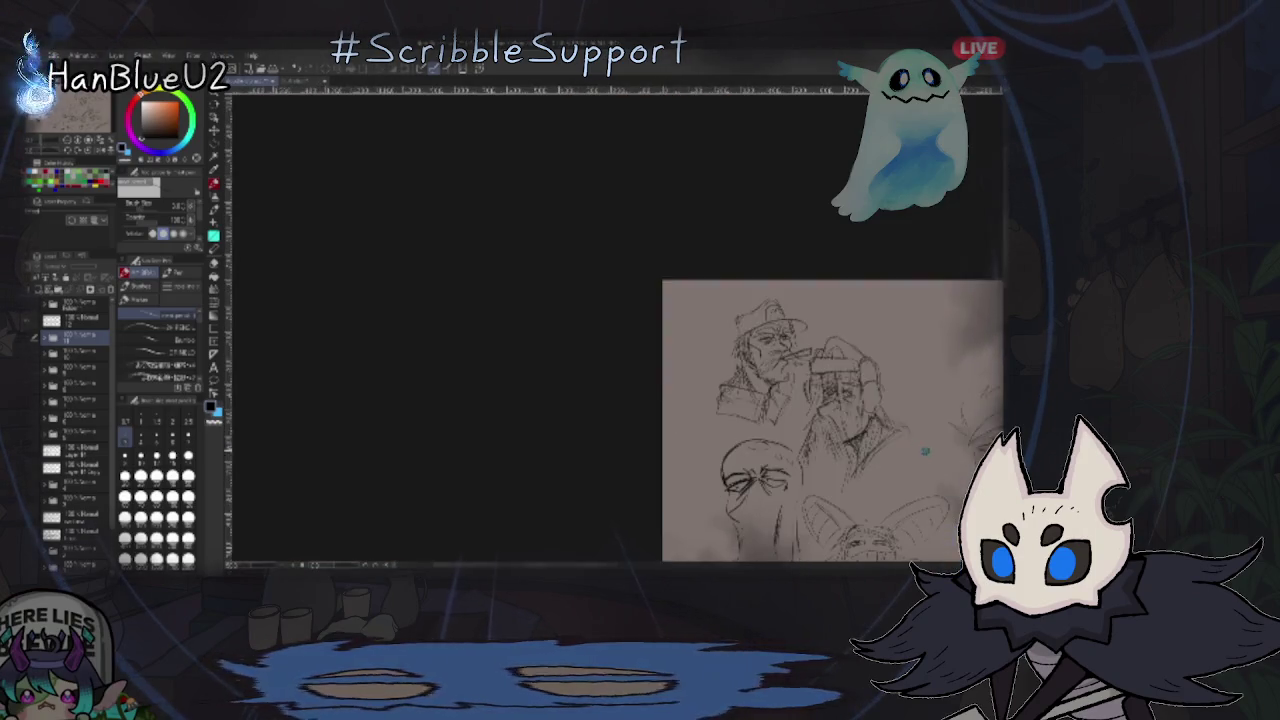
pyautogui.scroll(-1, 794, 371)
pyautogui.scroll(1, 783, 410)
# - Pan right to the cigar-smoking capped man, knit-hat bearded man and jagged-toothed sneering face
pyautogui.hscroll(1, 783, 410)
pyautogui.hscroll(1, 850, 380)
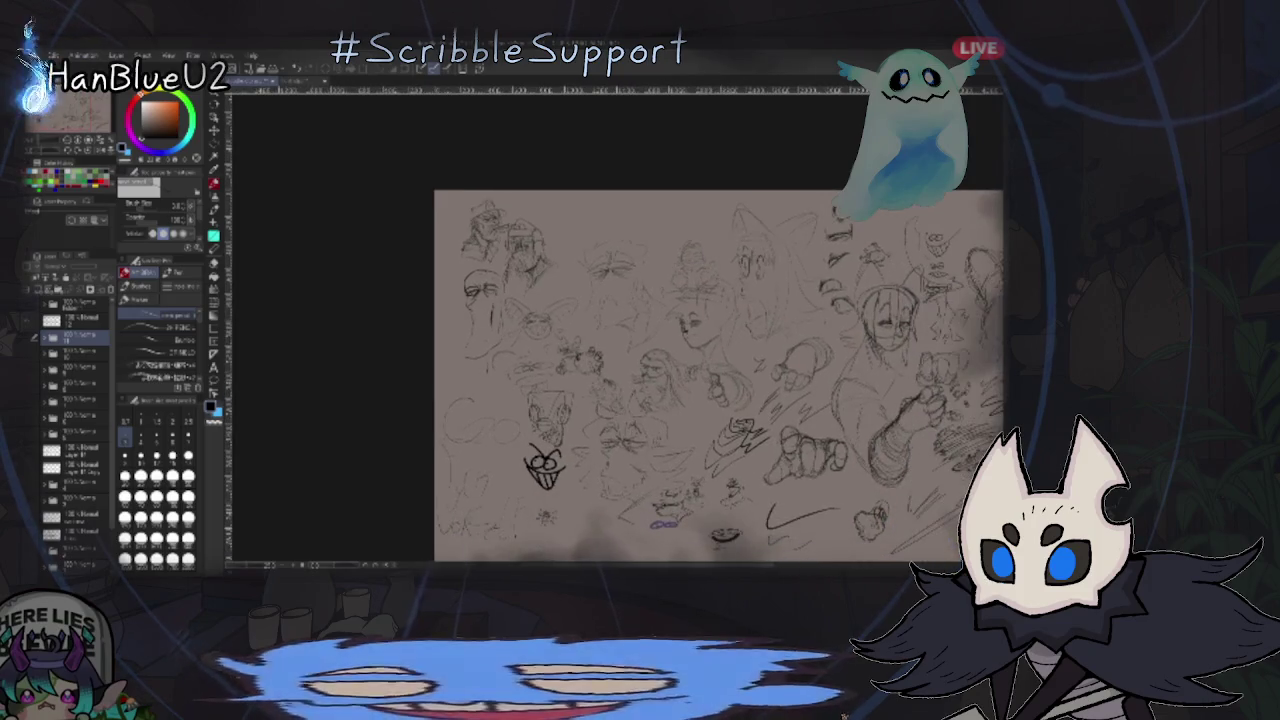
pyautogui.hscroll(2, 900, 450)
pyautogui.hscroll(1, 940, 540)
pyautogui.scroll(1, 826, 338)
pyautogui.scroll(3, 826, 338)
pyautogui.scroll(-1, 826, 338)
pyautogui.scroll(1, 825, 336)
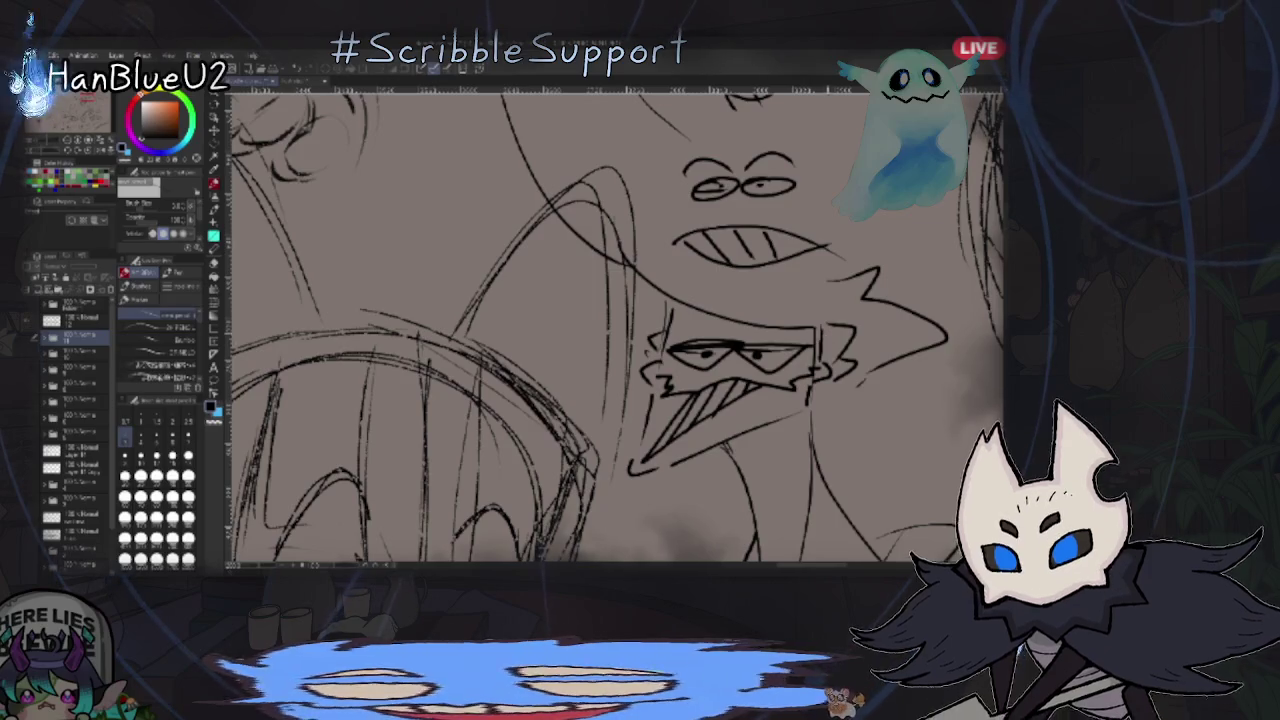
pyautogui.scroll(2, 825, 336)
pyautogui.scroll(-2, 860, 310)
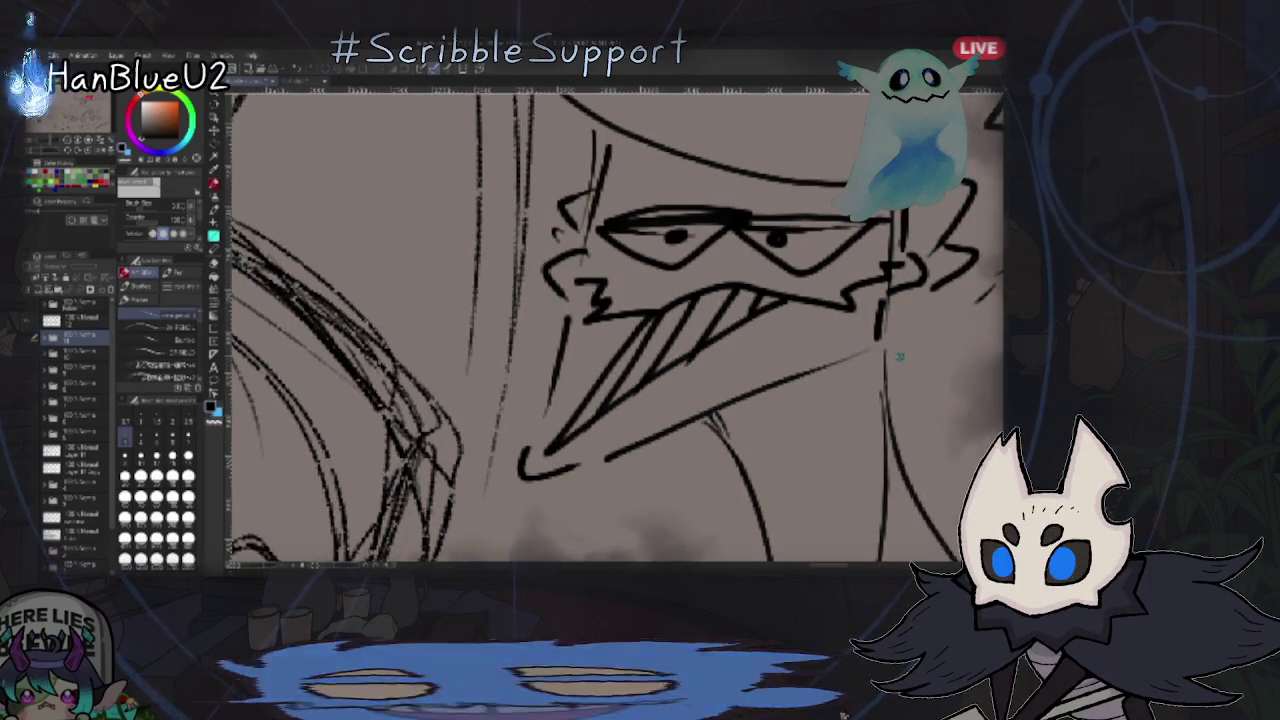
pyautogui.hotkey('ctrl', '0')
pyautogui.moveTo(600, 330); pyautogui.dragTo(793, 245)
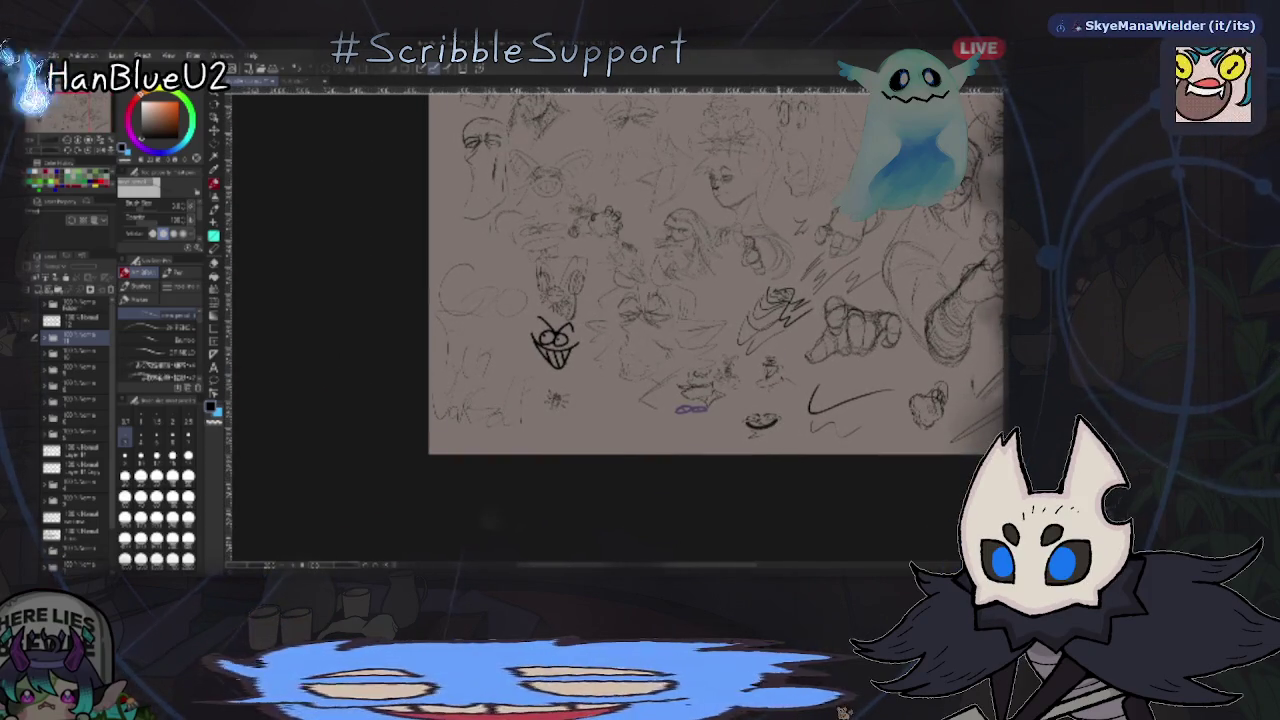
pyautogui.scroll(2, 827, 330)
pyautogui.scroll(1, 827, 330)
pyautogui.scroll(1, 827, 330)
pyautogui.scroll(2, 775, 362)
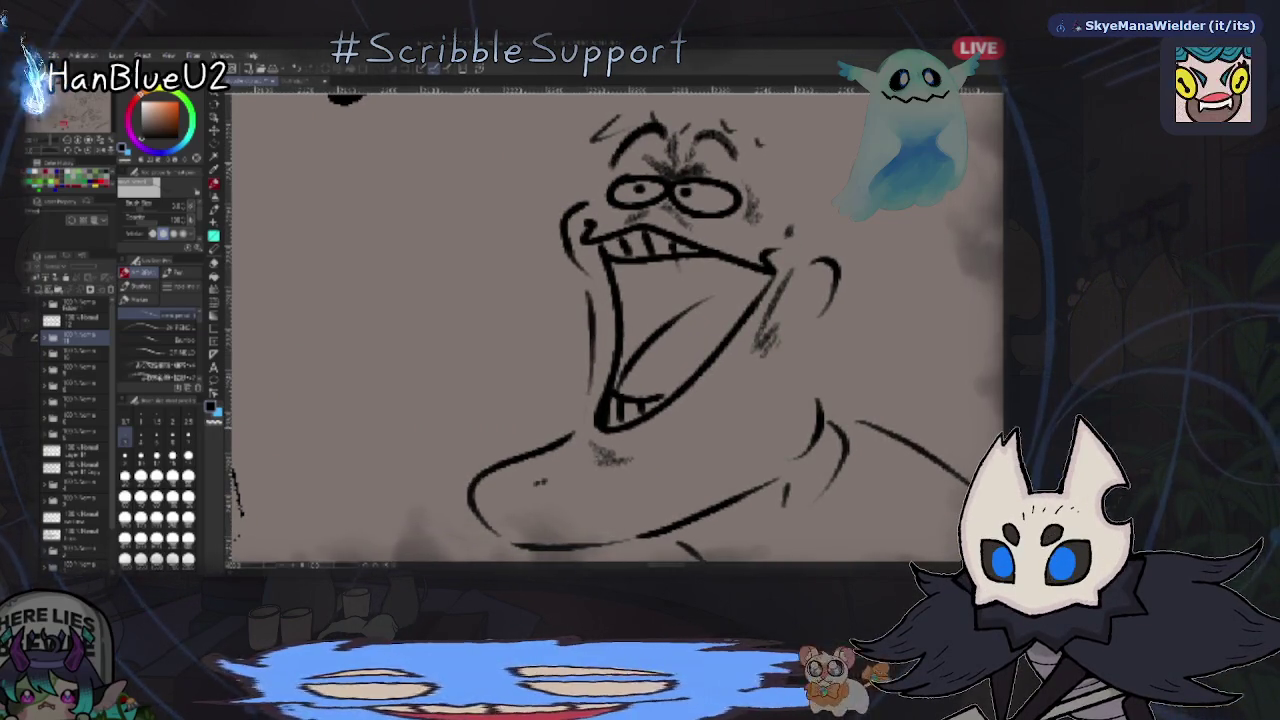
pyautogui.scroll(-3, 907, 443)
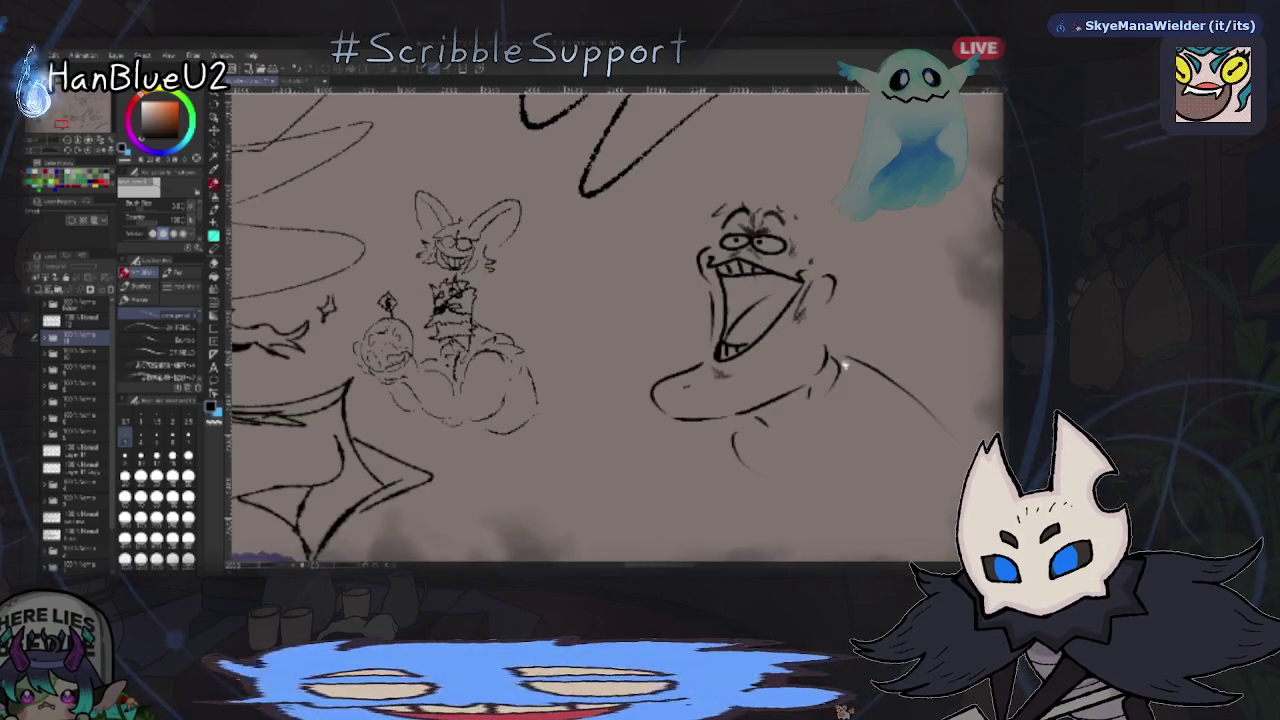
pyautogui.scroll(5, 967, 308)
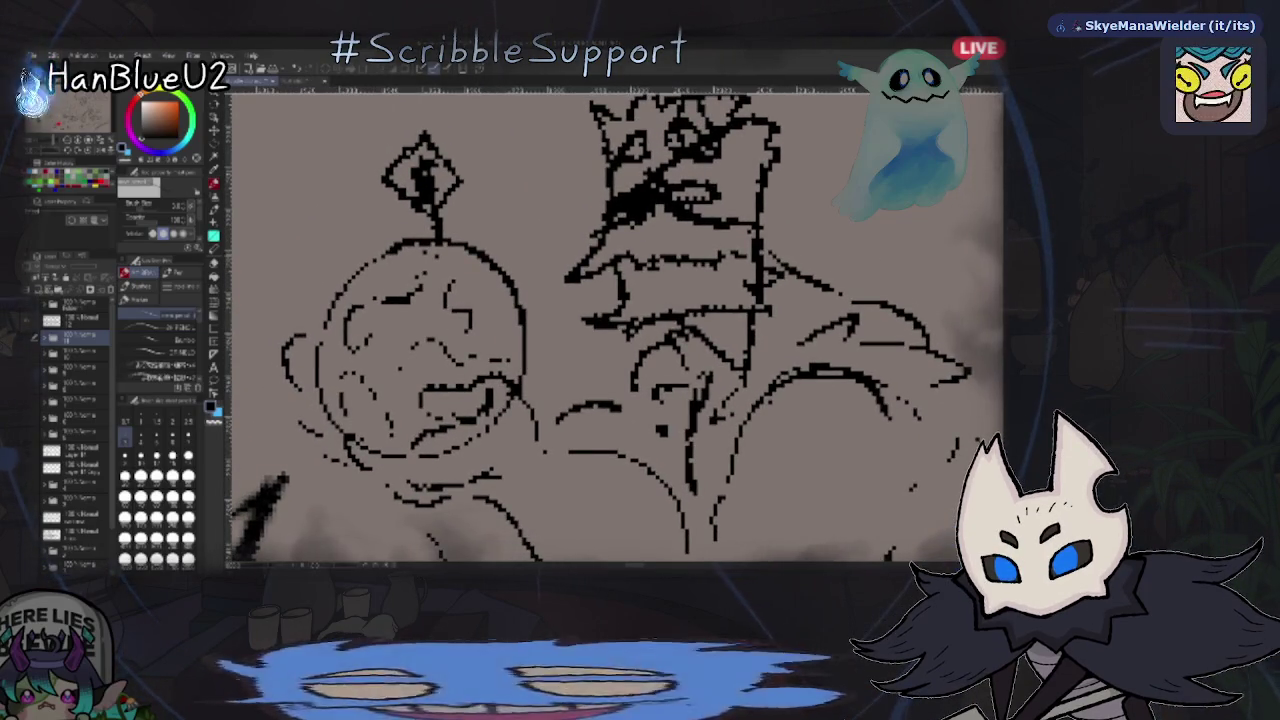
pyautogui.scroll(3, 860, 375)
pyautogui.scroll(1, 860, 375)
pyautogui.scroll(2, 860, 375)
pyautogui.scroll(2, 860, 375)
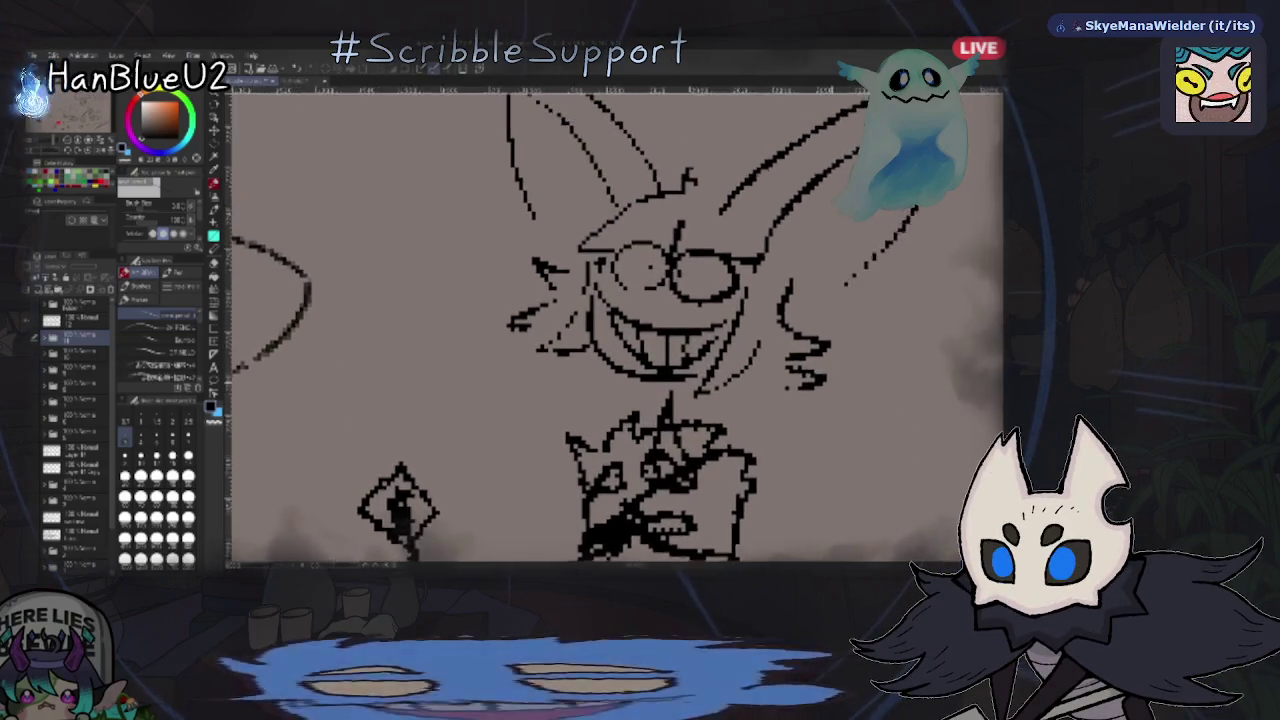
pyautogui.scroll(1, 860, 375)
pyautogui.scroll(1, 860, 375)
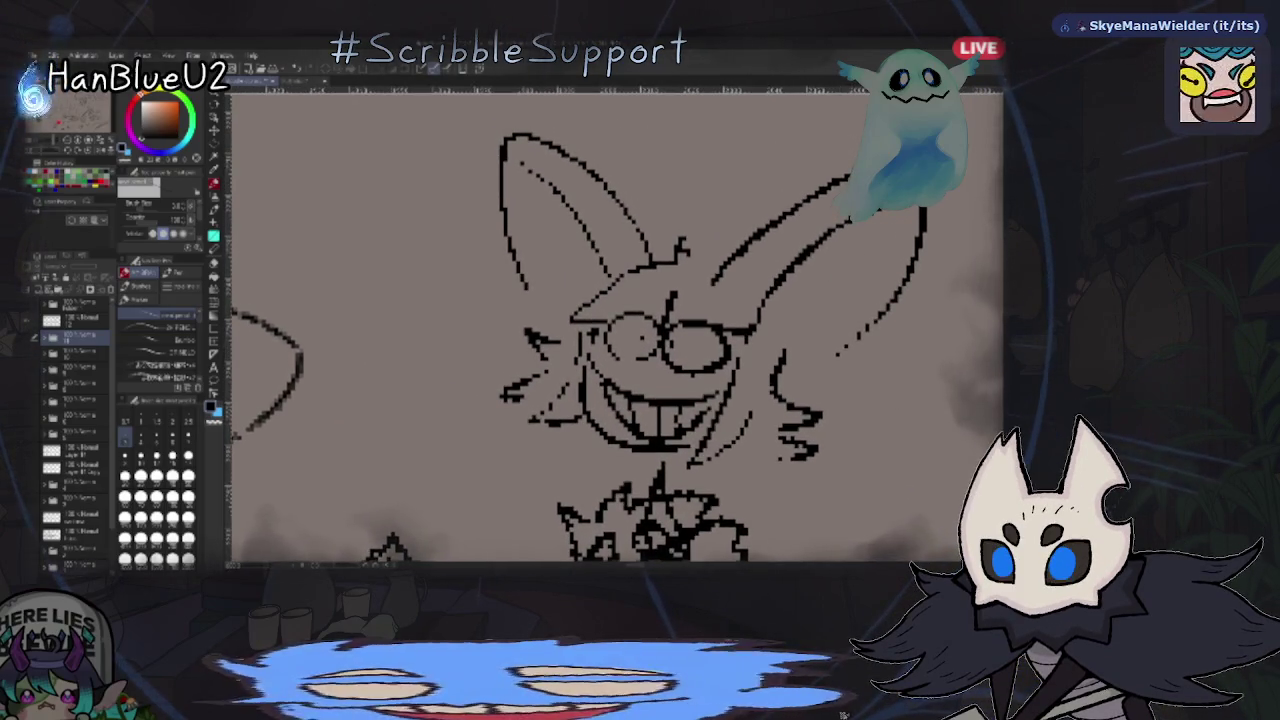
pyautogui.scroll(-1, 846, 371)
pyautogui.press('b')
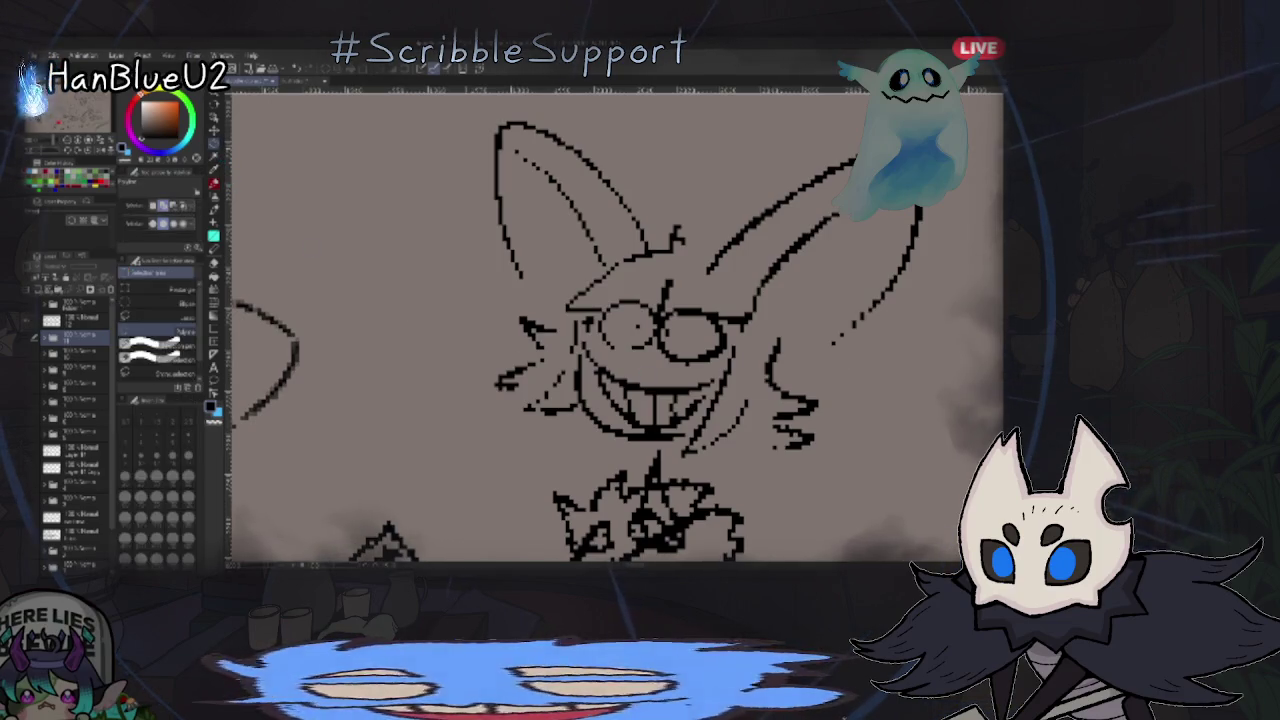
# - Polygon-select an outline around the big-eared grinning character sketch
pyautogui.moveTo(462, 110); pyautogui.dragTo(445, 268)
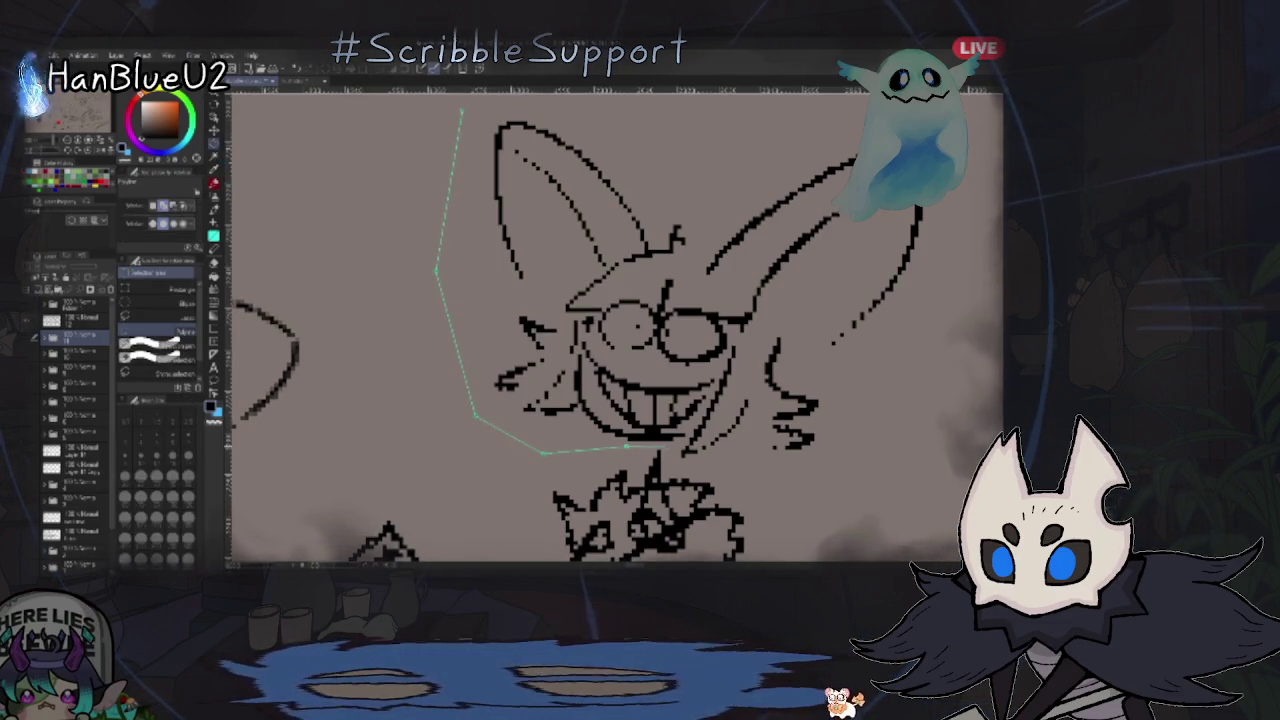
pyautogui.moveTo(808, 468)
pyautogui.mouseDown()
pyautogui.moveTo(928, 334)
pyautogui.moveTo(940, 205)
pyautogui.mouseUp()
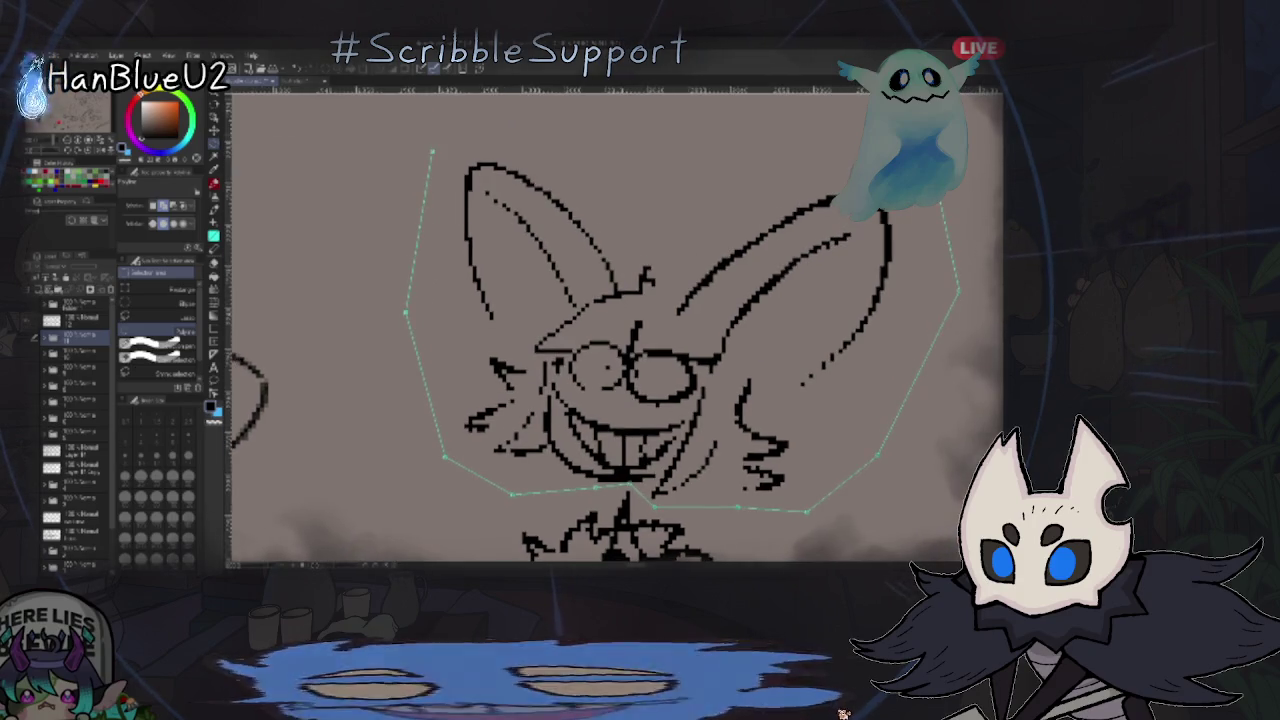
pyautogui.press('Return')
pyautogui.scroll(-3, 615, 330)
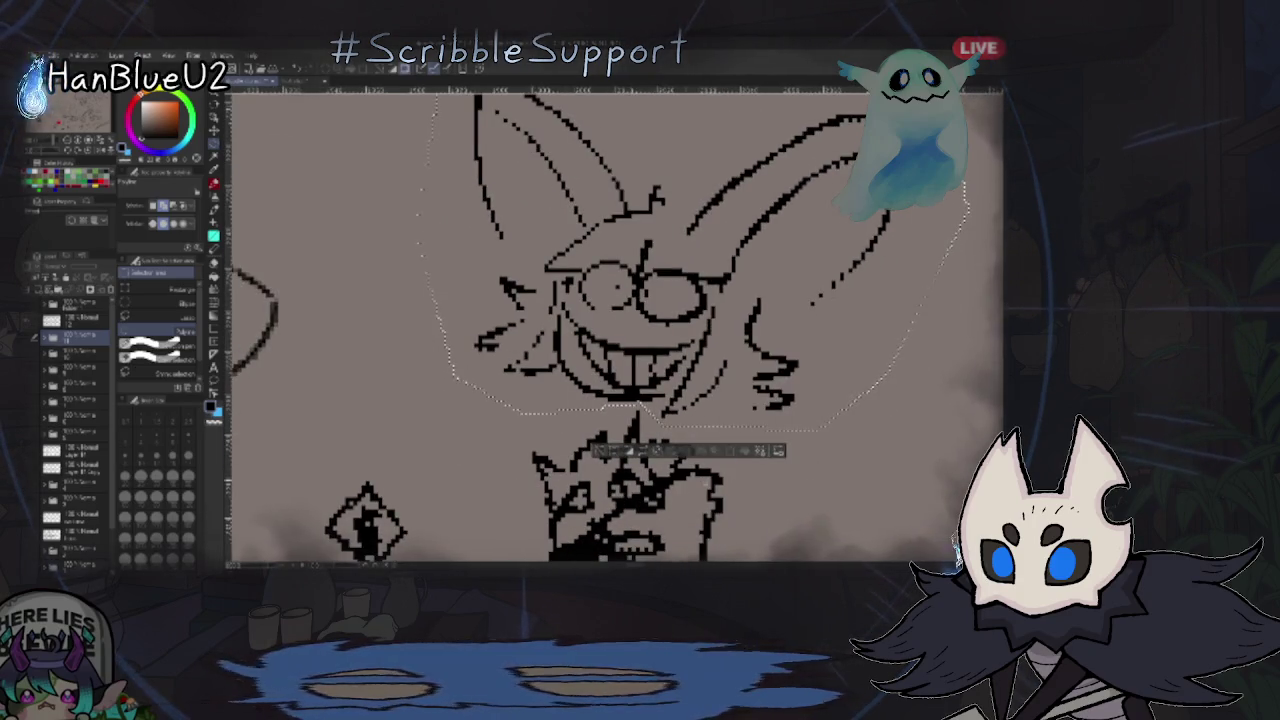
# - On the layer above, transform the selected sketch, nudging it slightly down and left
pyautogui.click(75, 320)
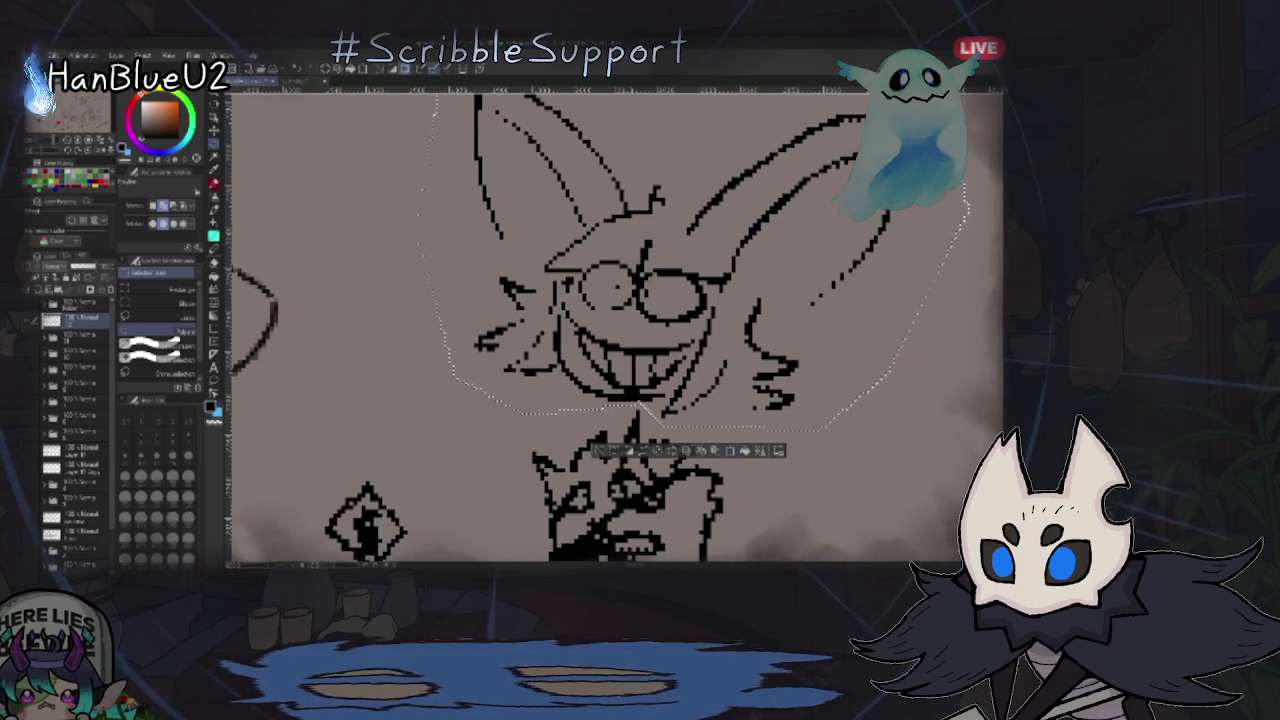
pyautogui.hotkey('ctrl', 't')
pyautogui.scroll(-3, 615, 330)
pyautogui.scroll(3, 615, 330)
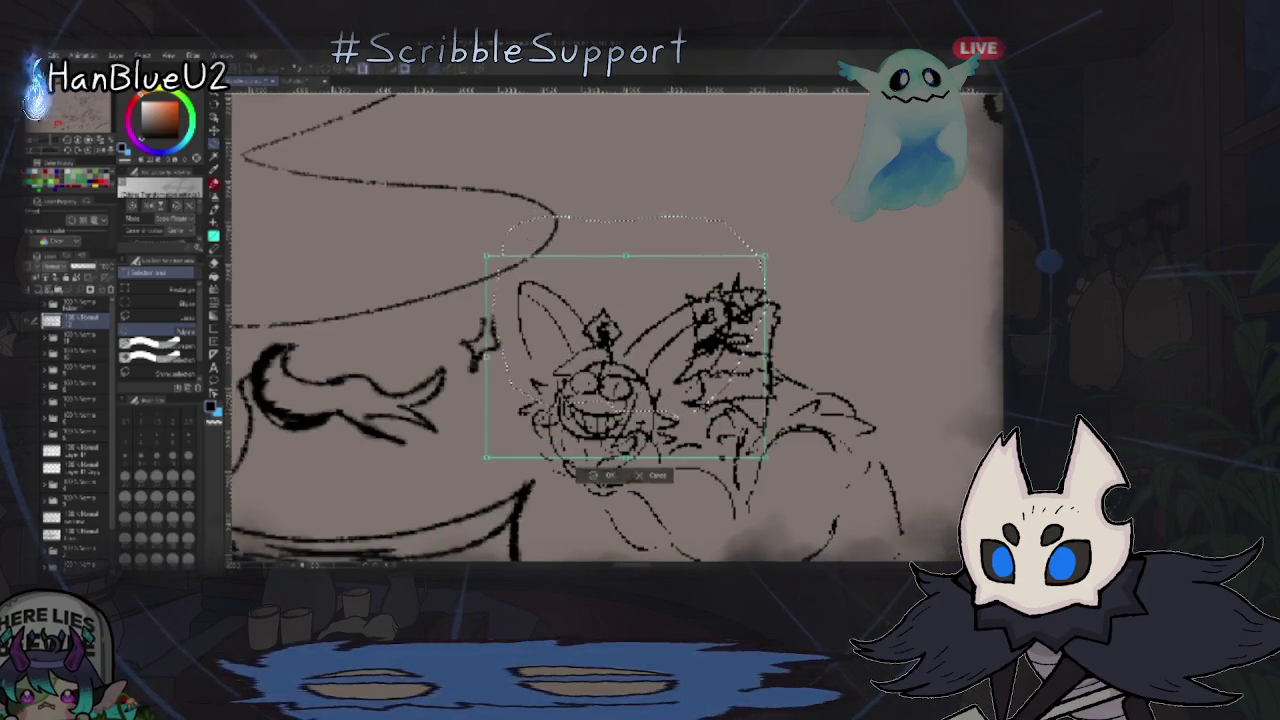
pyautogui.moveTo(625, 356); pyautogui.dragTo(620, 383)
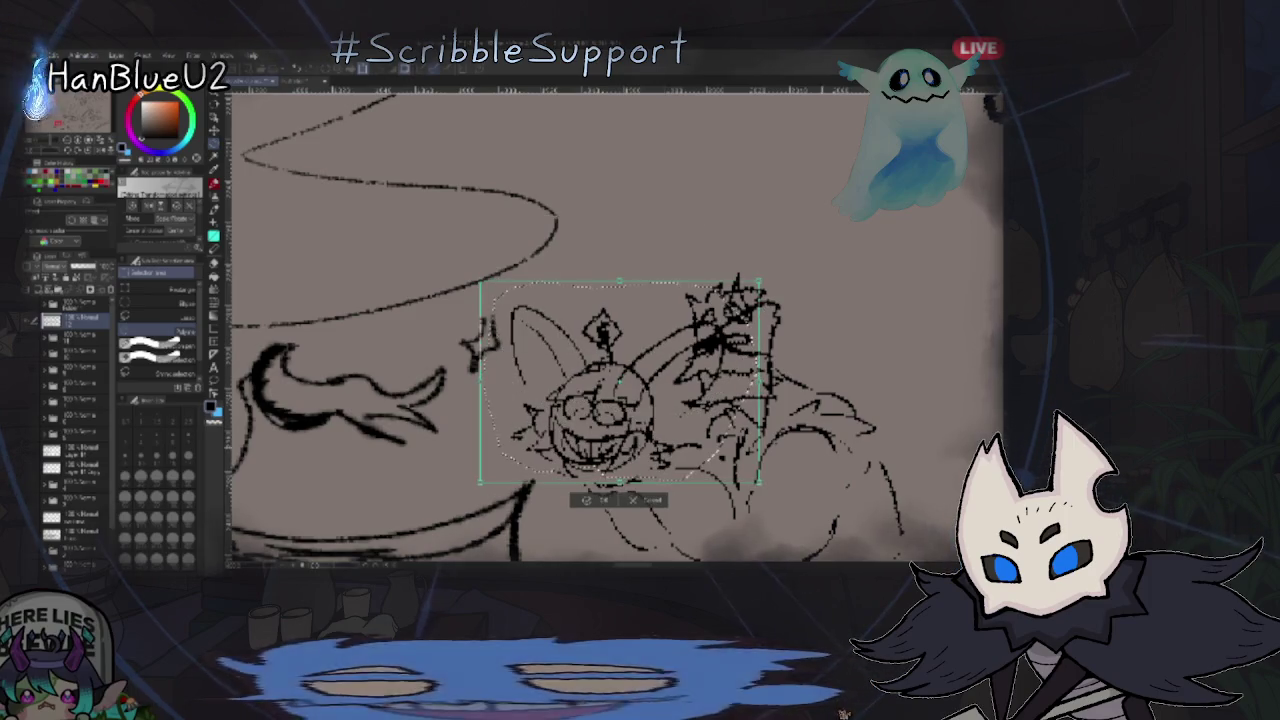
pyautogui.press('Return')
# - Recentre the view and restart then commit the transform, keeping the bunny sketch selected
pyautogui.moveTo(804, 533)
pyautogui.mouseDown()
pyautogui.moveTo(826, 458)
pyautogui.moveTo(801, 500)
pyautogui.mouseUp()
pyautogui.hotkey('ctrl', 't')
pyautogui.press('Return')
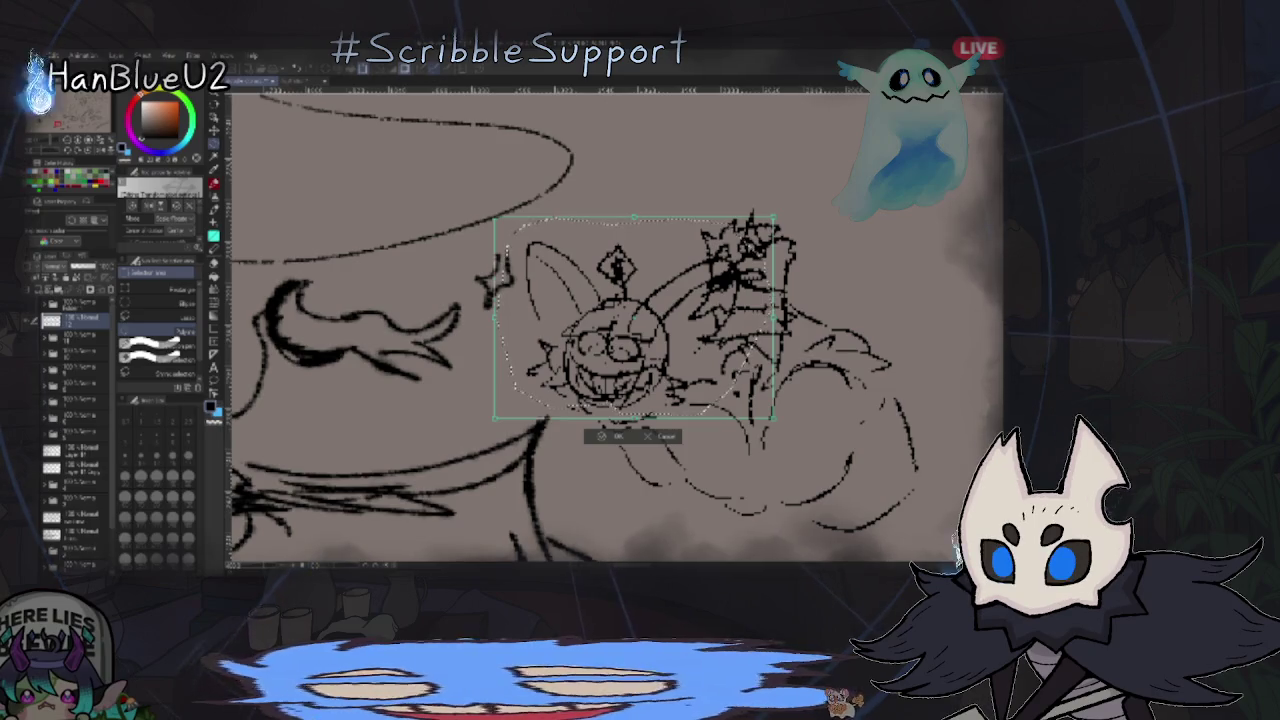
pyautogui.press('Return')
pyautogui.scroll(-3, 805, 400)
pyautogui.scroll(5, 760, 380)
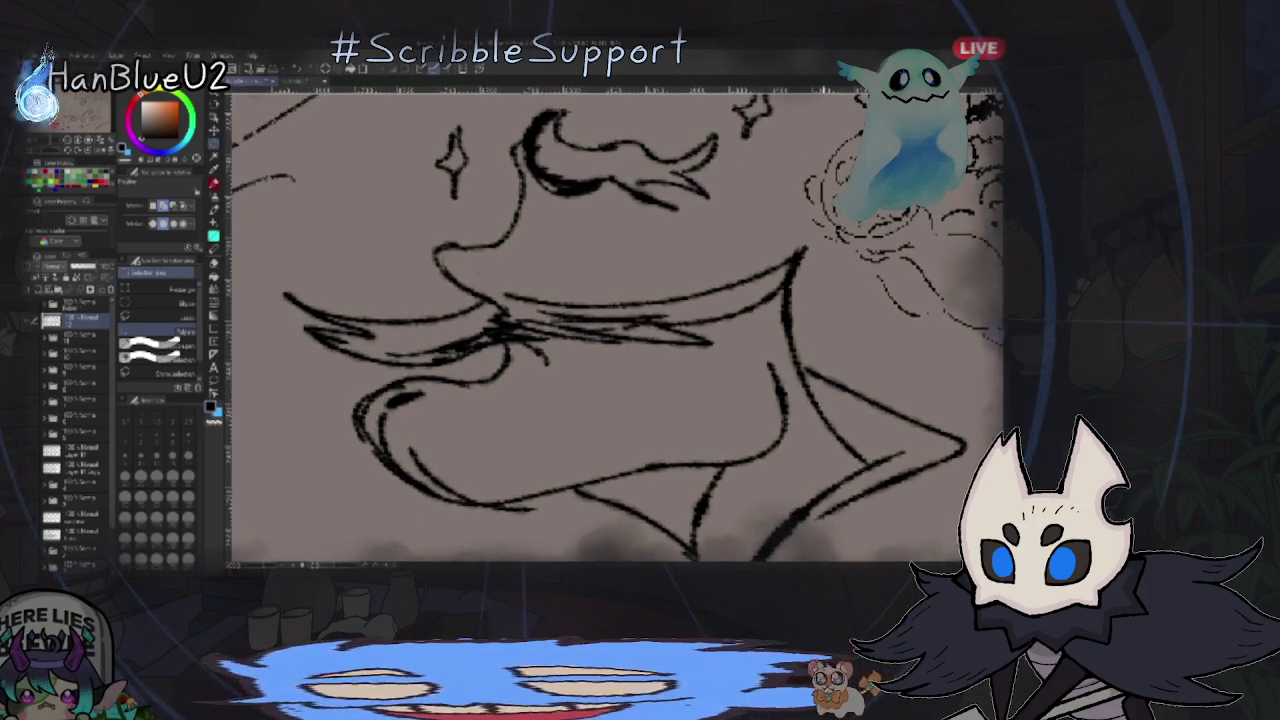
pyautogui.scroll(-5, 773, 367)
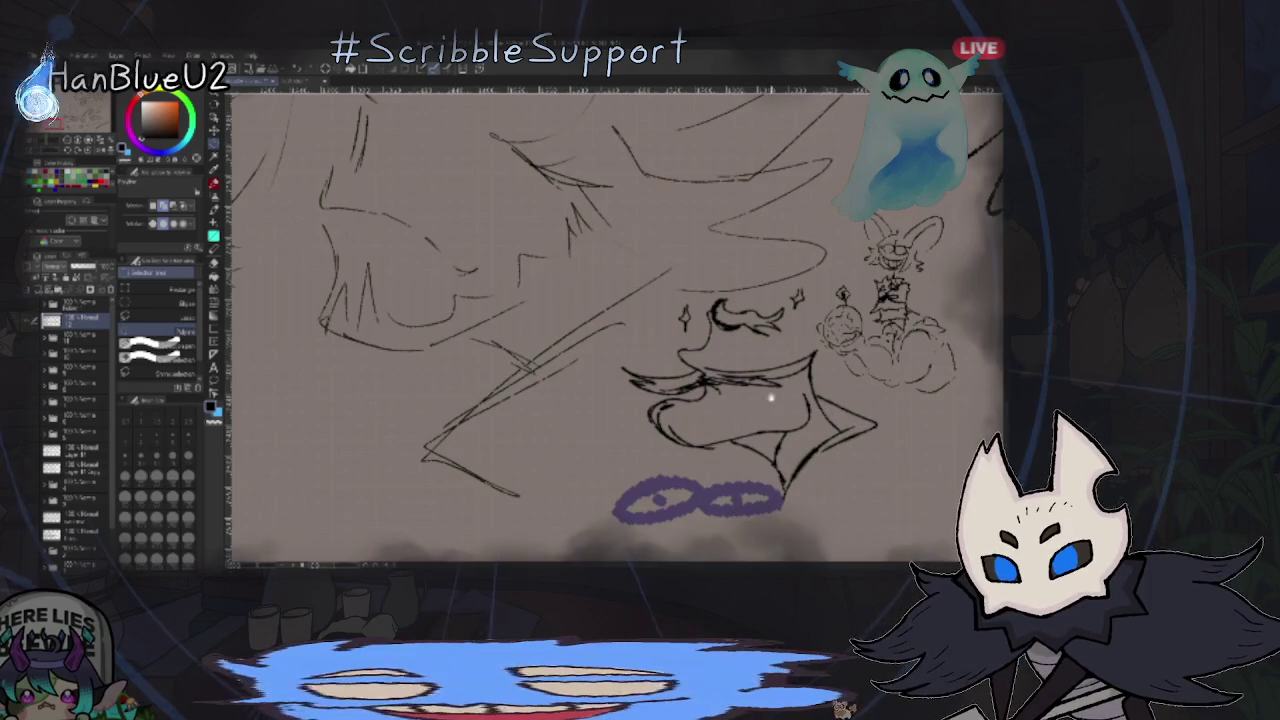
pyautogui.scroll(-3, 774, 365)
pyautogui.scroll(-2, 866, 346)
pyautogui.scroll(-4, 866, 346)
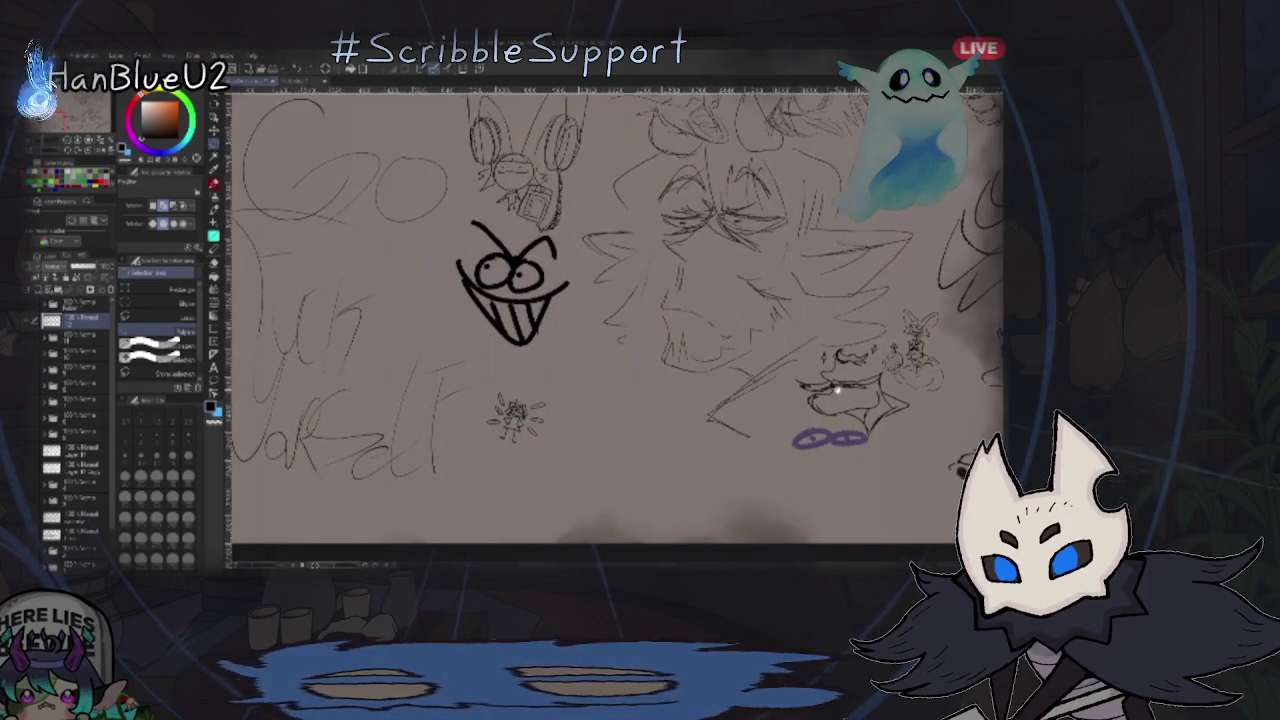
pyautogui.moveTo(790, 330); pyautogui.dragTo(907, 400)
pyautogui.moveTo(632, 340); pyautogui.dragTo(657, 380)
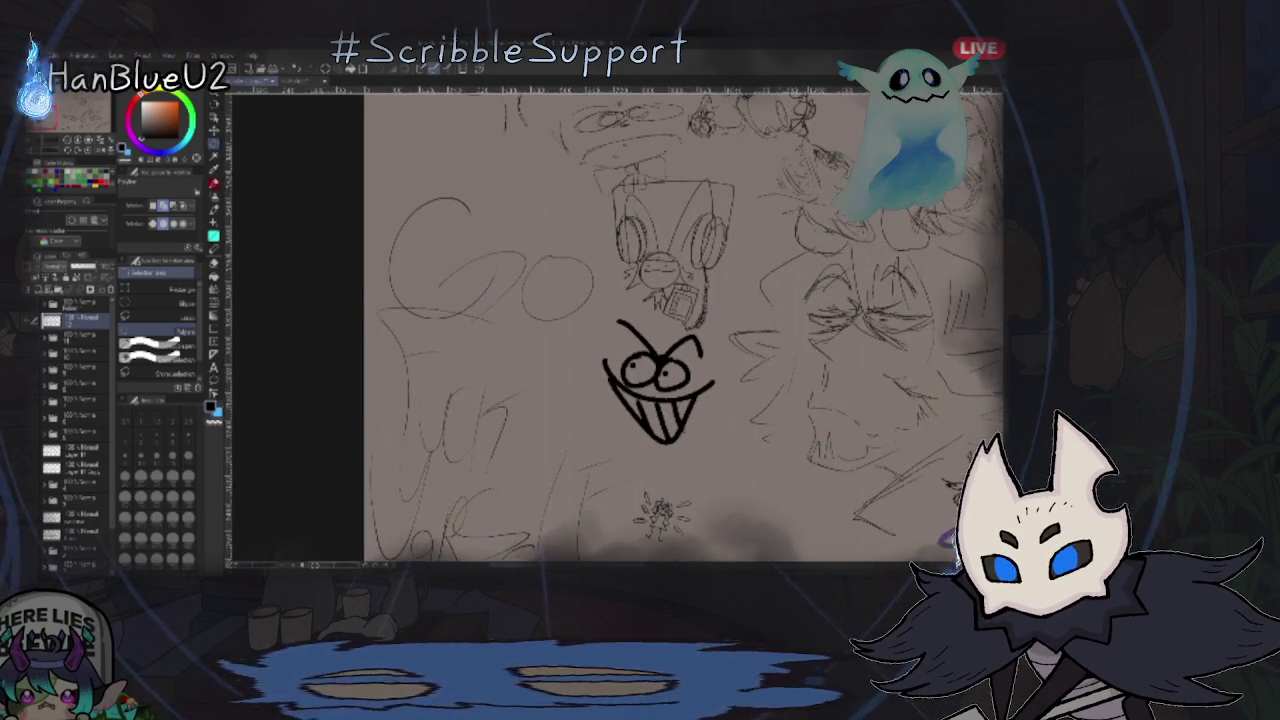
pyautogui.moveTo(930, 330); pyautogui.dragTo(797, 320)
pyautogui.scroll(2, 797, 320)
pyautogui.scroll(1, 797, 320)
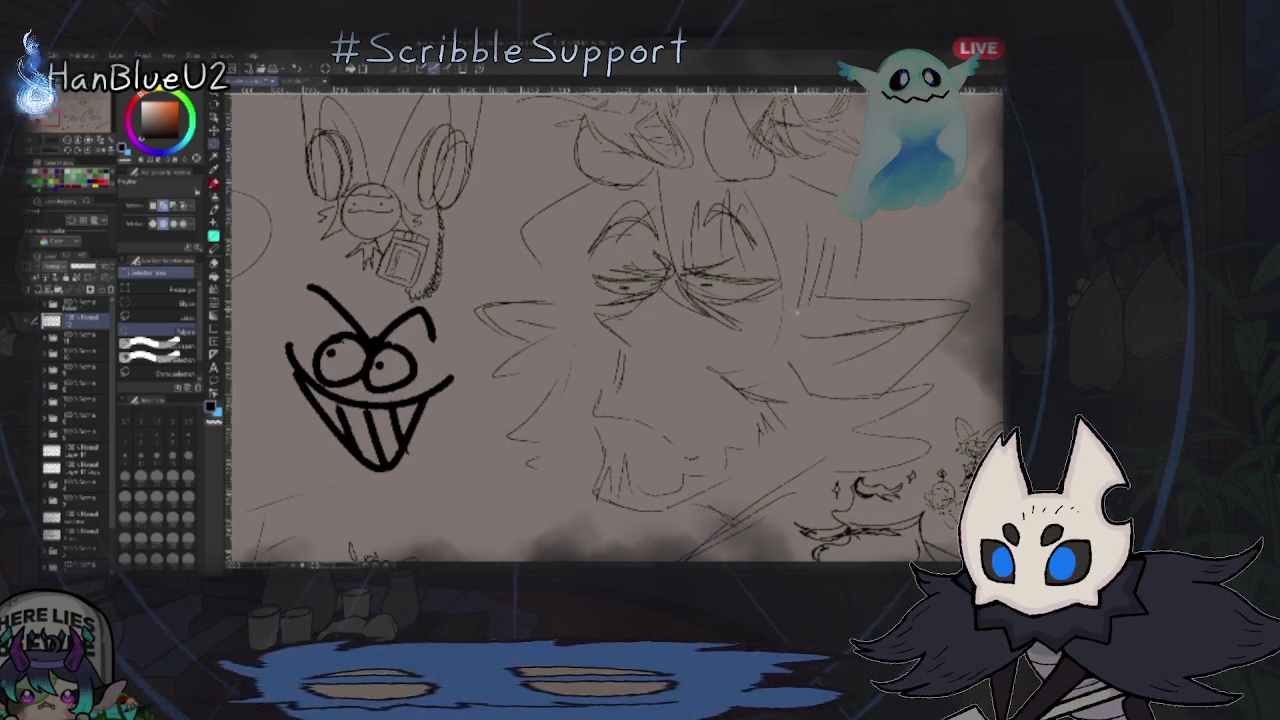
pyautogui.scroll(2, 797, 320)
pyautogui.scroll(-1, 797, 343)
pyautogui.scroll(-1, 826, 323)
pyautogui.moveTo(866, 289); pyautogui.dragTo(1086, 209)
pyautogui.moveTo(460, 280)
pyautogui.mouseDown()
pyautogui.moveTo(531, 429)
pyautogui.moveTo(543, 400)
pyautogui.moveTo(650, 300)
pyautogui.mouseUp()
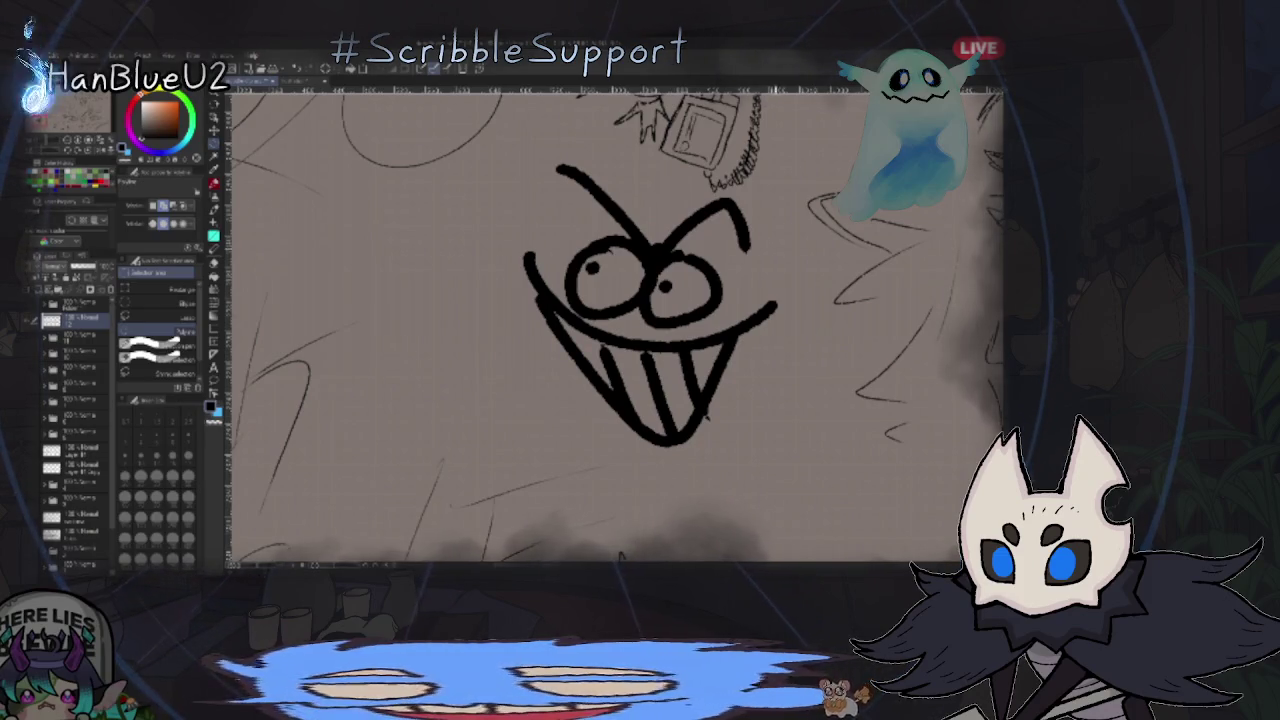
pyautogui.moveTo(750, 250); pyautogui.dragTo(752, 508)
pyautogui.scroll(1, 635, 350)
pyautogui.scroll(1, 635, 350)
pyautogui.scroll(3, 635, 350)
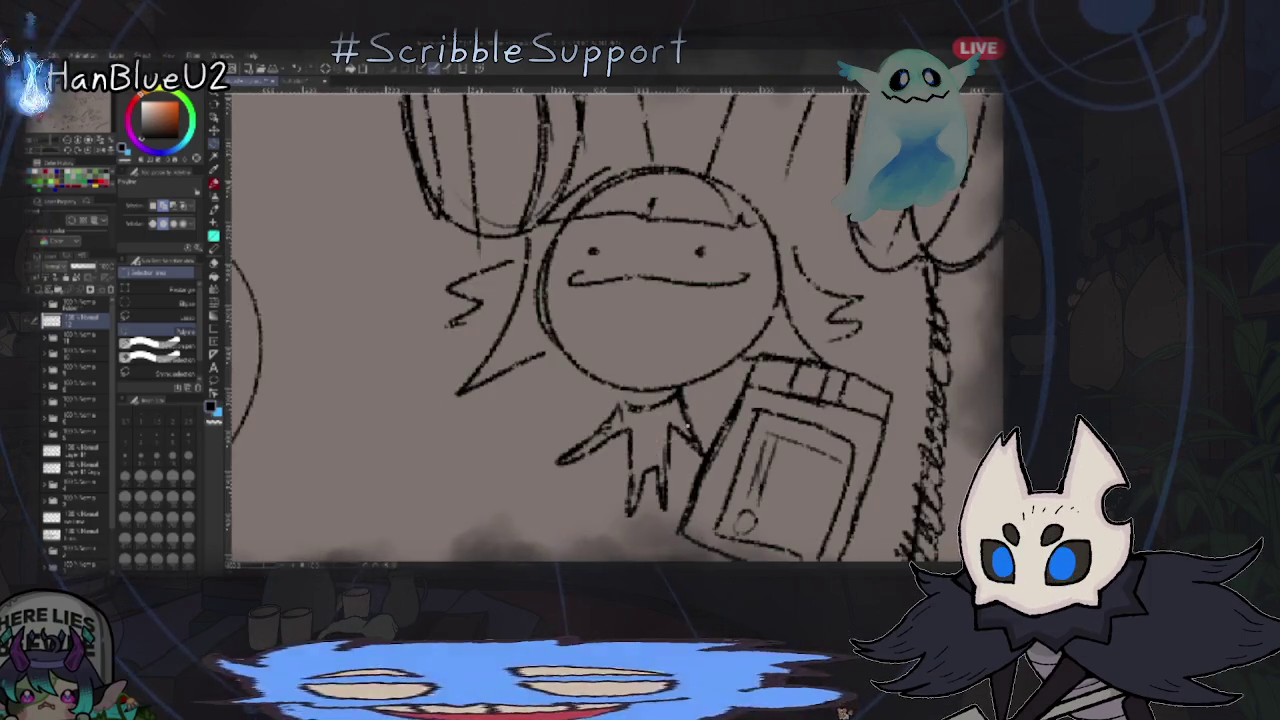
pyautogui.scroll(-2, 718, 482)
pyautogui.scroll(4, 718, 482)
pyautogui.scroll(-2, 718, 482)
pyautogui.scroll(-2, 780, 409)
pyautogui.scroll(-1, 869, 316)
pyautogui.scroll(1, 865, 322)
pyautogui.scroll(1, 857, 332)
pyautogui.scroll(1, 847, 342)
pyautogui.scroll(1, 837, 353)
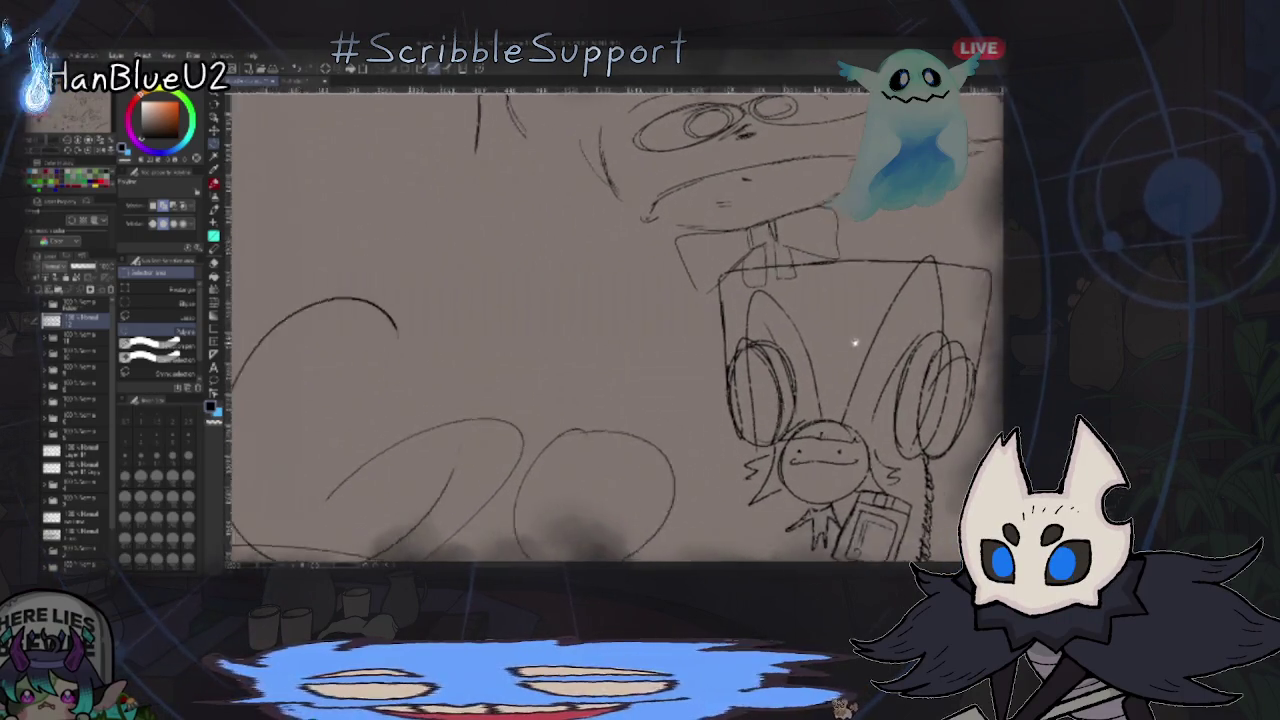
pyautogui.scroll(2, 837, 353)
pyautogui.scroll(2, 837, 353)
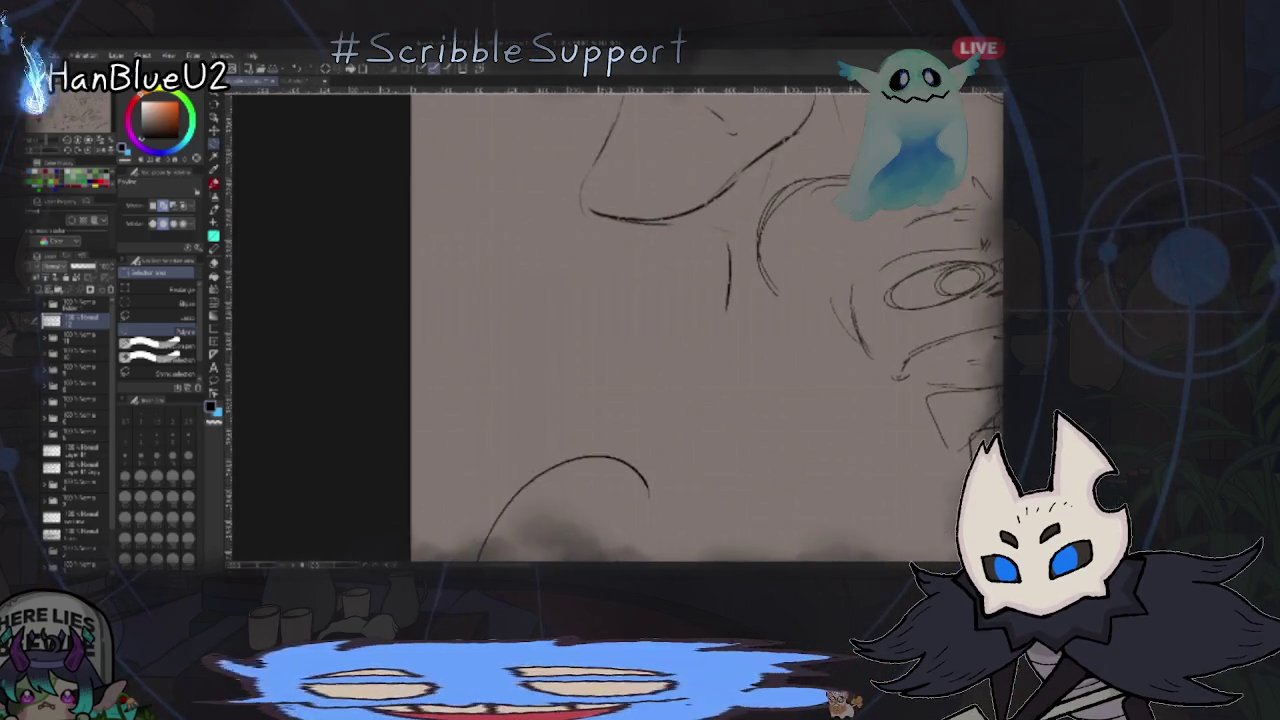
pyautogui.scroll(-1, 616, 325)
pyautogui.scroll(-1, 616, 325)
pyautogui.scroll(-1, 616, 325)
pyautogui.scroll(-1, 616, 325)
pyautogui.scroll(2, 640, 360)
pyautogui.scroll(1, 640, 360)
pyautogui.scroll(1, 640, 360)
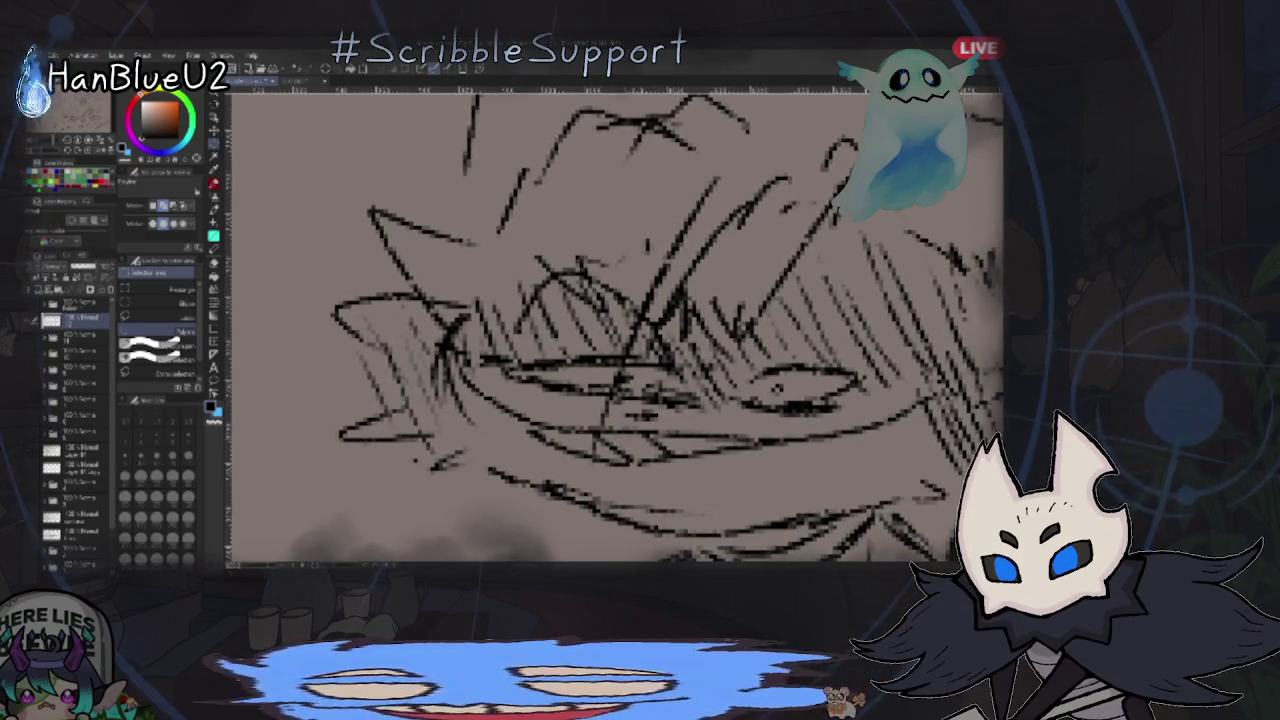
pyautogui.hotkey('ctrl', '0')
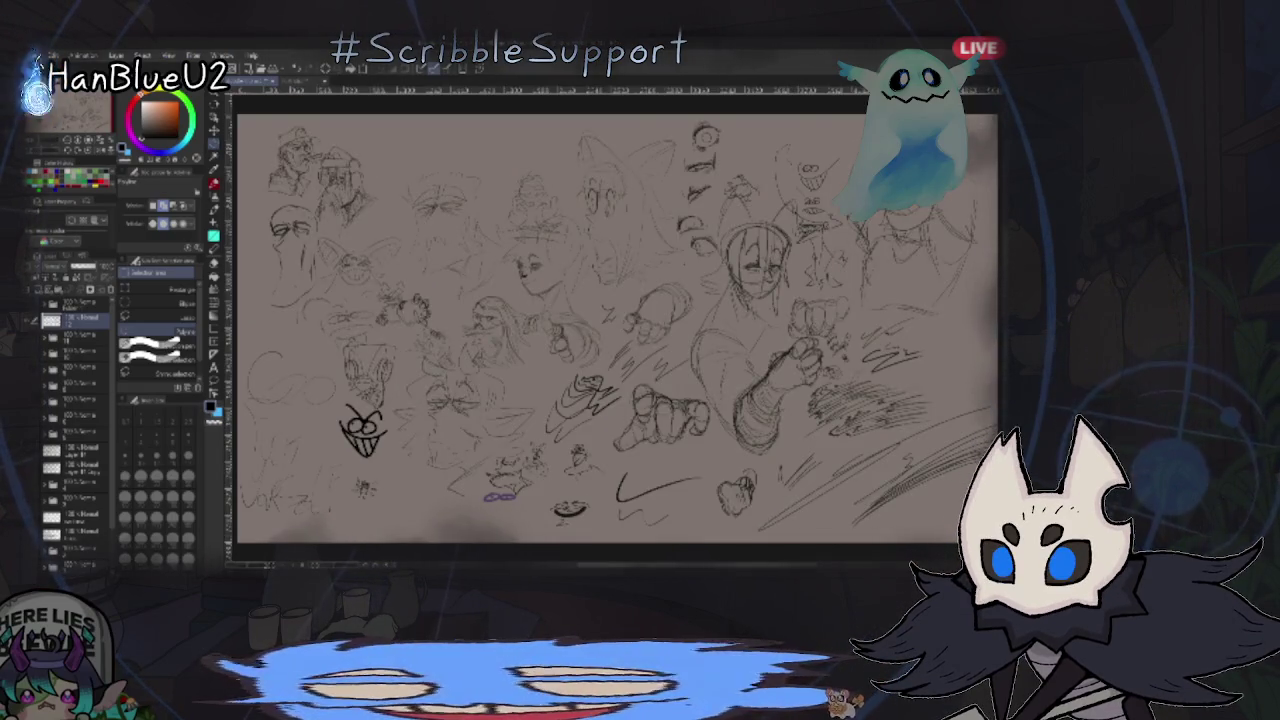
pyautogui.scroll(1, 798, 487)
pyautogui.scroll(1, 798, 487)
pyautogui.scroll(1, 798, 487)
pyautogui.scroll(1, 798, 487)
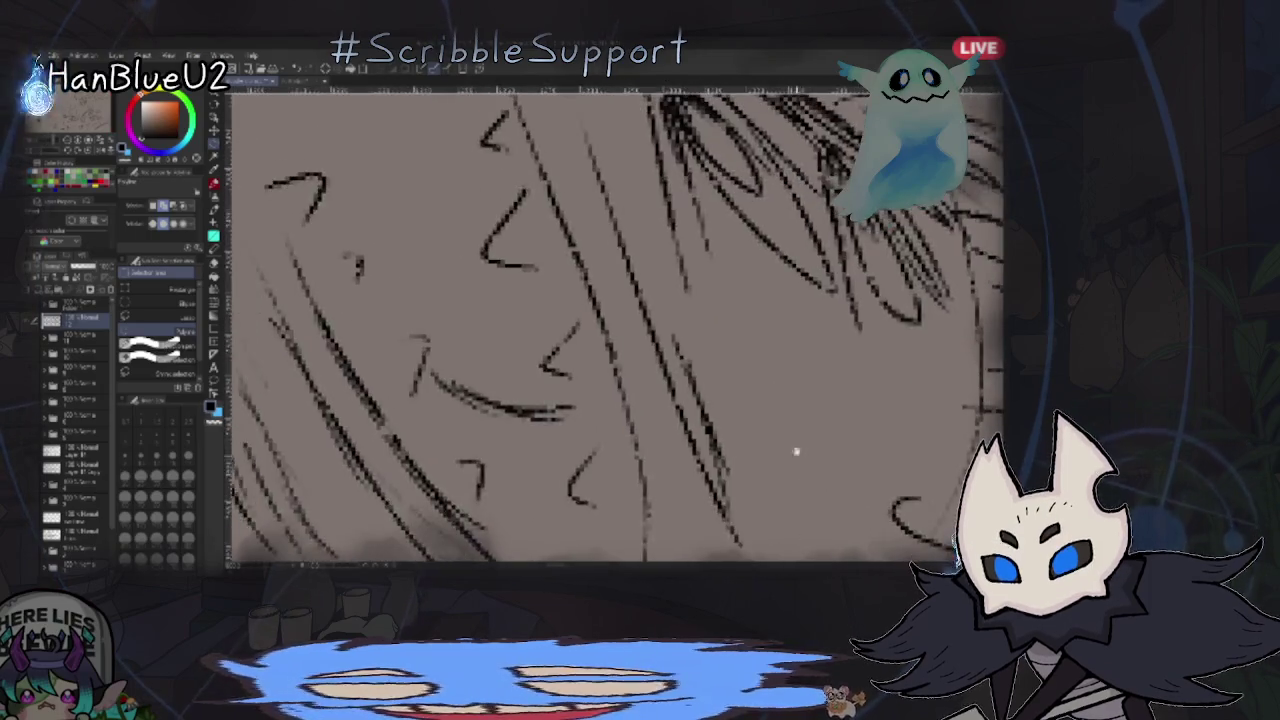
pyautogui.scroll(-1, 798, 487)
pyautogui.scroll(-1, 780, 454)
pyautogui.hotkey('ctrl', '0')
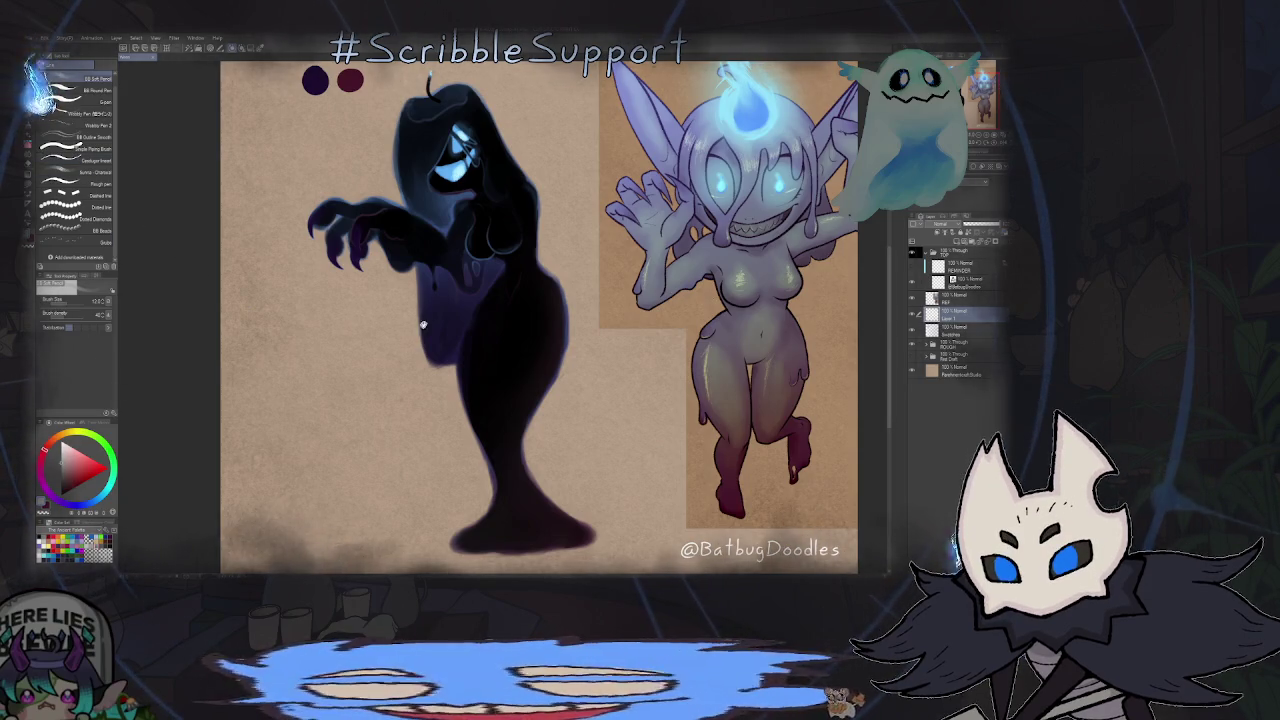
# - Browse the brush groups, from ink spatter and cloud brushes to the BB brush set
pyautogui.scroll(1, 419, 327)
pyautogui.scroll(2, 420, 320)
pyautogui.scroll(1, 423, 310)
pyautogui.scroll(1, 427, 298)
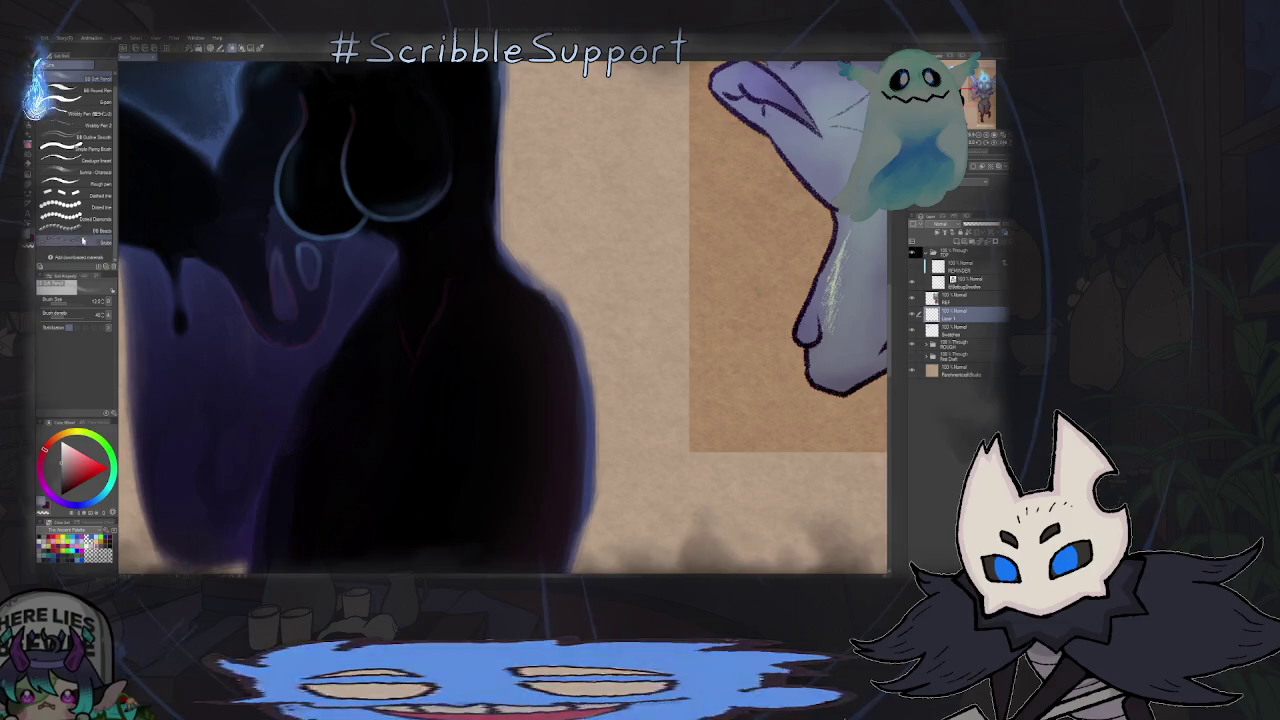
pyautogui.click(68, 76)
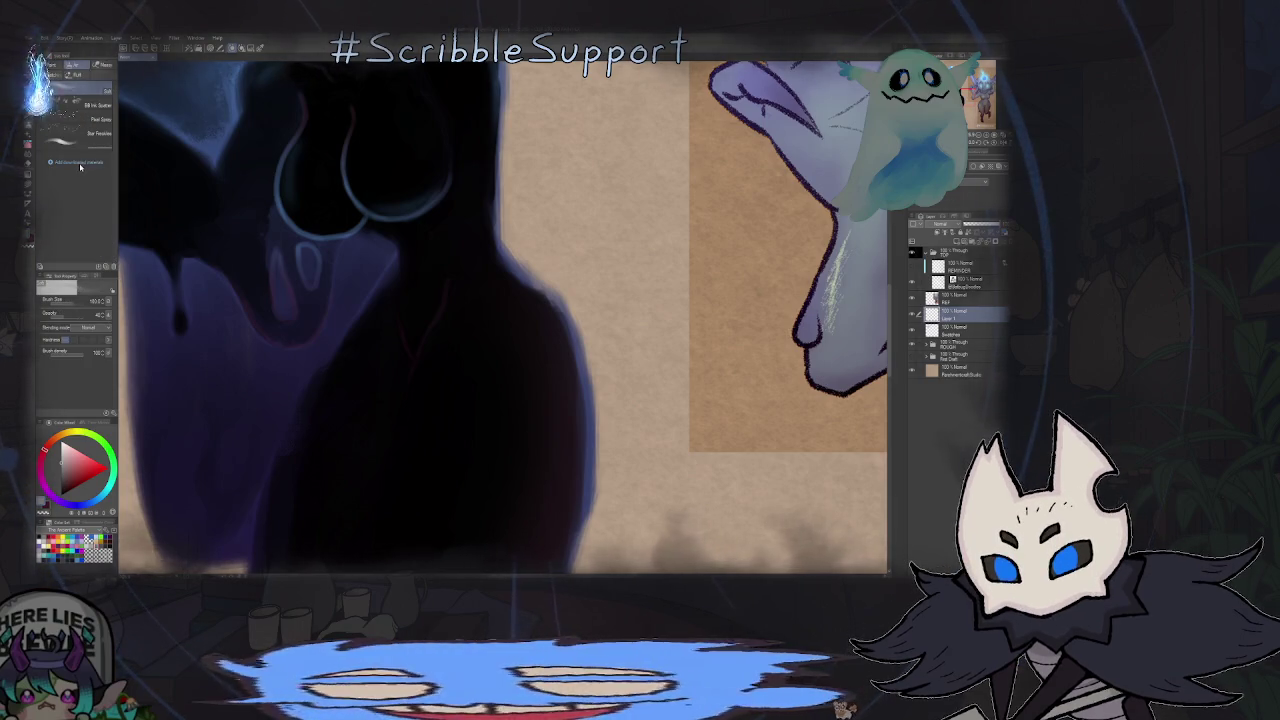
pyautogui.click(50, 65)
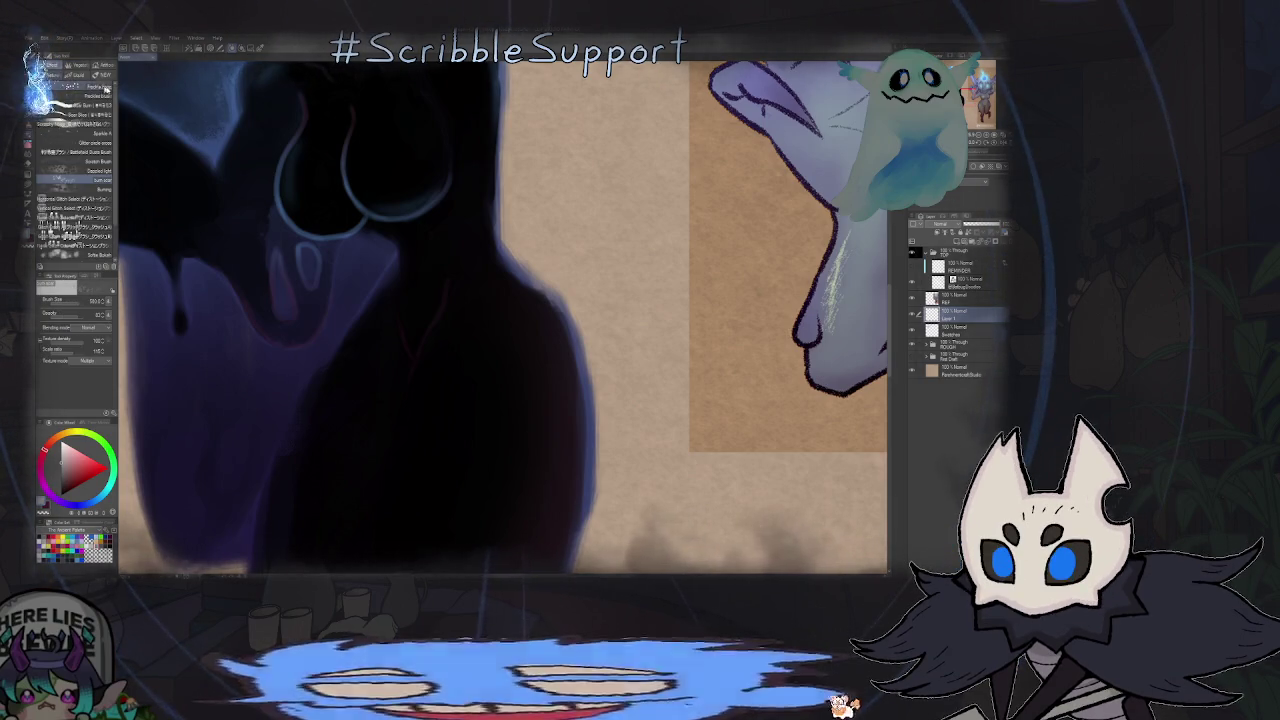
pyautogui.click(80, 65)
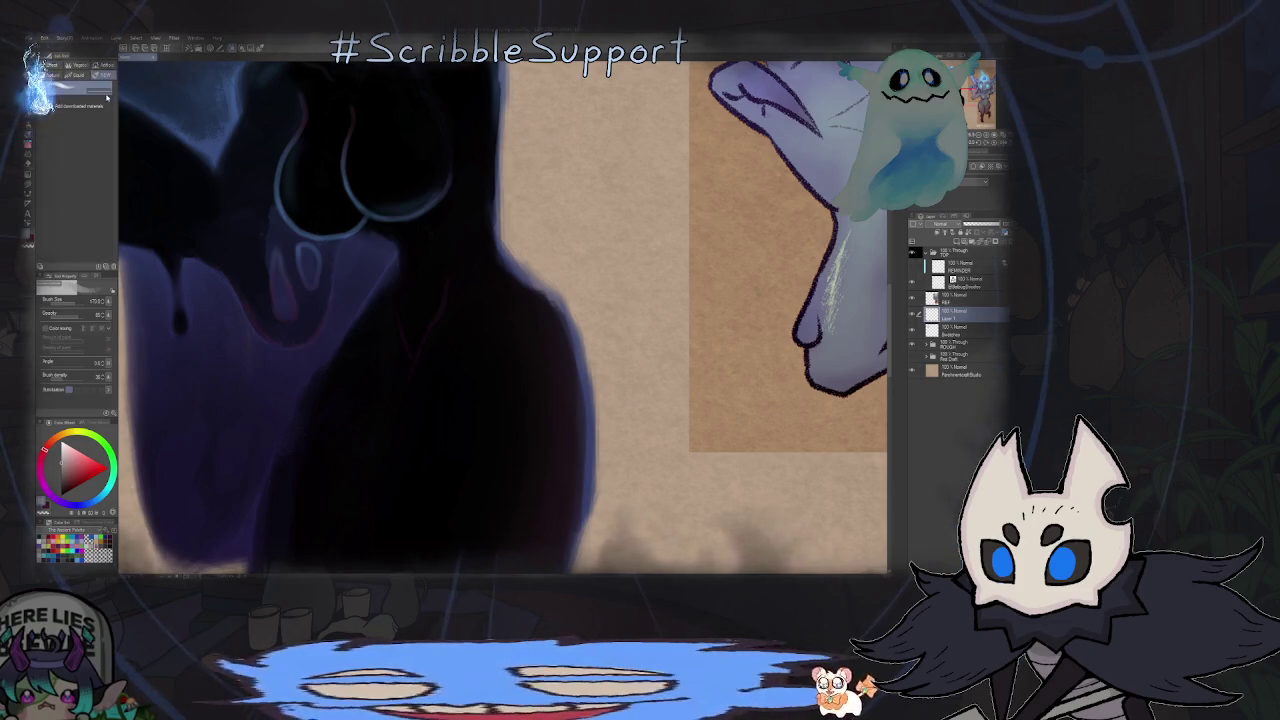
pyautogui.click(52, 76)
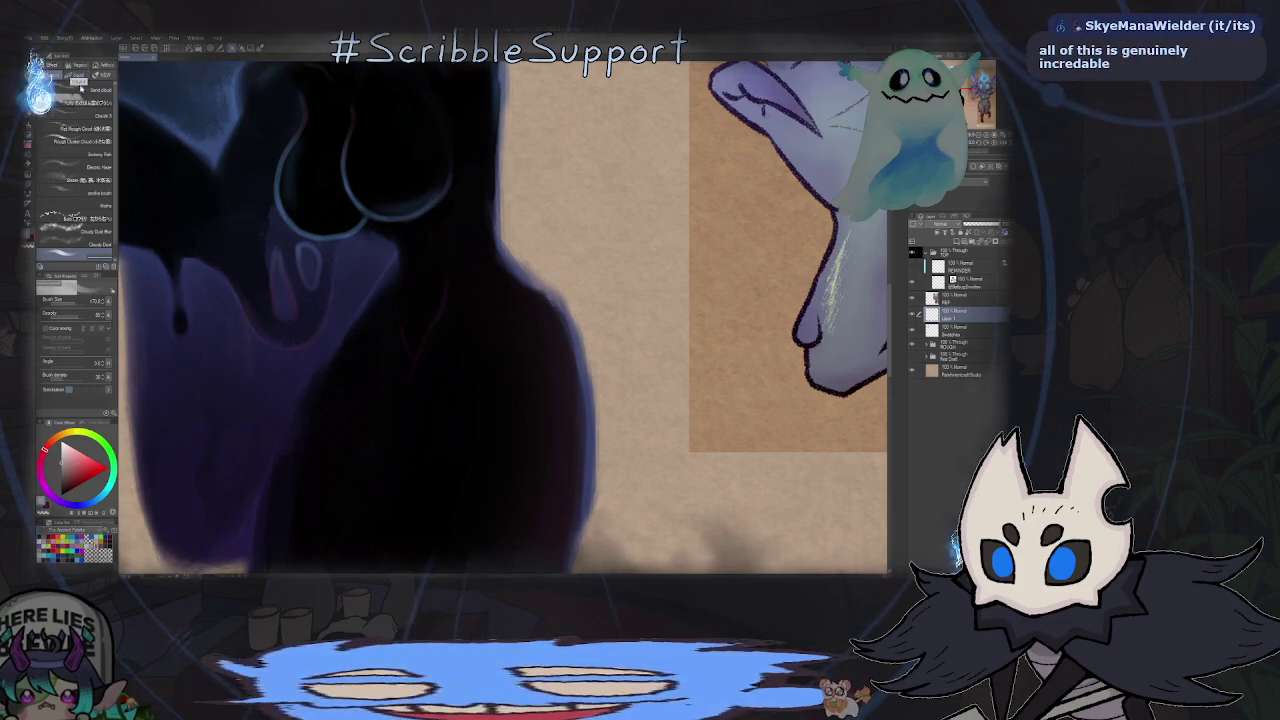
pyautogui.click(50, 65)
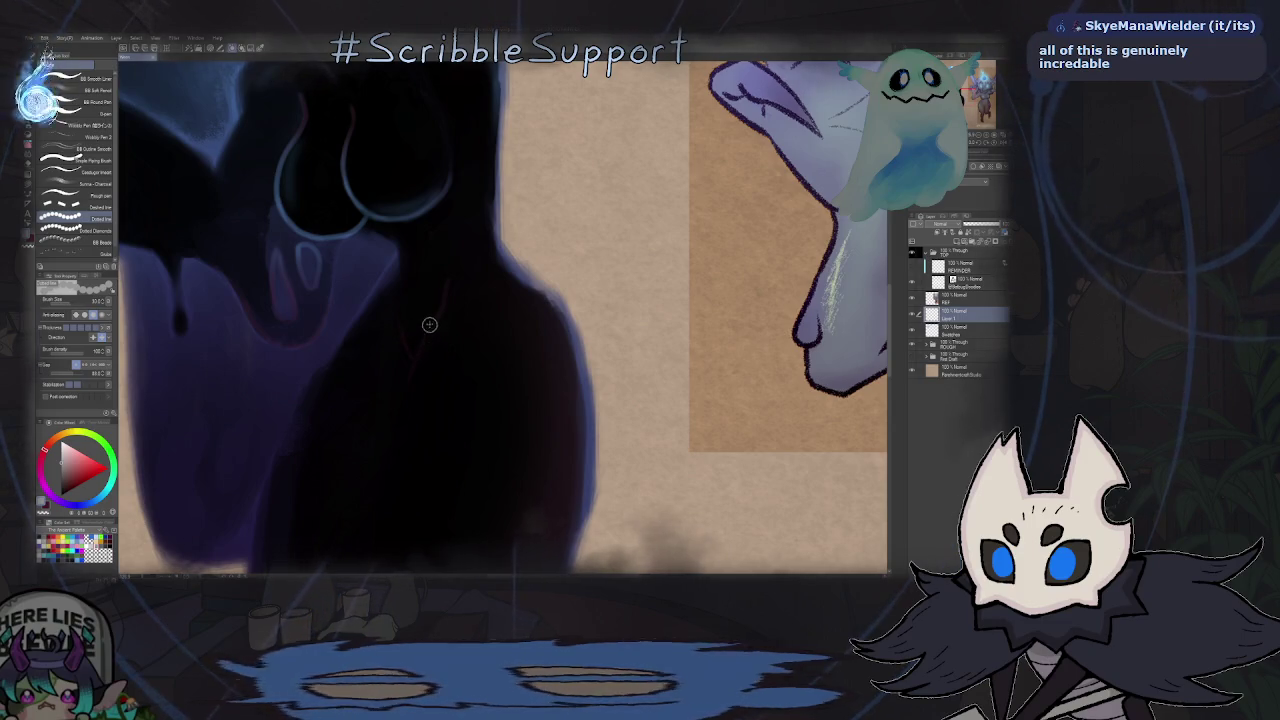
# - Draw a dotted bead strand across the ghost's hip, undoing the misplaced stroke
pyautogui.scroll(-3, 420, 320)
pyautogui.moveTo(395, 282)
pyautogui.mouseDown()
pyautogui.moveTo(465, 285)
pyautogui.moveTo(398, 298)
pyautogui.moveTo(451, 314)
pyautogui.moveTo(466, 286)
pyautogui.mouseUp()
pyautogui.hotkey('ctrl', 'z')
pyautogui.scroll(-5, 440, 286)
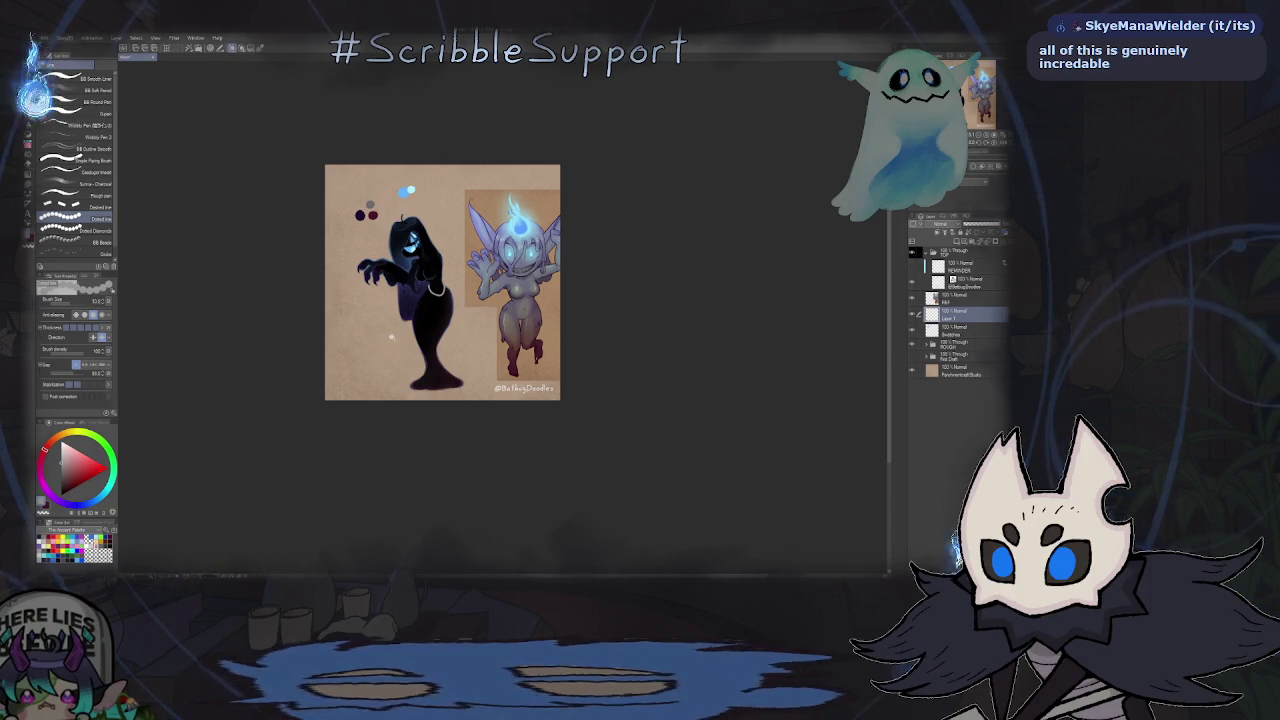
pyautogui.scroll(5, 441, 294)
pyautogui.scroll(1, 444, 300)
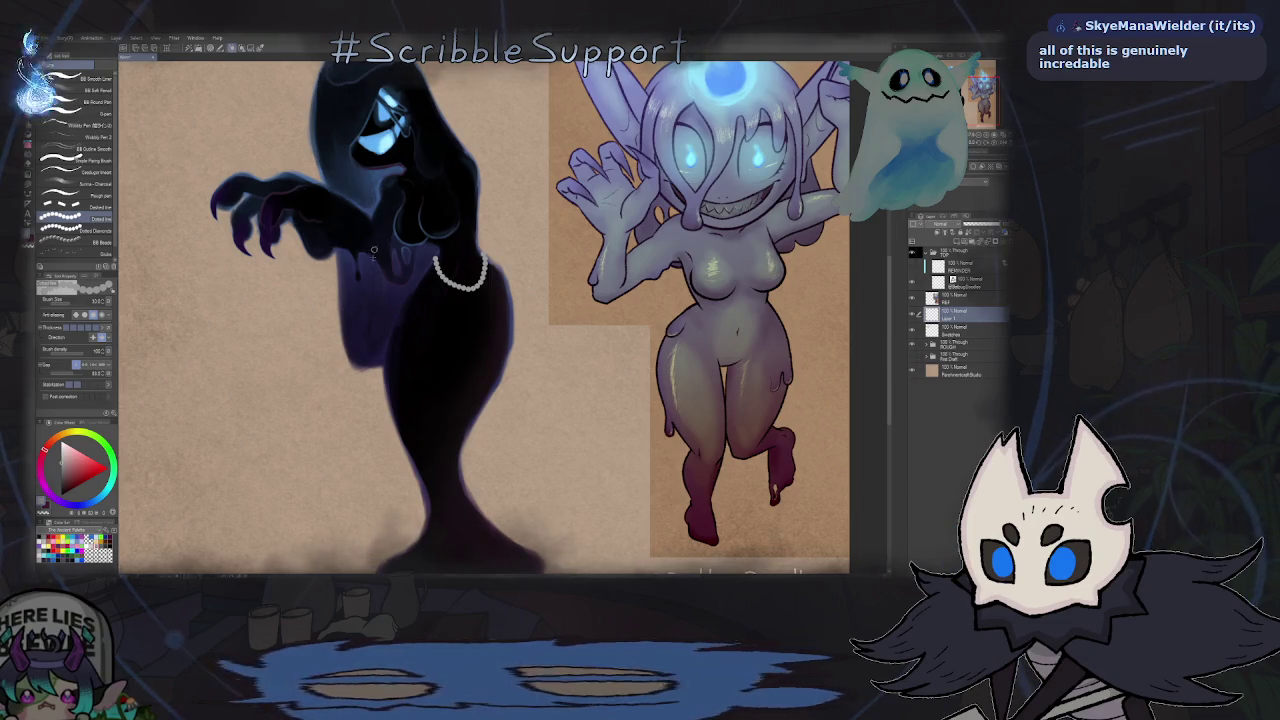
# - Zoom in on the necklace and draw a small pendant loop with a decoration brush
pyautogui.press('g')
pyautogui.scroll(-1, 513, 274)
pyautogui.scroll(2, 495, 265)
pyautogui.scroll(1, 485, 230)
pyautogui.scroll(1, 481, 203)
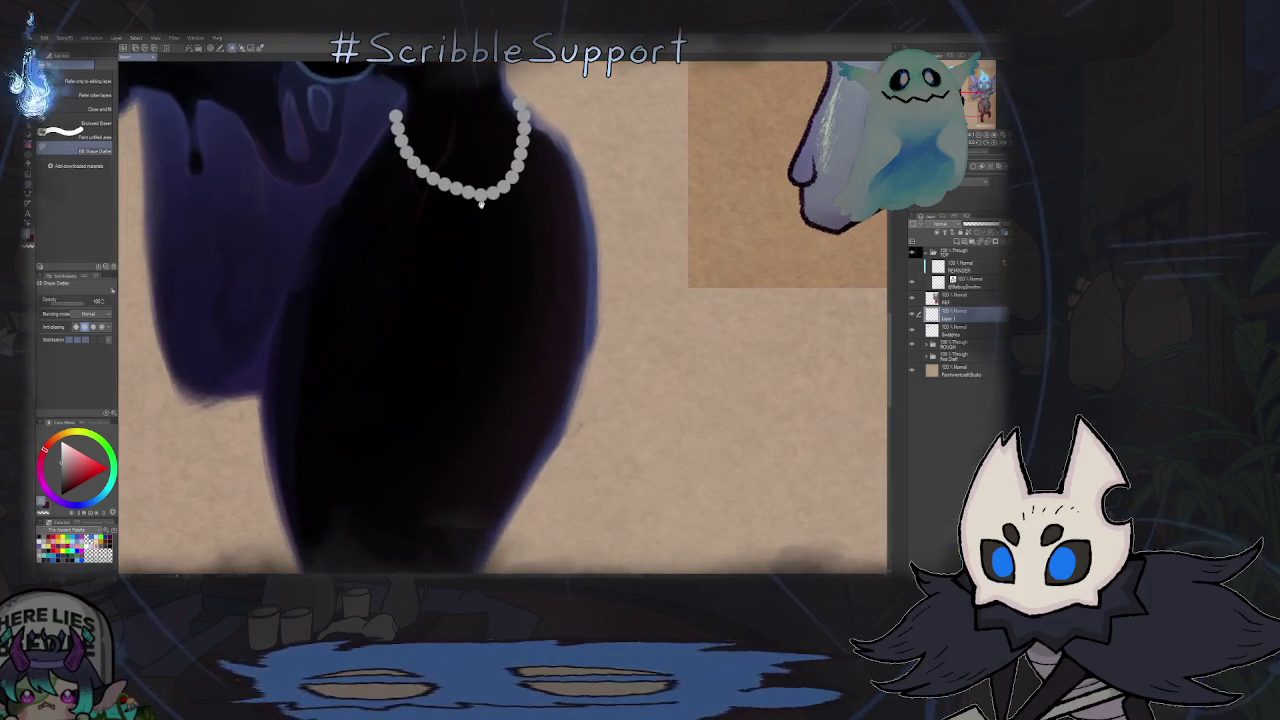
pyautogui.scroll(1, 480, 203)
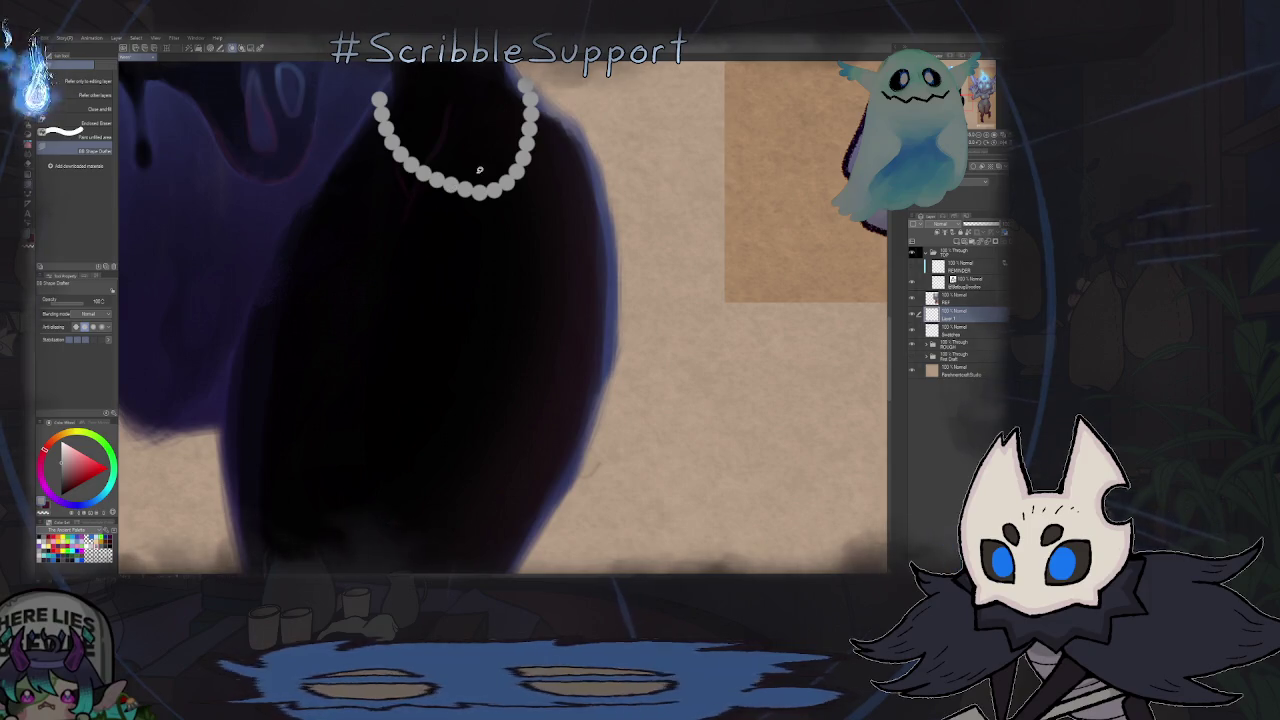
pyautogui.press('b')
pyautogui.click(101, 114)
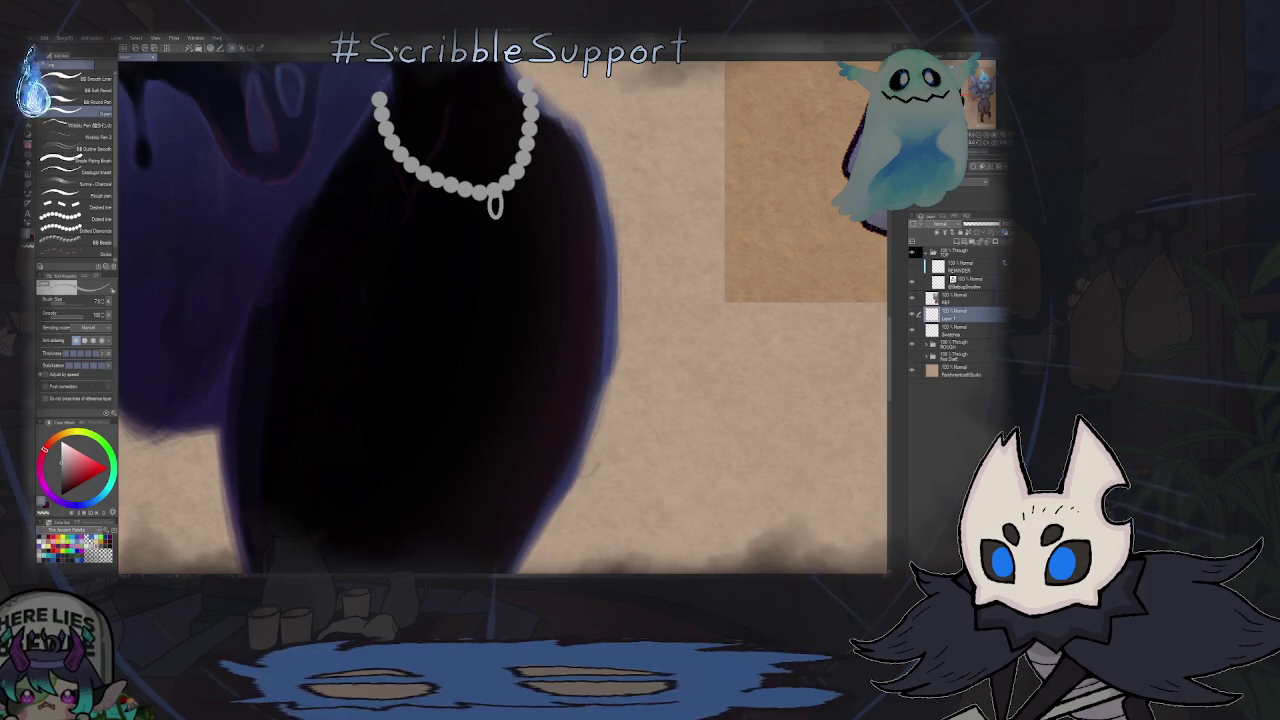
# - With Lasso Fill, block in a grey pendant shape below the necklace
pyautogui.press('g')
pyautogui.moveTo(506, 251); pyautogui.dragTo(561, 159)
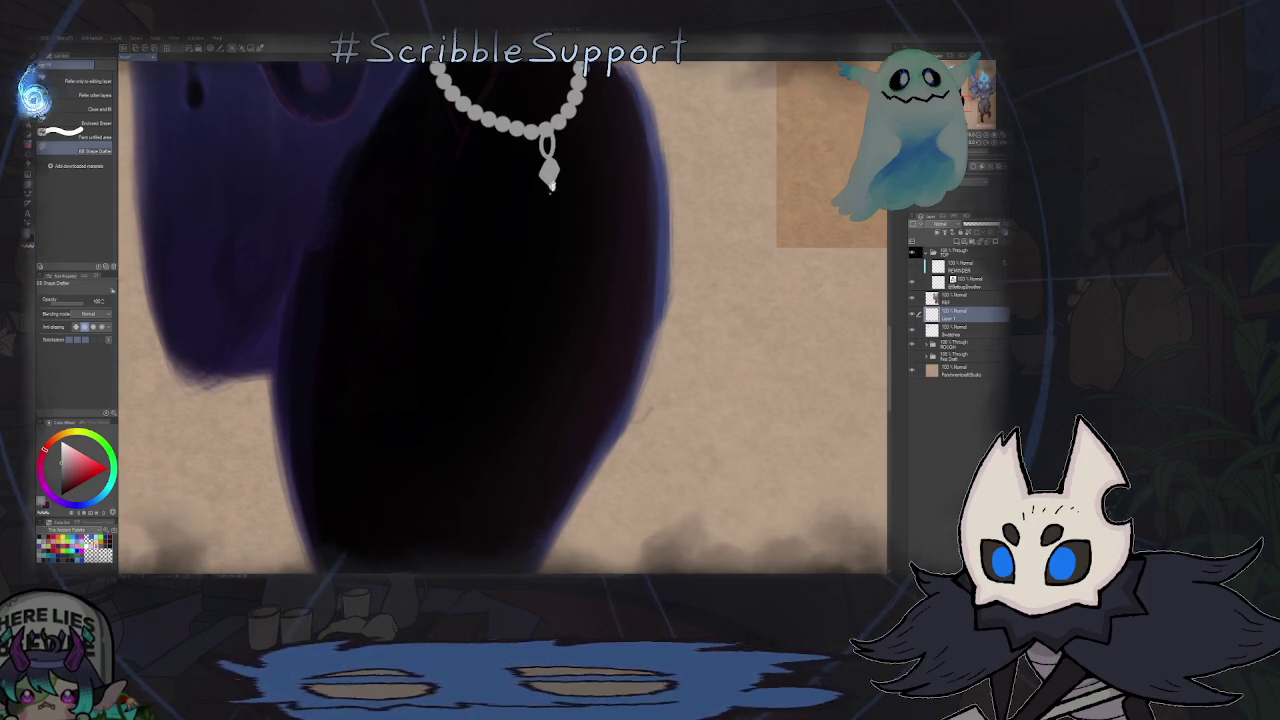
pyautogui.moveTo(541, 200); pyautogui.dragTo(539, 160)
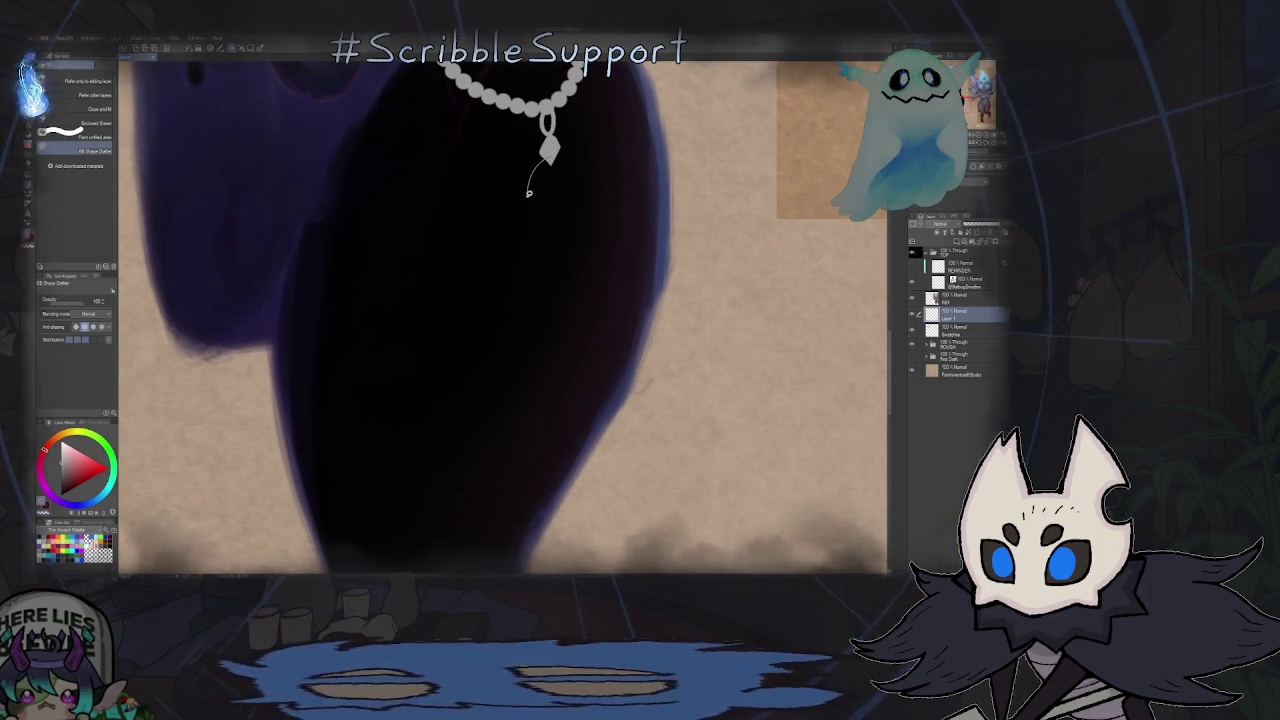
pyautogui.moveTo(570, 190); pyautogui.dragTo(543, 197)
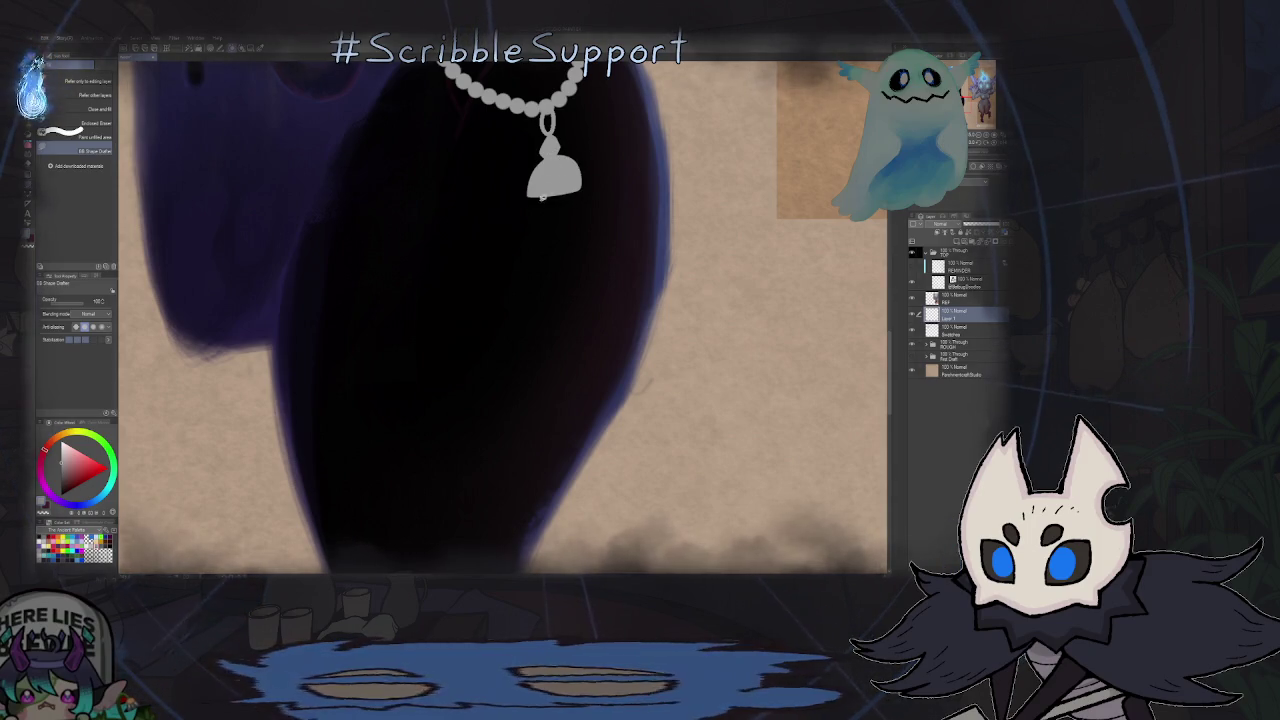
pyautogui.scroll(-1, 531, 199)
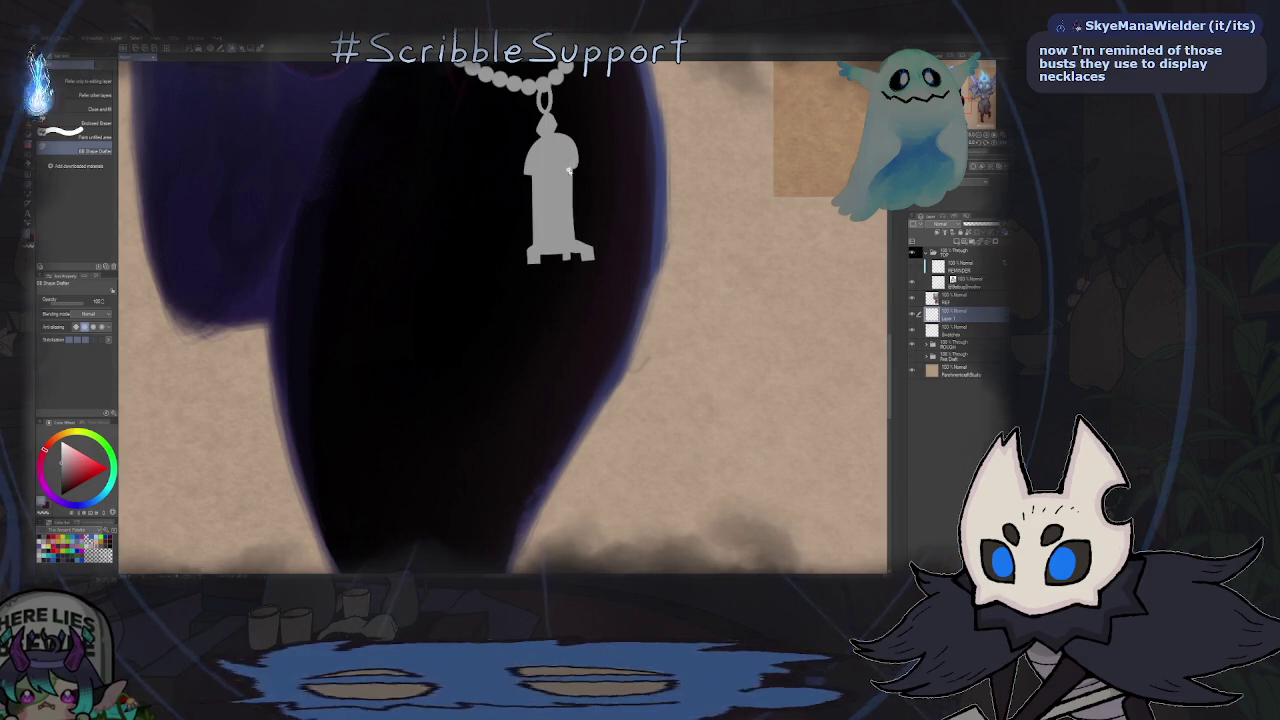
# - Zoom in on the grey pendant and carve a lantern bar line into it
pyautogui.scroll(-5, 571, 170)
pyautogui.scroll(-3, 490, 212)
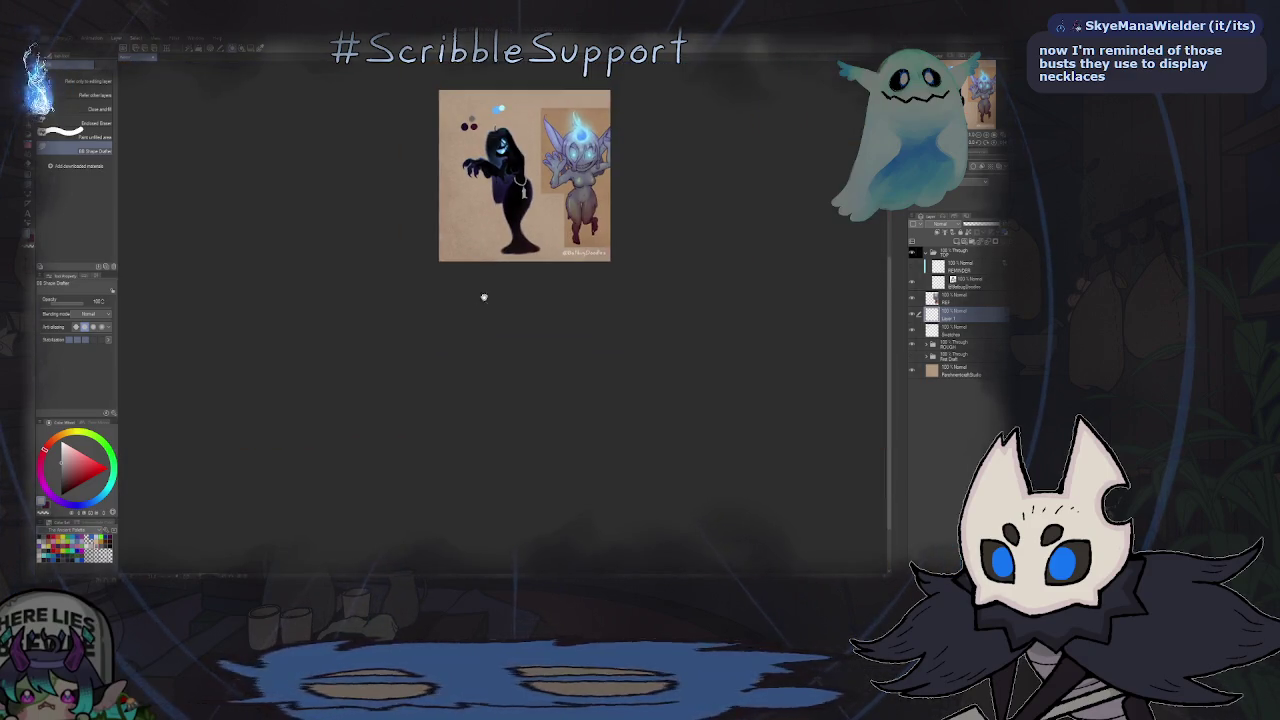
pyautogui.scroll(1, 500, 250)
pyautogui.scroll(3, 520, 240)
pyautogui.scroll(1, 550, 260)
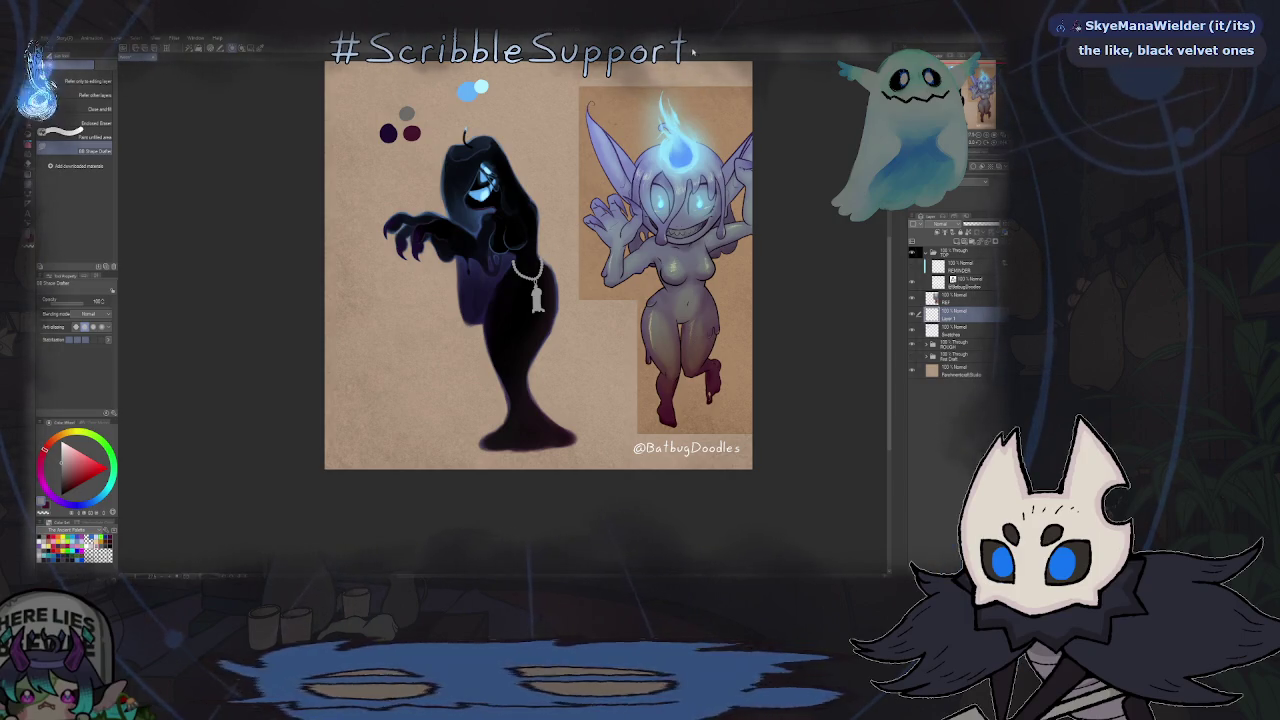
pyautogui.scroll(3, 569, 271)
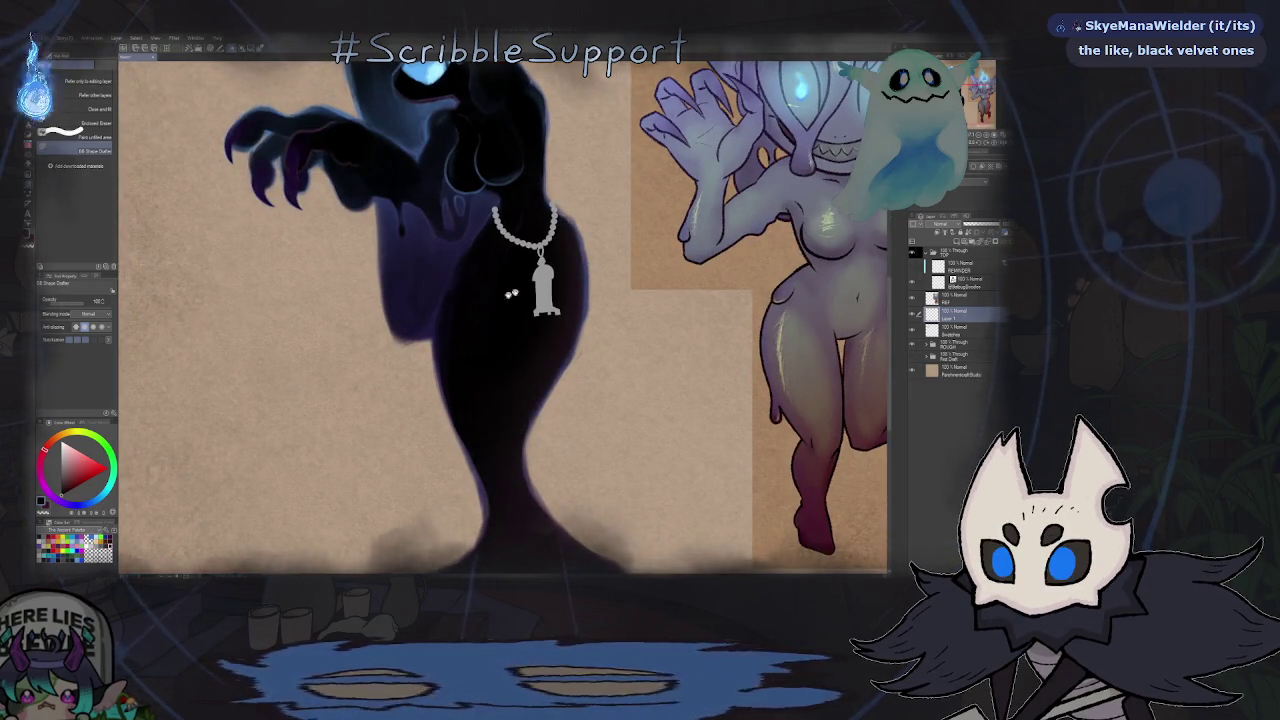
pyautogui.scroll(1, 510, 302)
pyautogui.scroll(3, 510, 302)
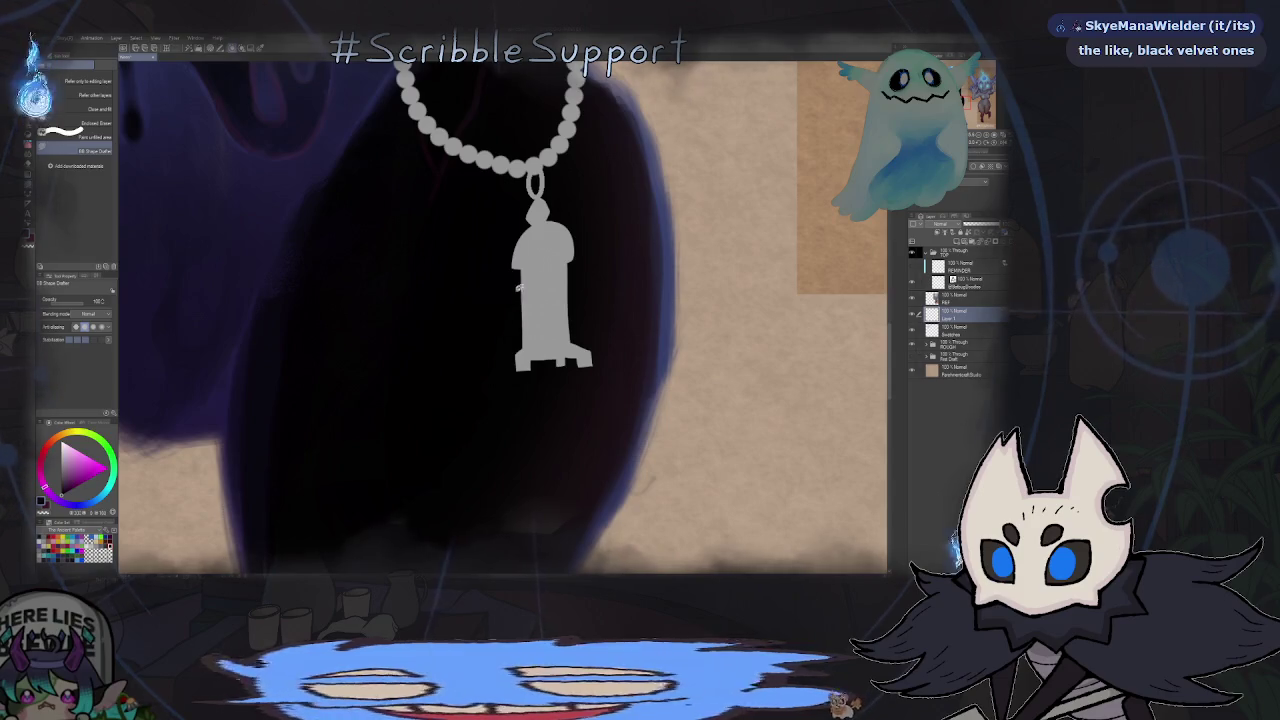
pyautogui.scroll(2, 552, 248)
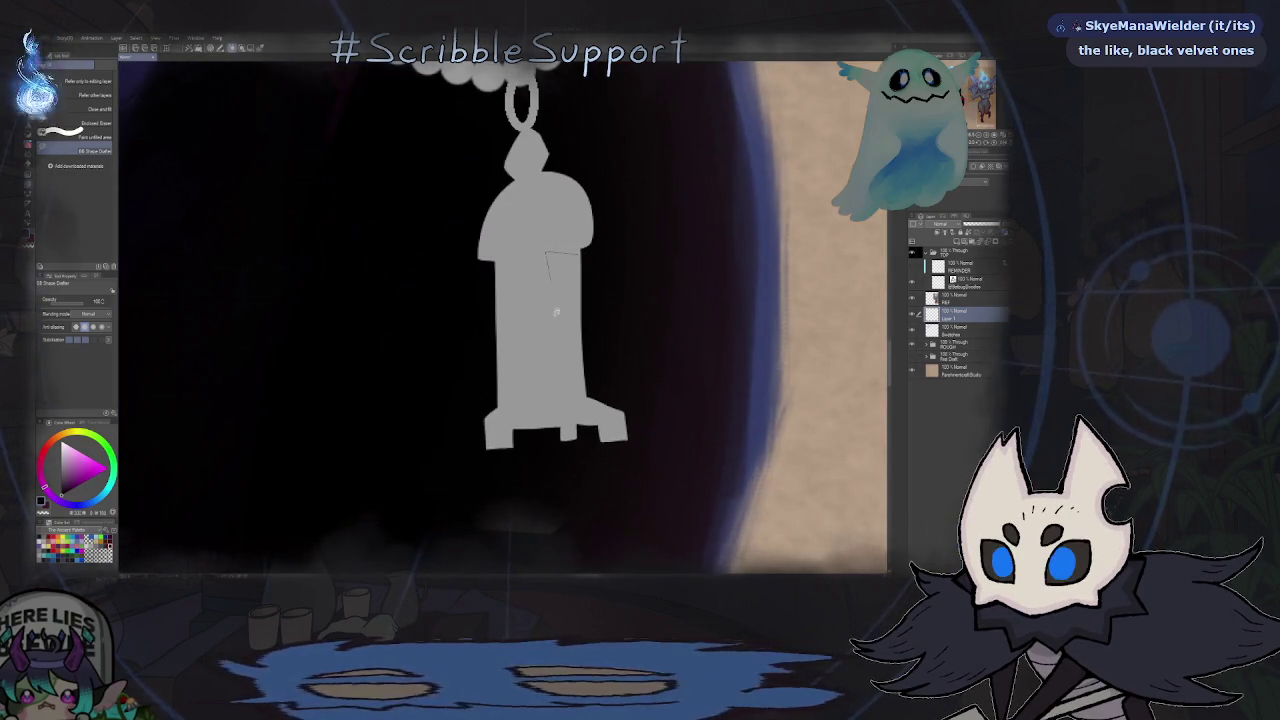
pyautogui.moveTo(552, 250)
pyautogui.mouseDown()
pyautogui.moveTo(580, 393)
pyautogui.moveTo(580, 256)
pyautogui.moveTo(505, 391)
pyautogui.moveTo(533, 260)
pyautogui.mouseUp()
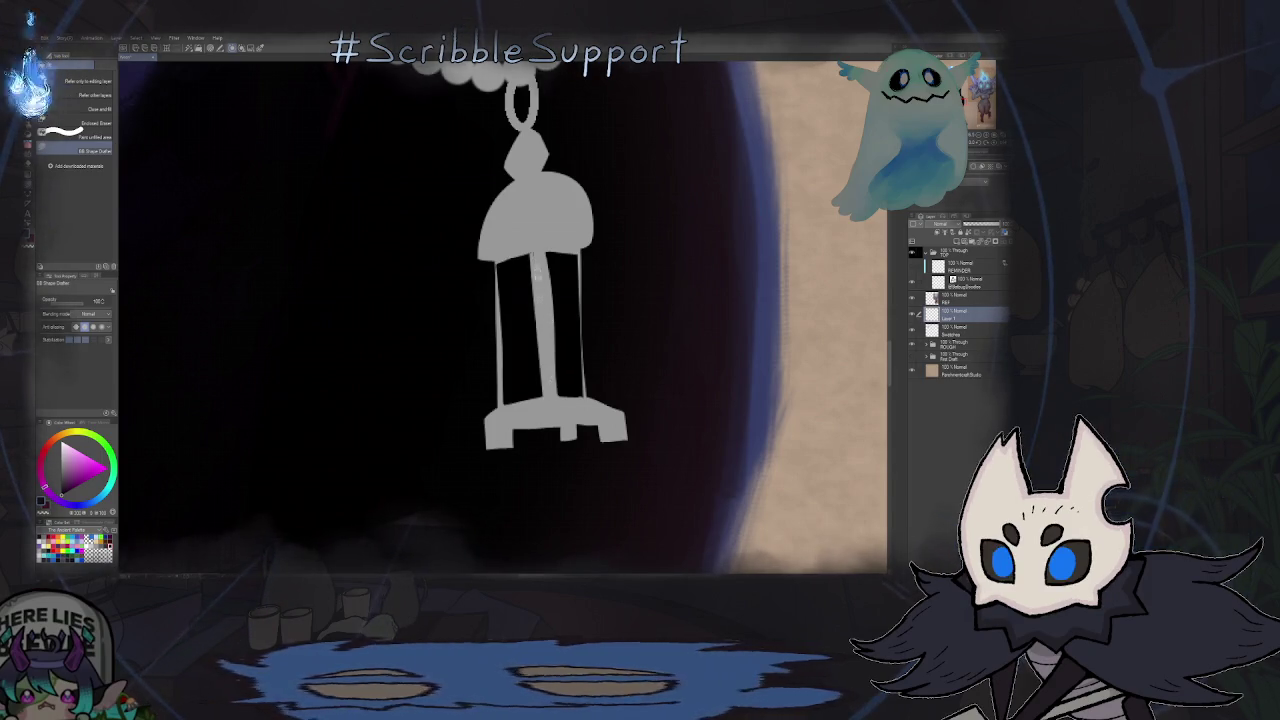
pyautogui.scroll(-3, 543, 372)
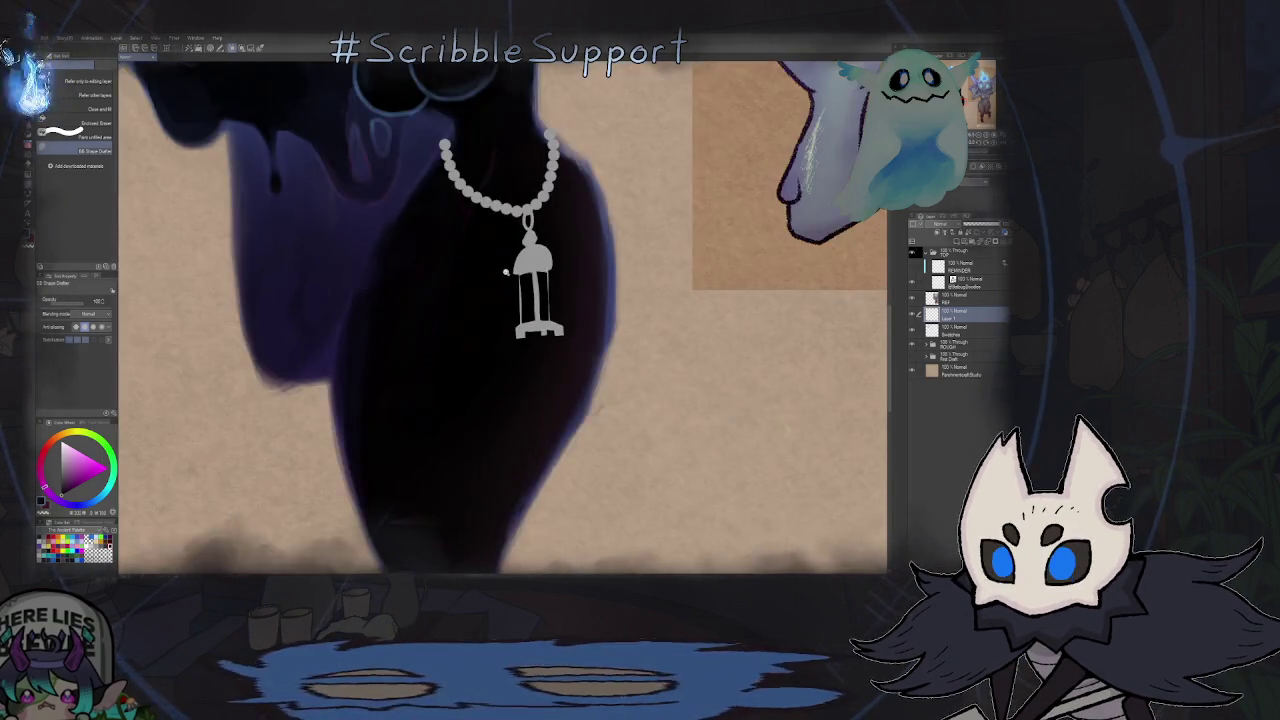
pyautogui.scroll(5, 555, 272)
pyautogui.scroll(1, 555, 272)
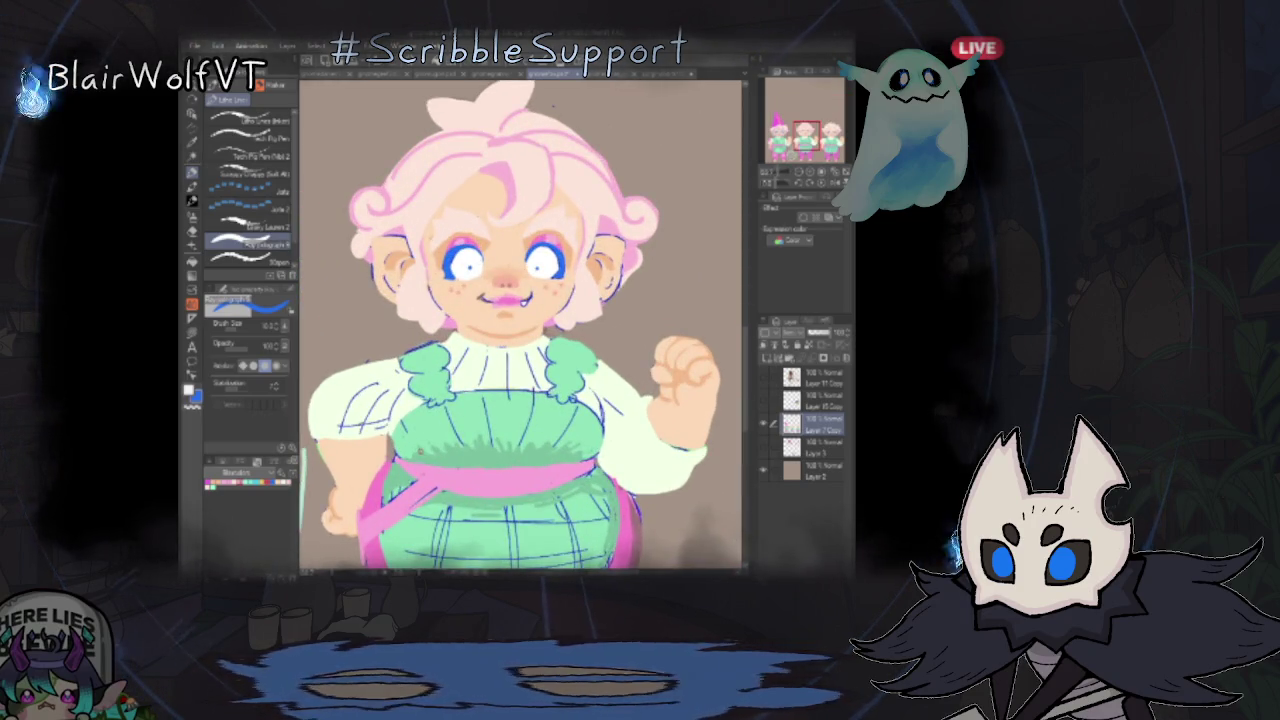
# - Undo and redo the blue pupil dots, then paint blue streaks and white into both irises
pyautogui.hotkey('ctrl', 'z')
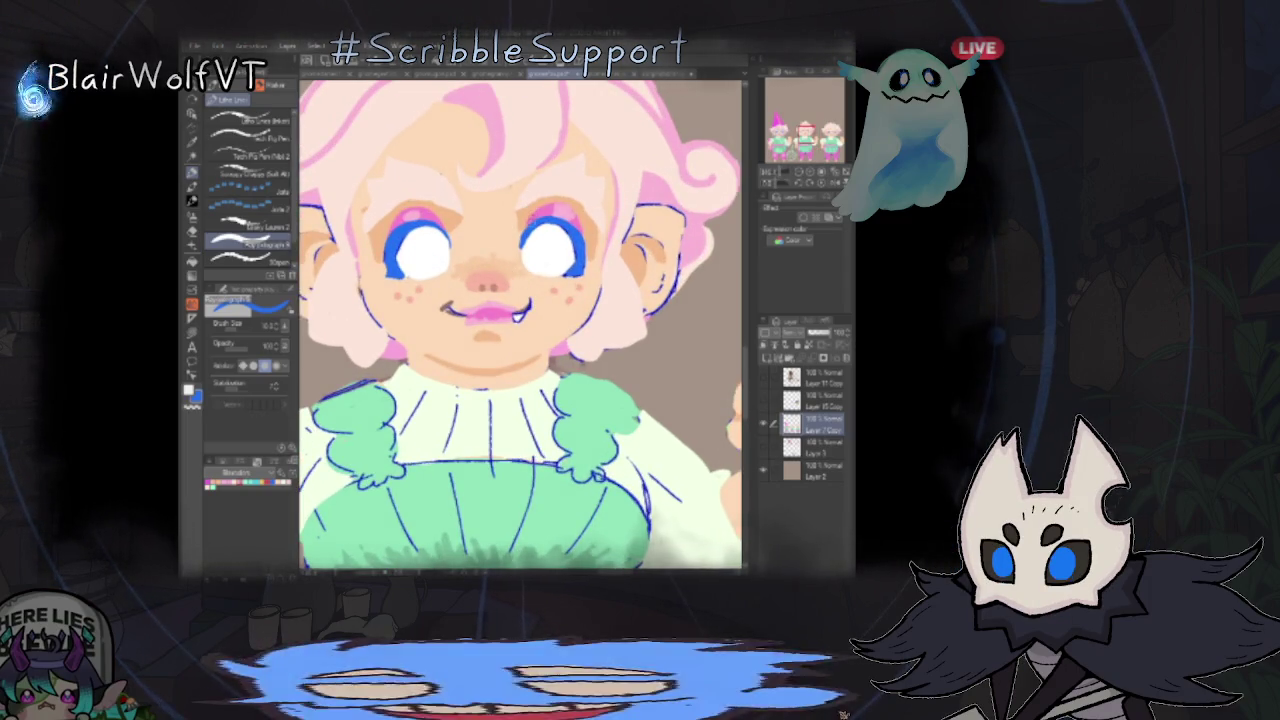
pyautogui.hotkey('ctrl', 'y')
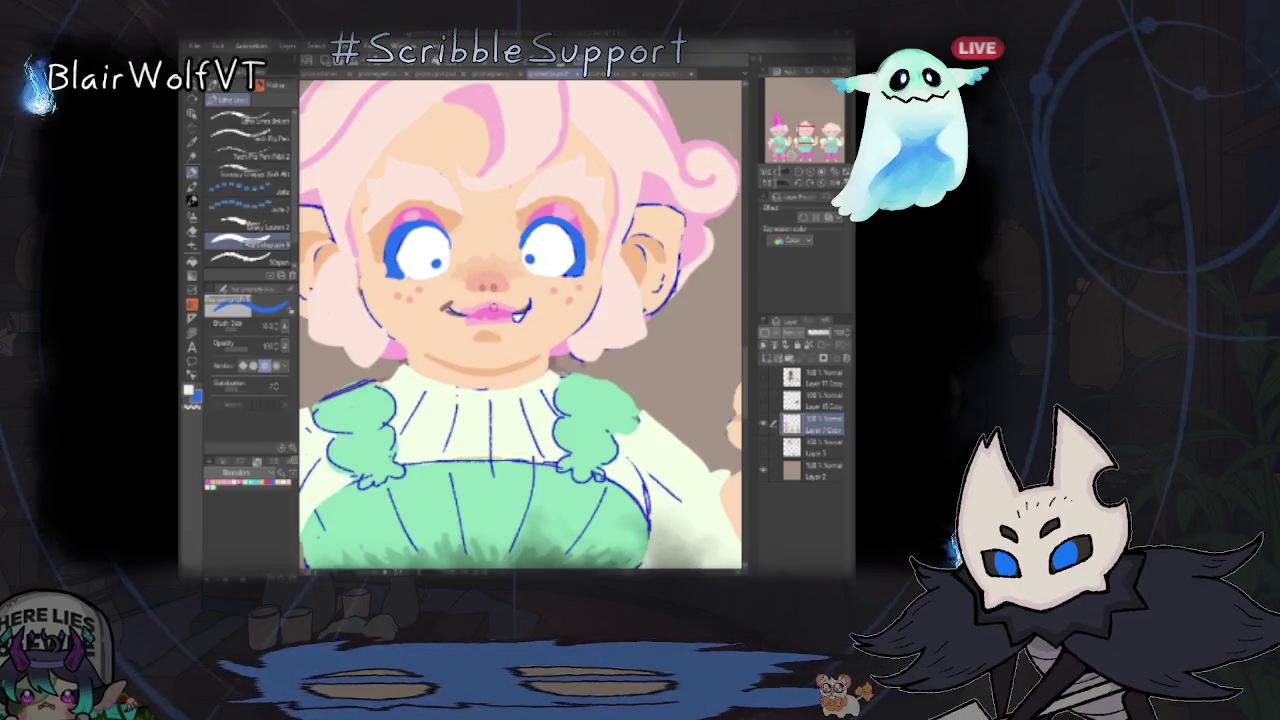
pyautogui.moveTo(410, 244); pyautogui.dragTo(402, 262)
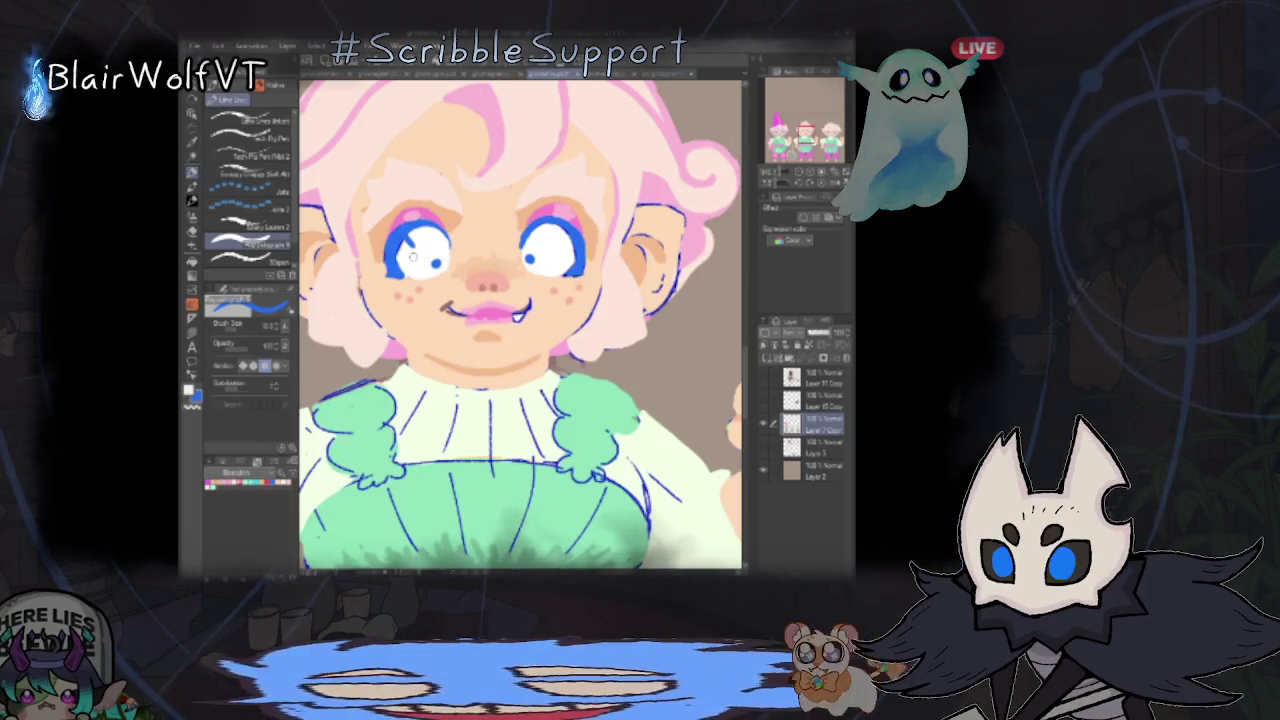
pyautogui.moveTo(545, 240); pyautogui.dragTo(556, 262)
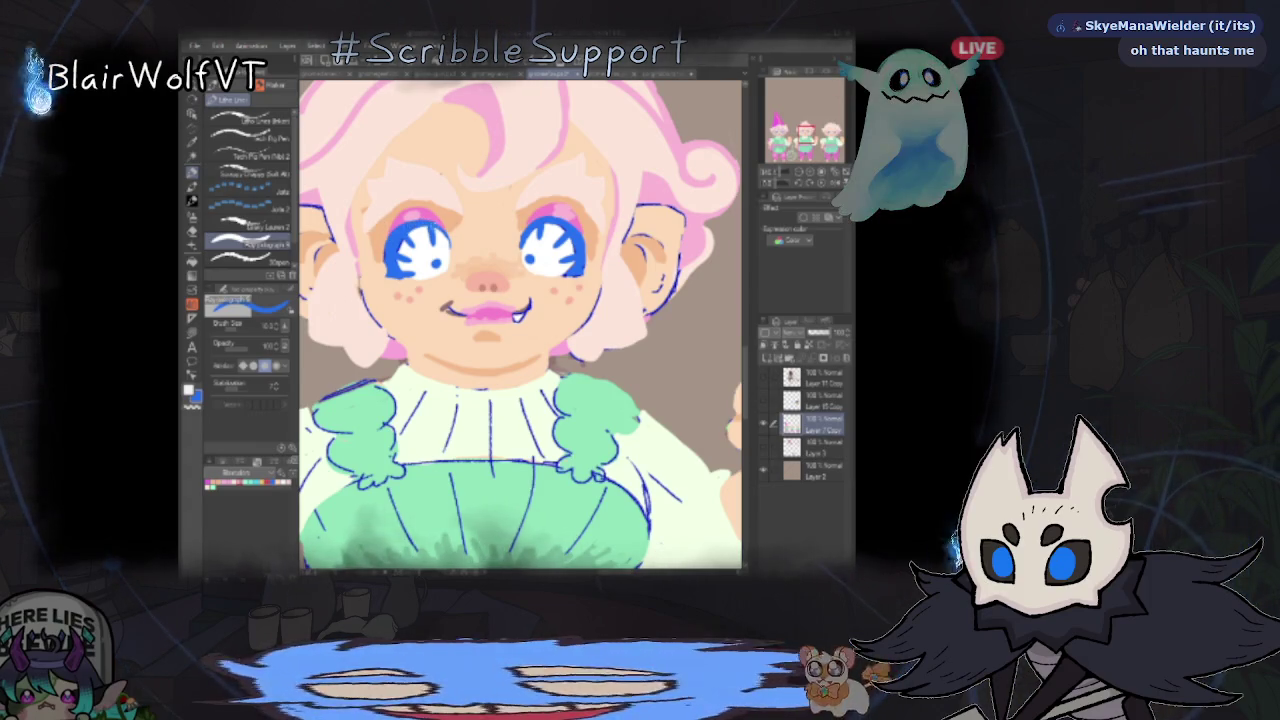
pyautogui.moveTo(431, 250); pyautogui.dragTo(430, 252)
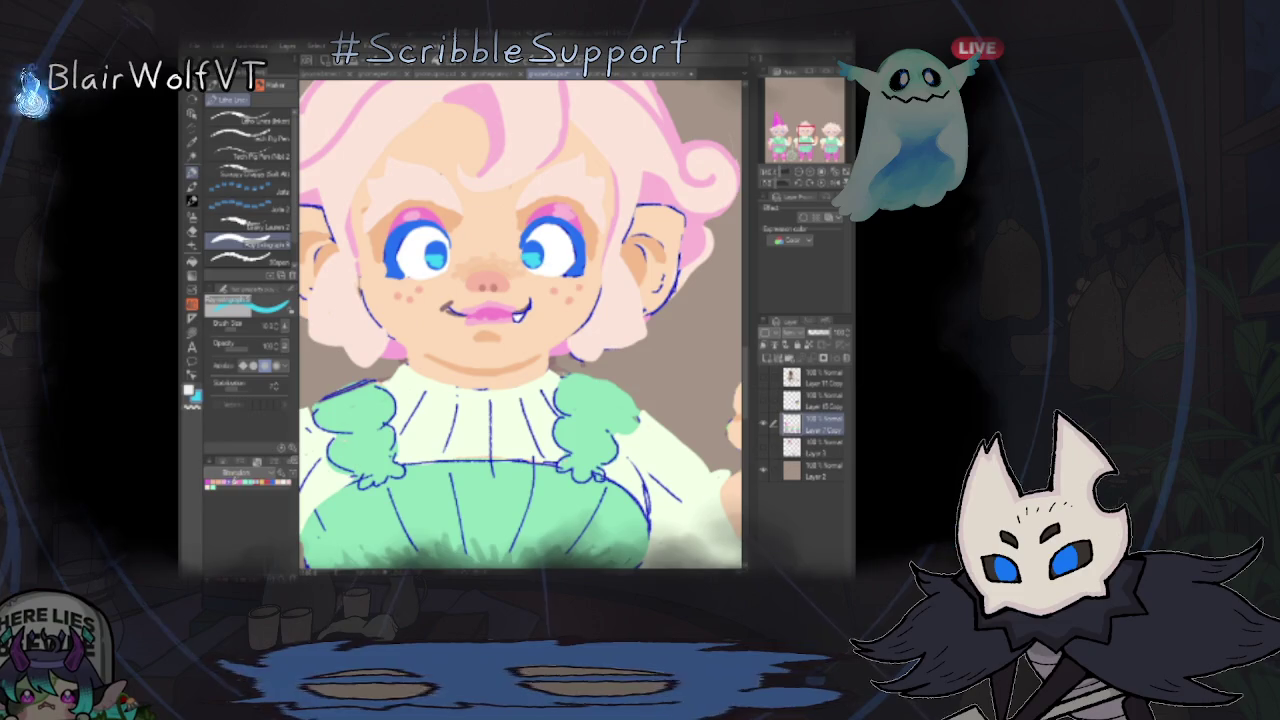
# - Pick pink and a new pen, undo the blue pupils, and redraw a pupil arc in the left eye
pyautogui.click(245, 483)
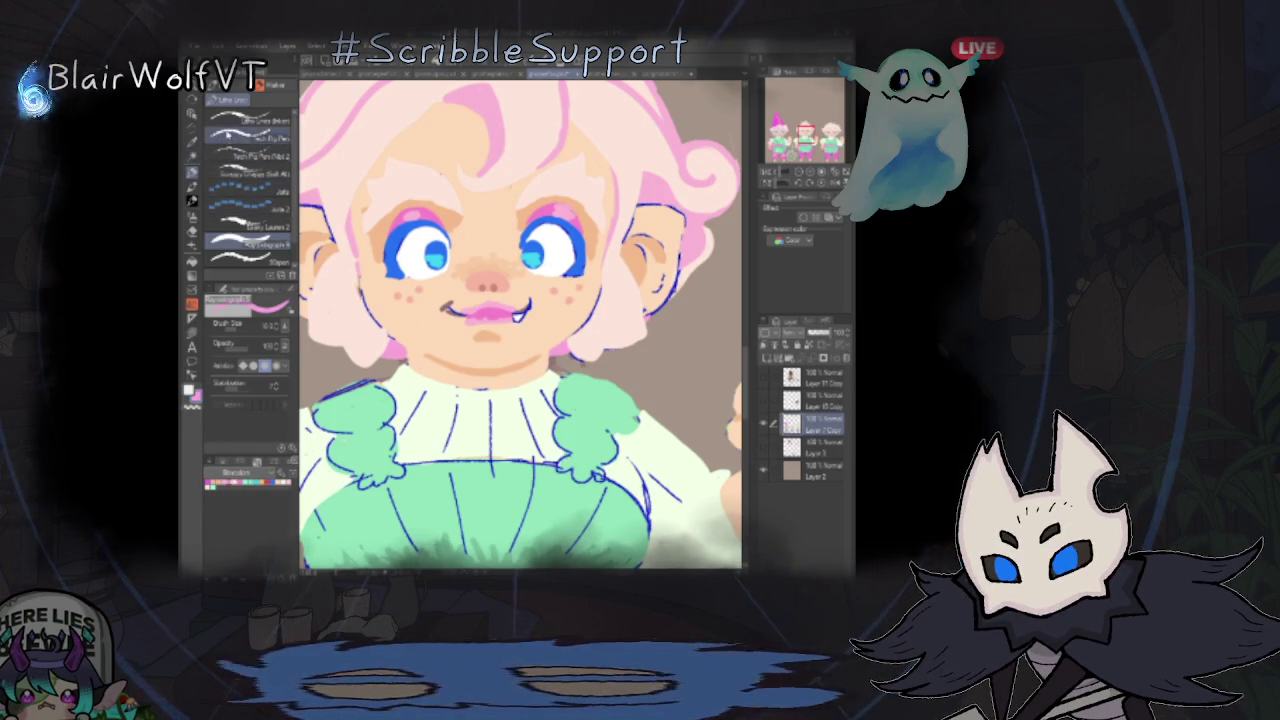
pyautogui.click(245, 128)
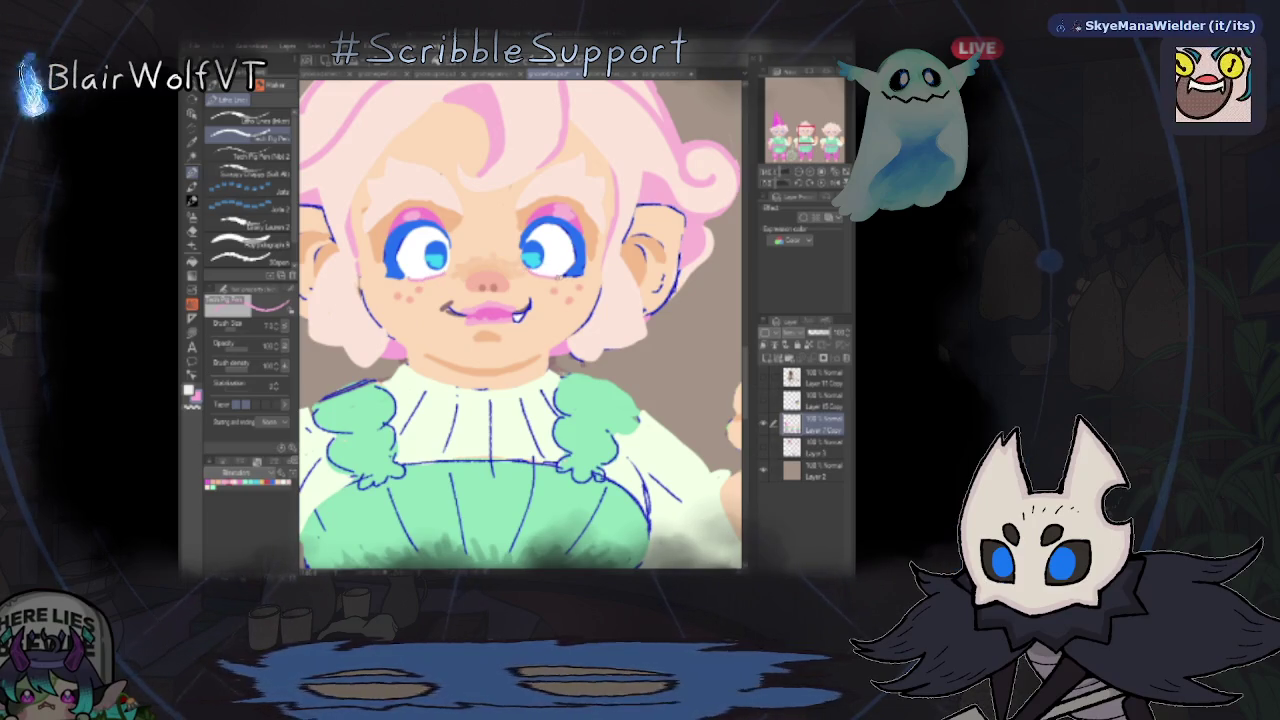
pyautogui.scroll(-5, 520, 325)
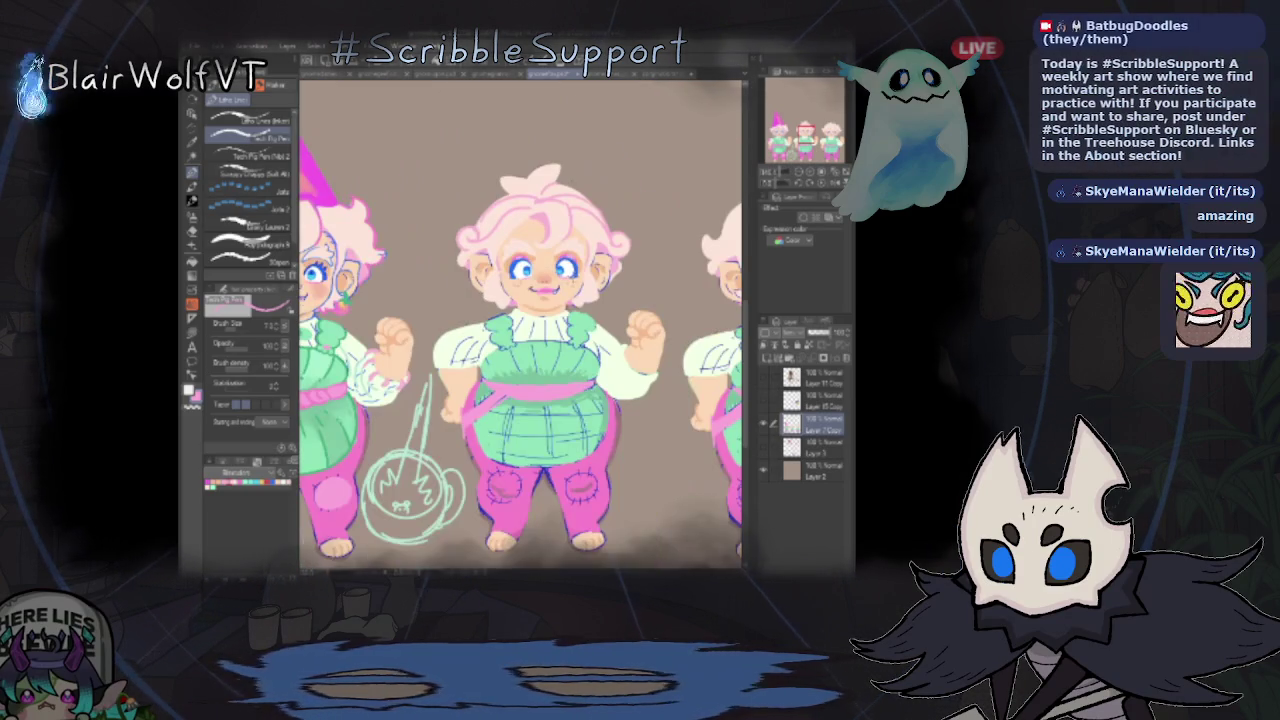
pyautogui.scroll(3, 530, 270)
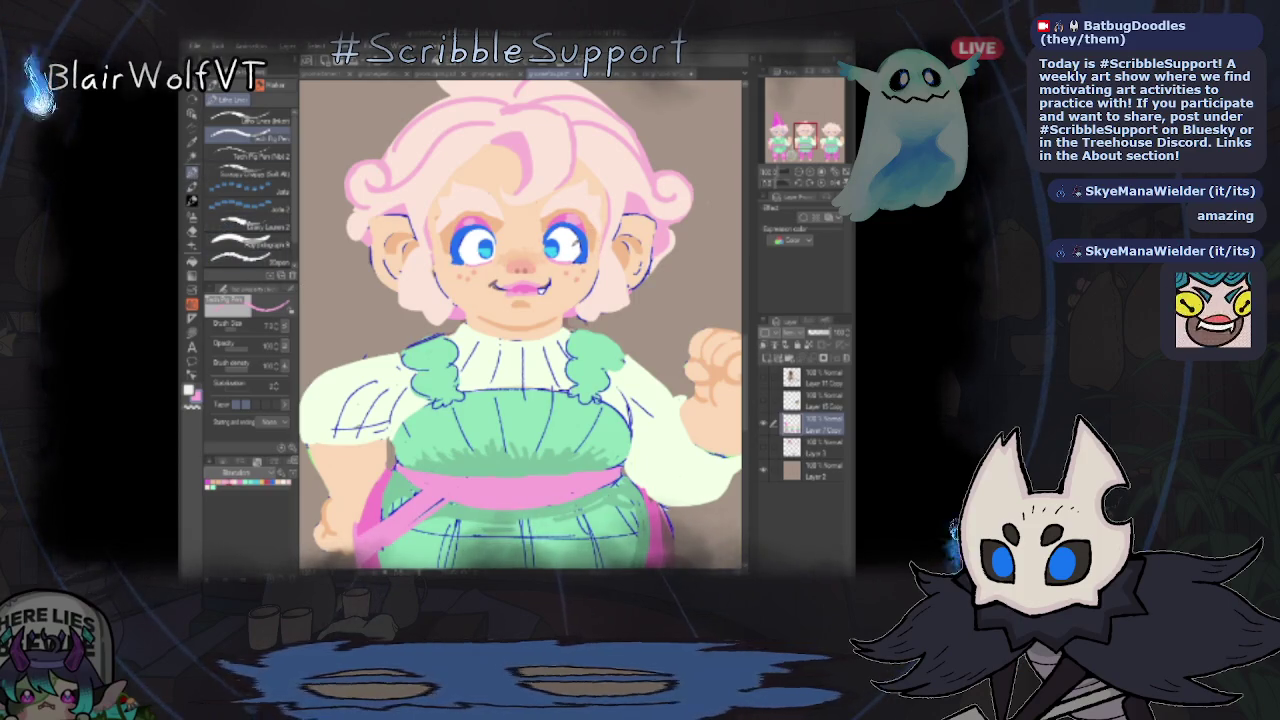
pyautogui.press('b')
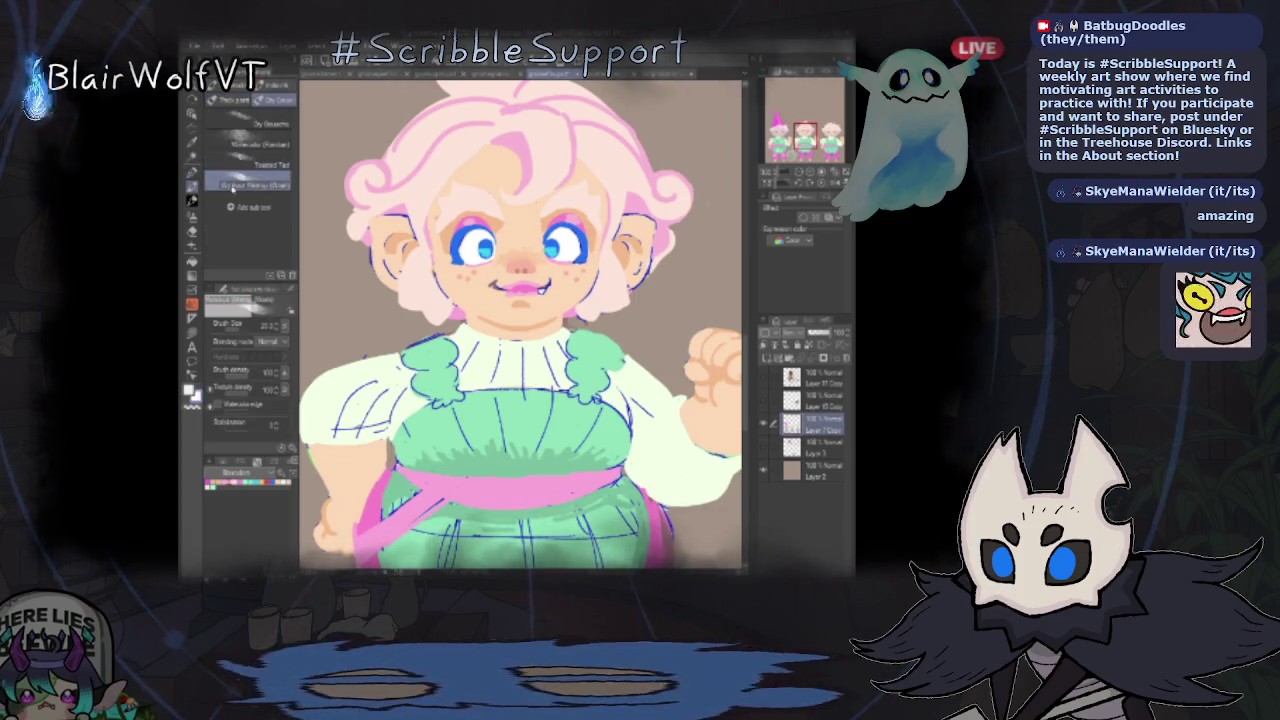
pyautogui.press('p')
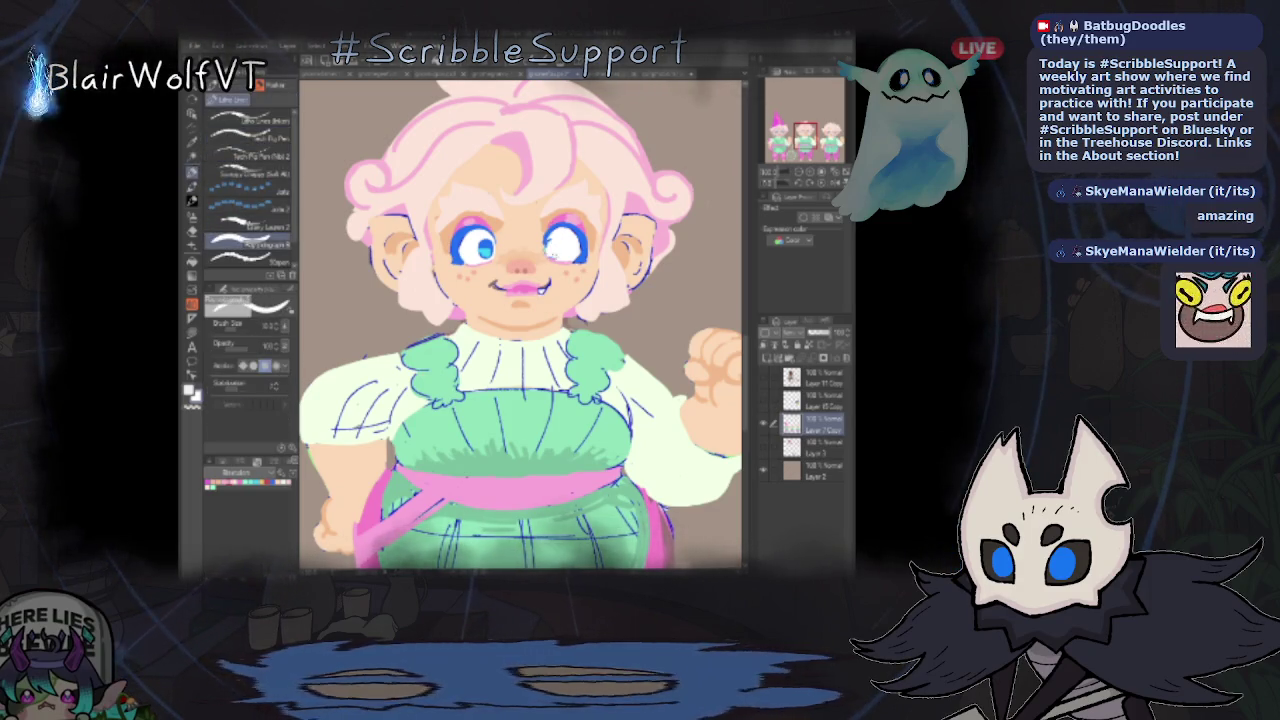
pyautogui.hotkey('ctrl', 'z')
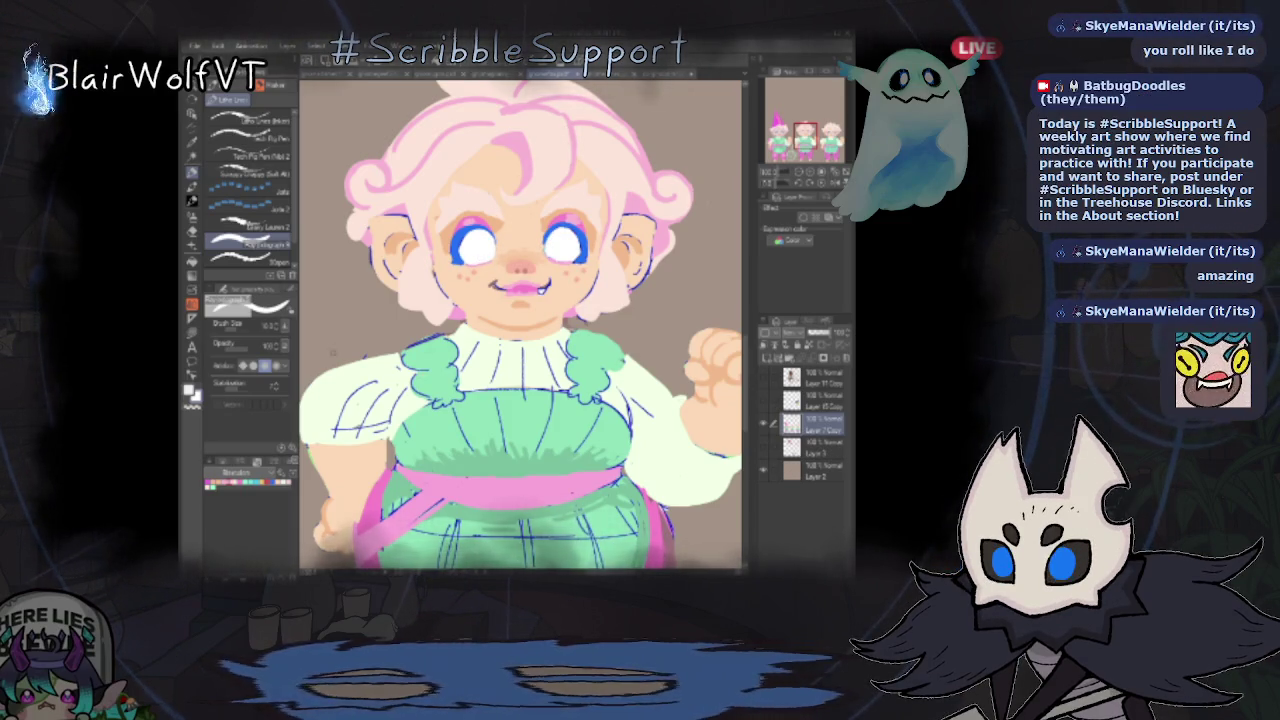
pyautogui.moveTo(463, 258); pyautogui.dragTo(486, 256)
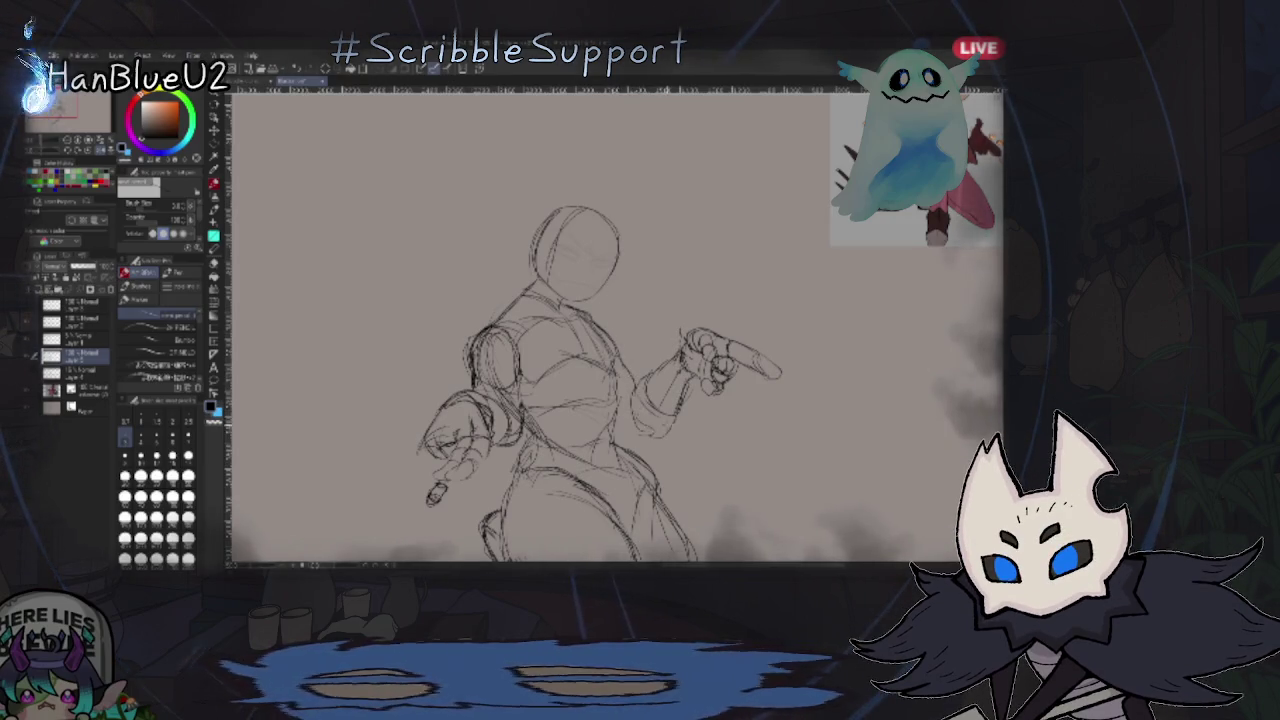
pyautogui.press('h')
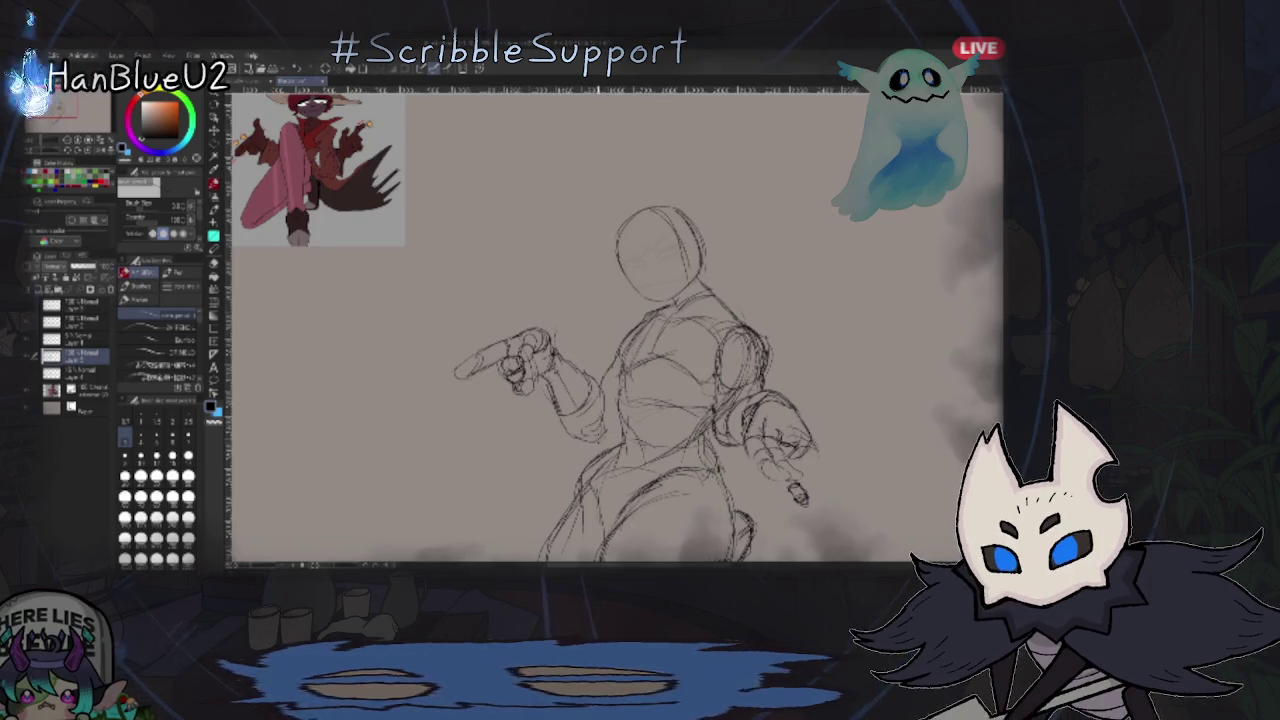
pyautogui.press('h')
pyautogui.press('h')
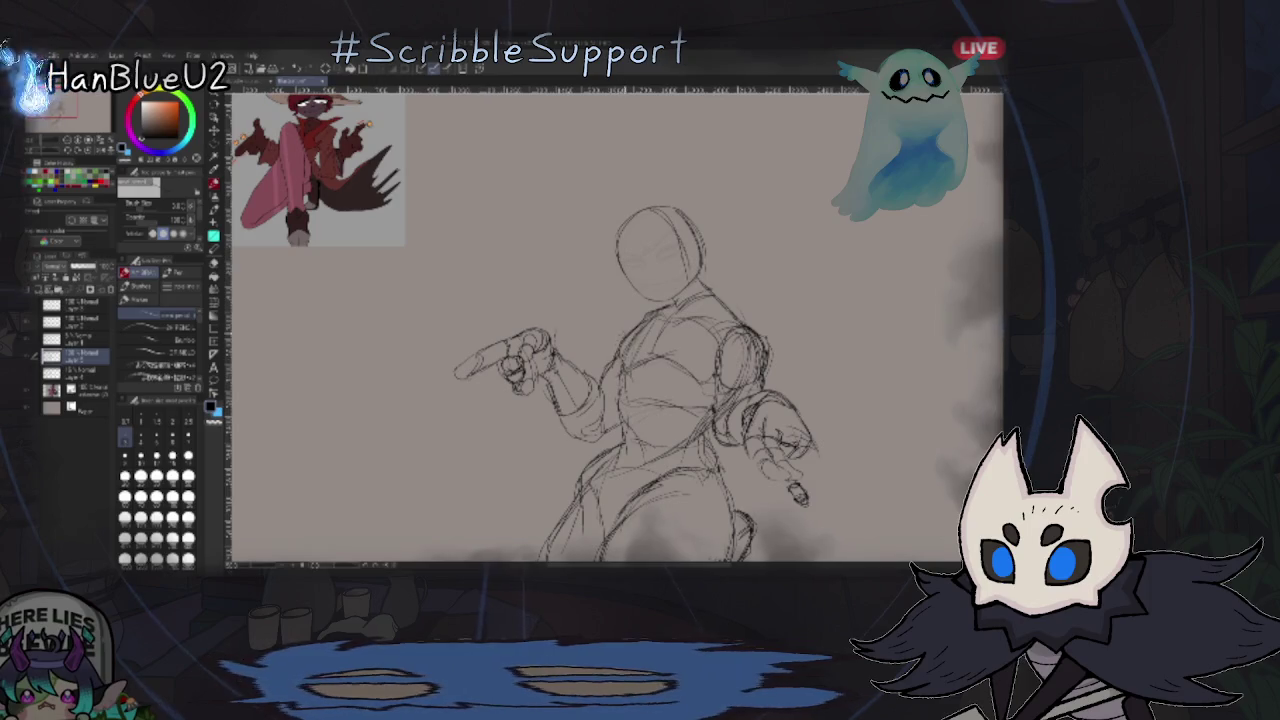
pyautogui.press('h')
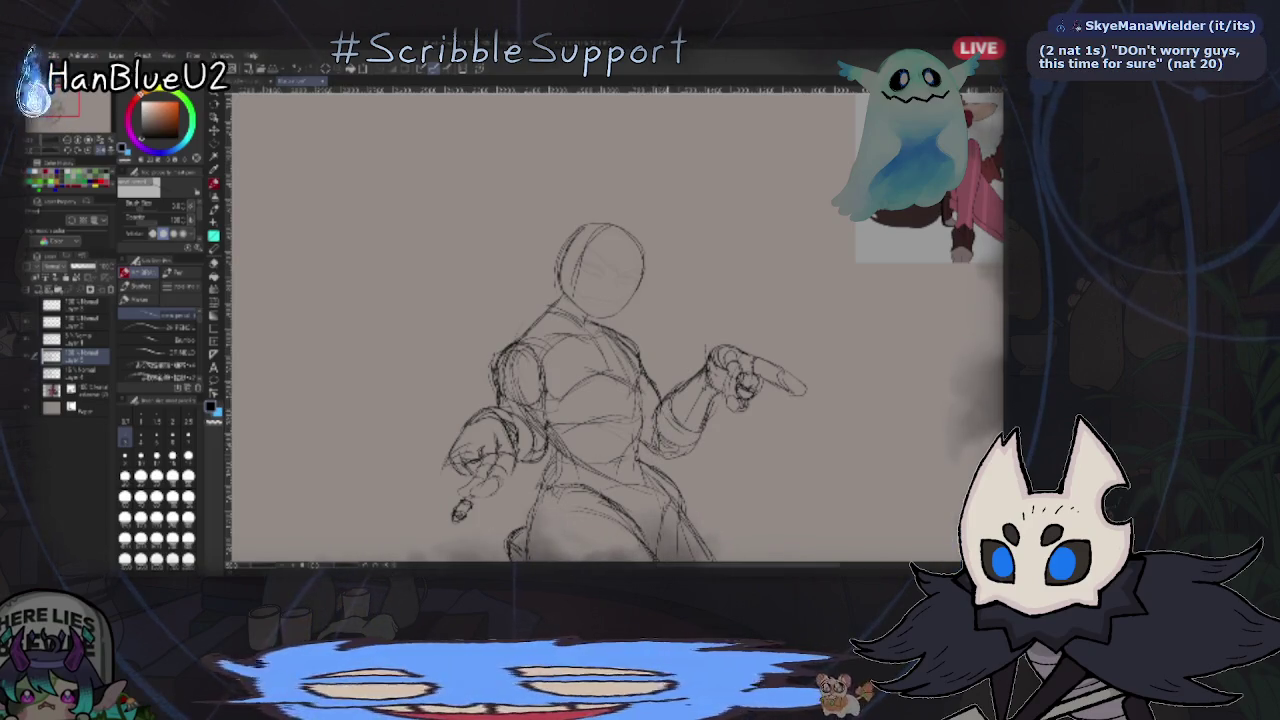
pyautogui.press('h')
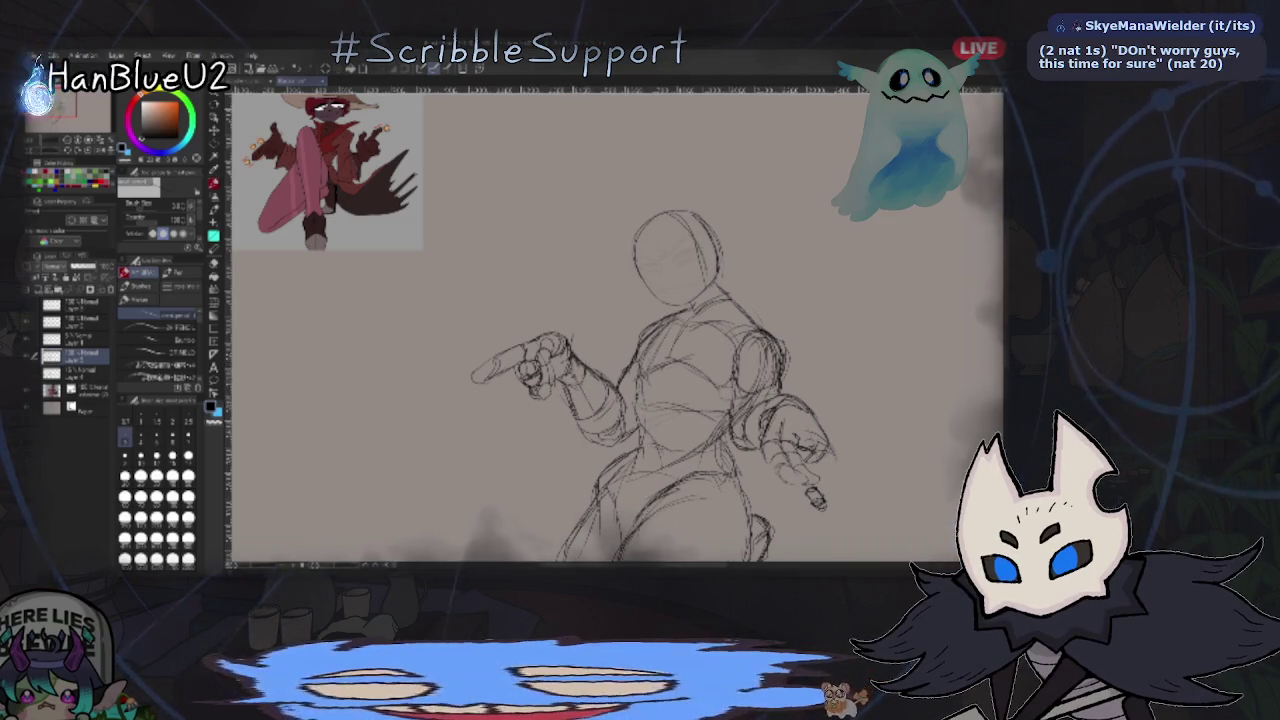
pyautogui.press('h')
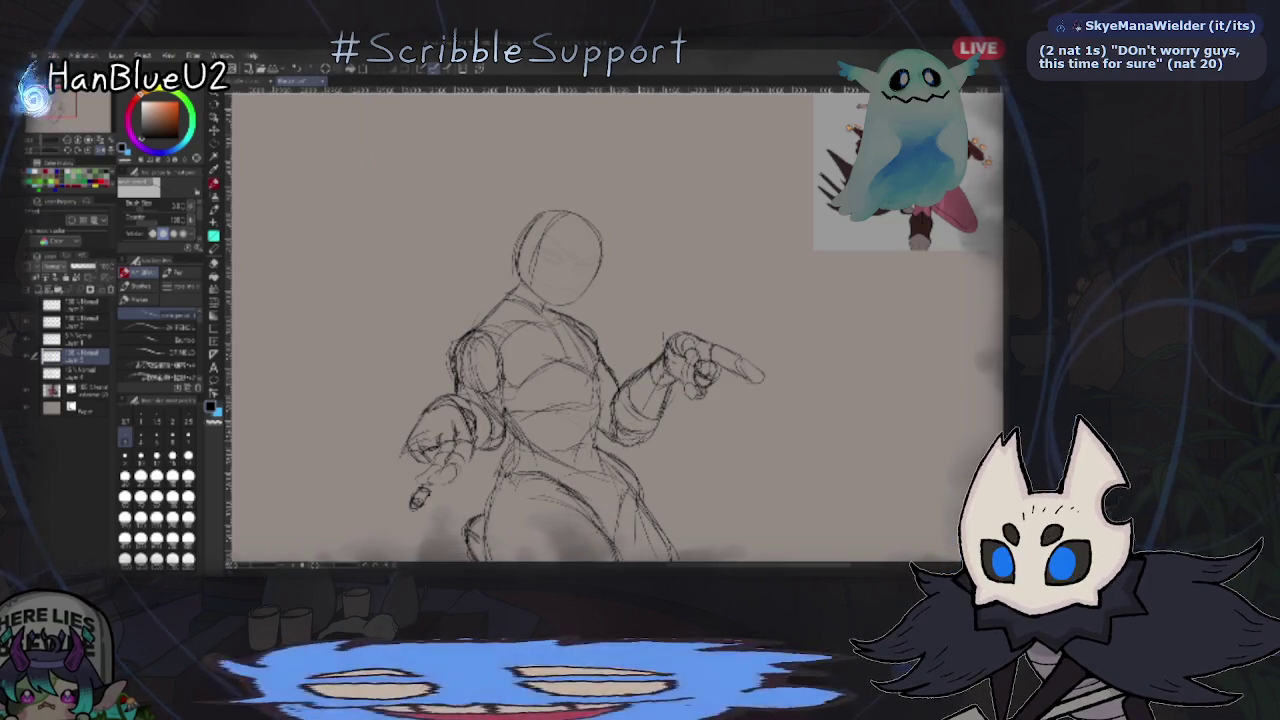
pyautogui.press('h')
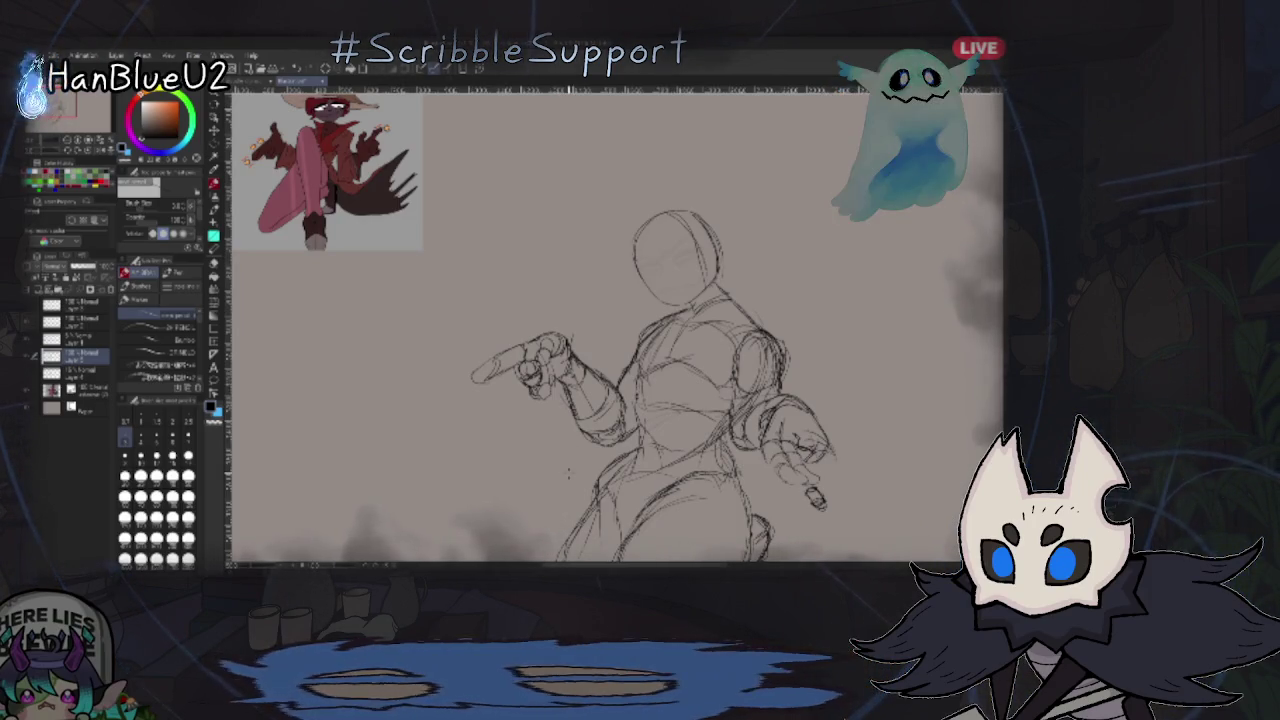
pyautogui.press('h')
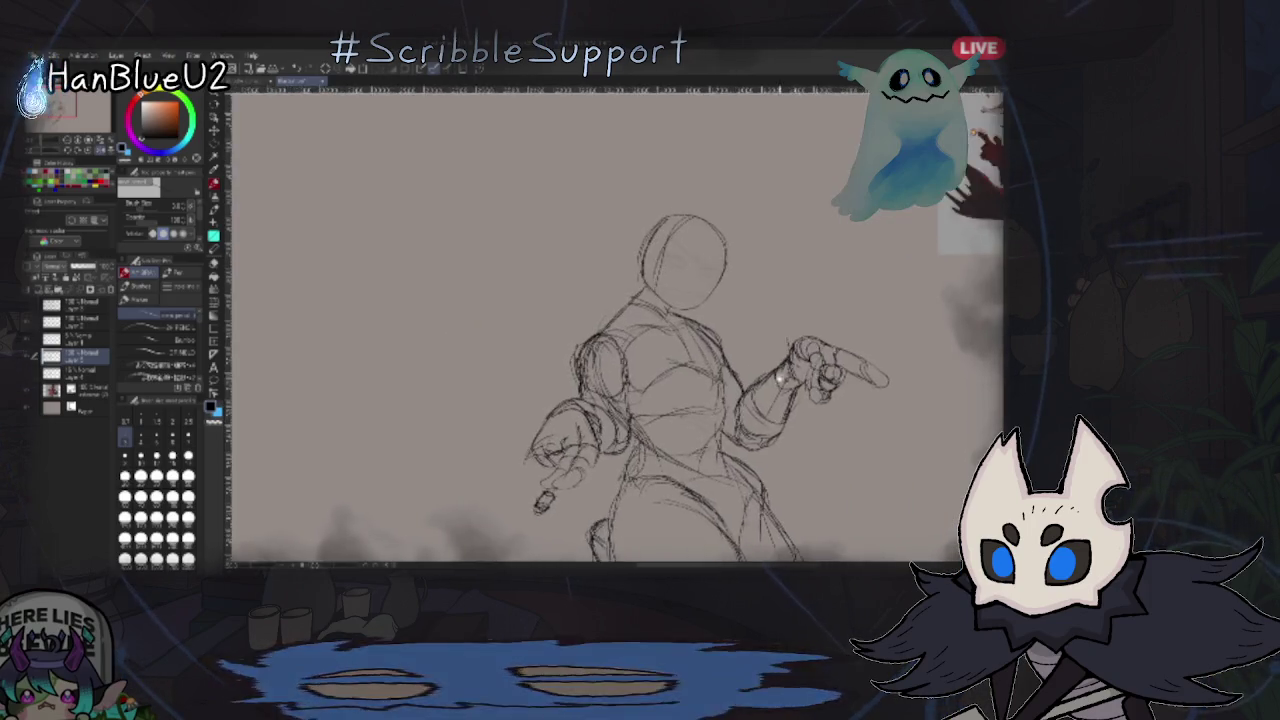
pyautogui.hotkey('ctrl', '-')
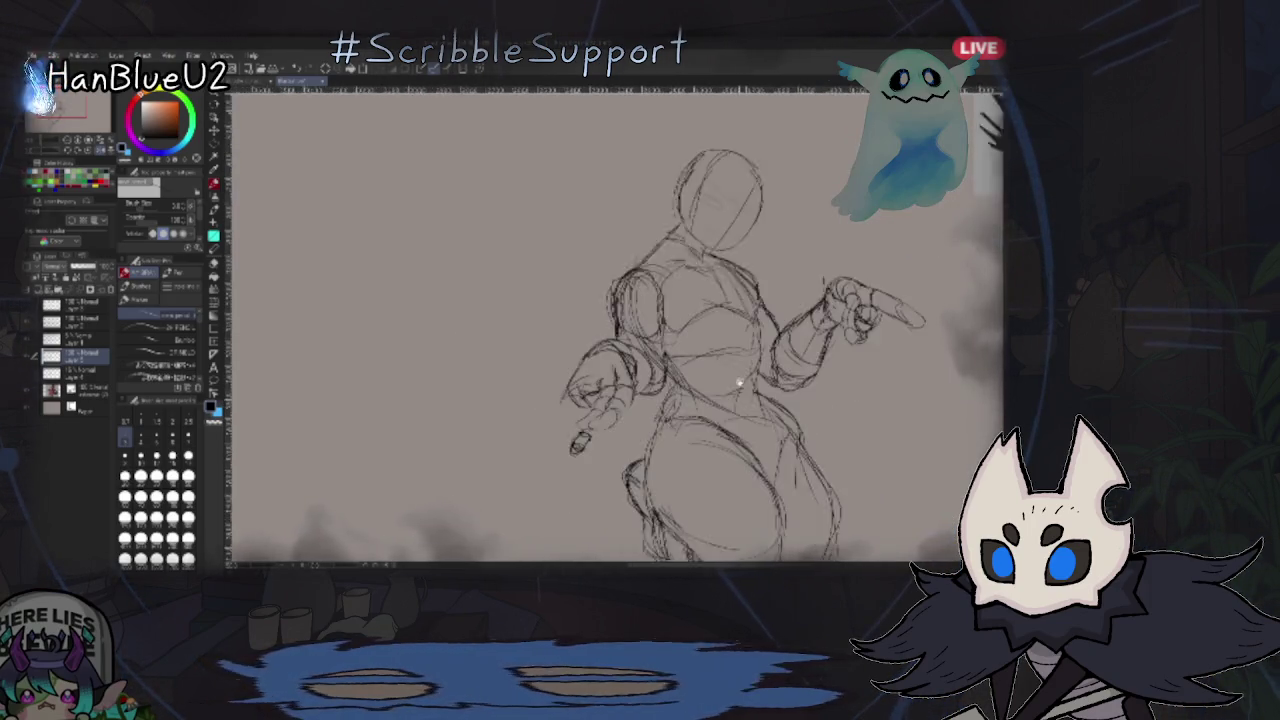
pyautogui.press('h')
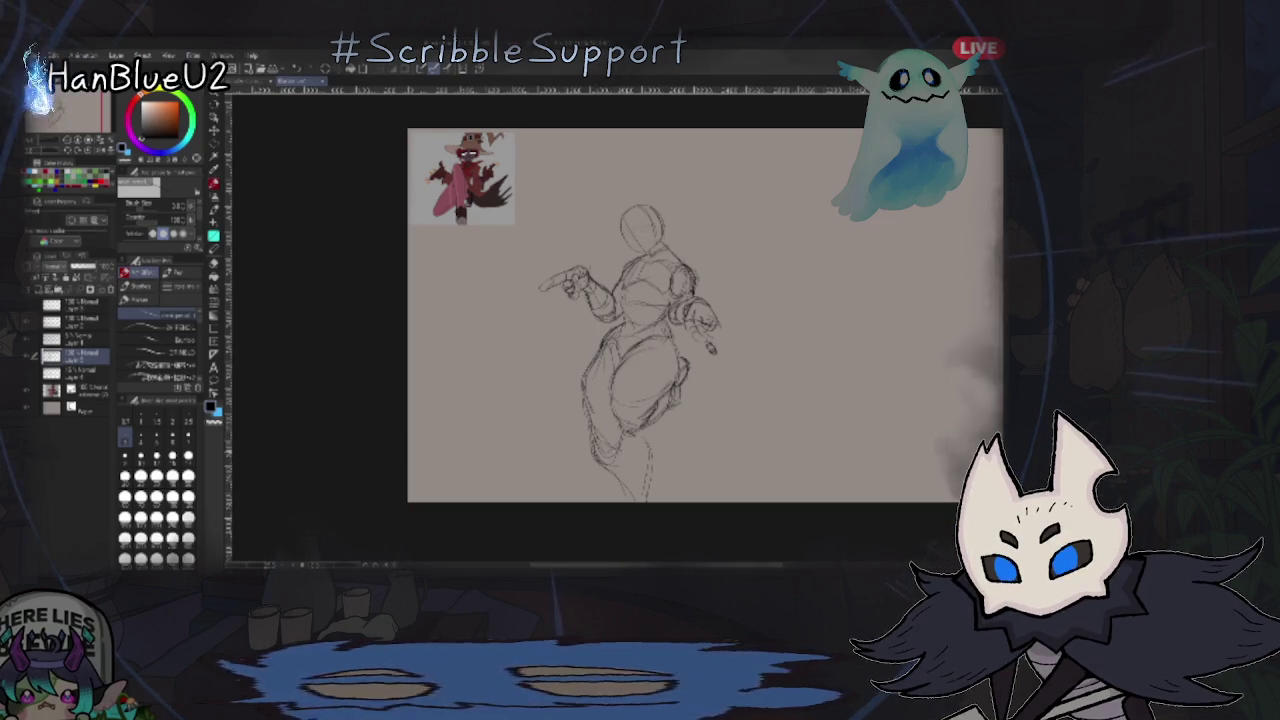
pyautogui.press('h')
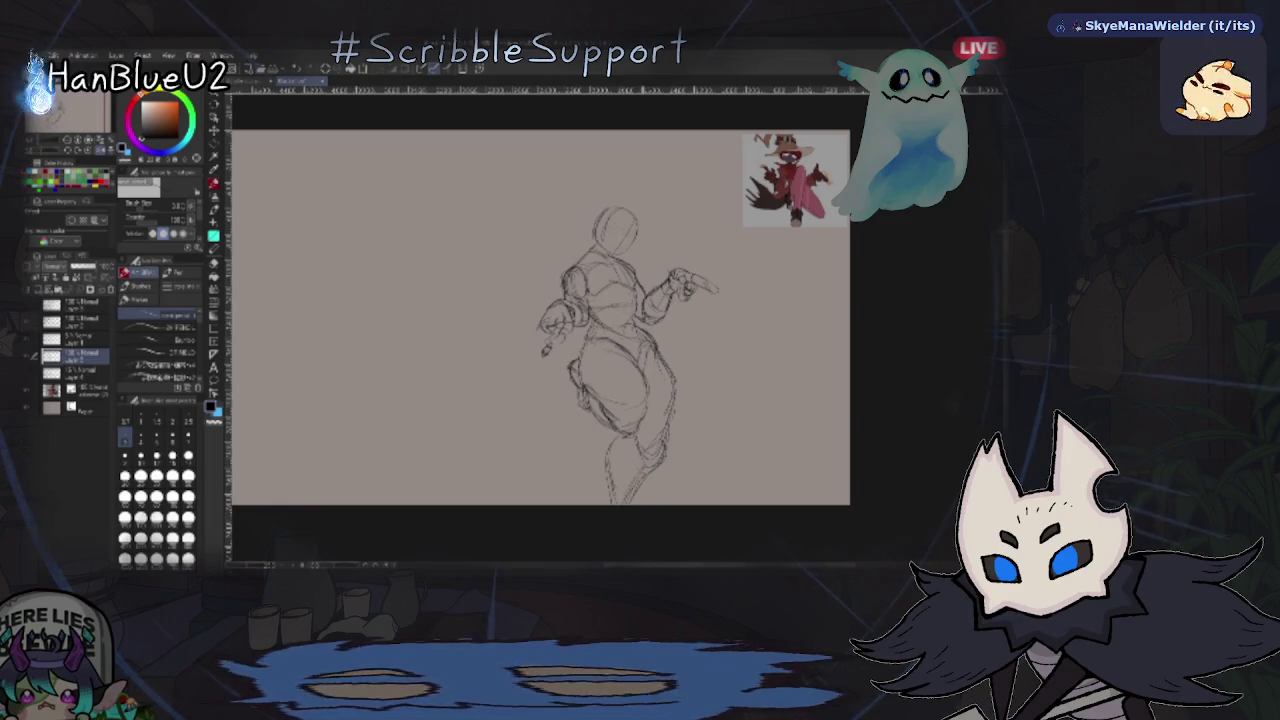
pyautogui.press('h')
# - Zoom in slightly and sketch a rough hat over the figure's head
pyautogui.hotkey('ctrl', '+')
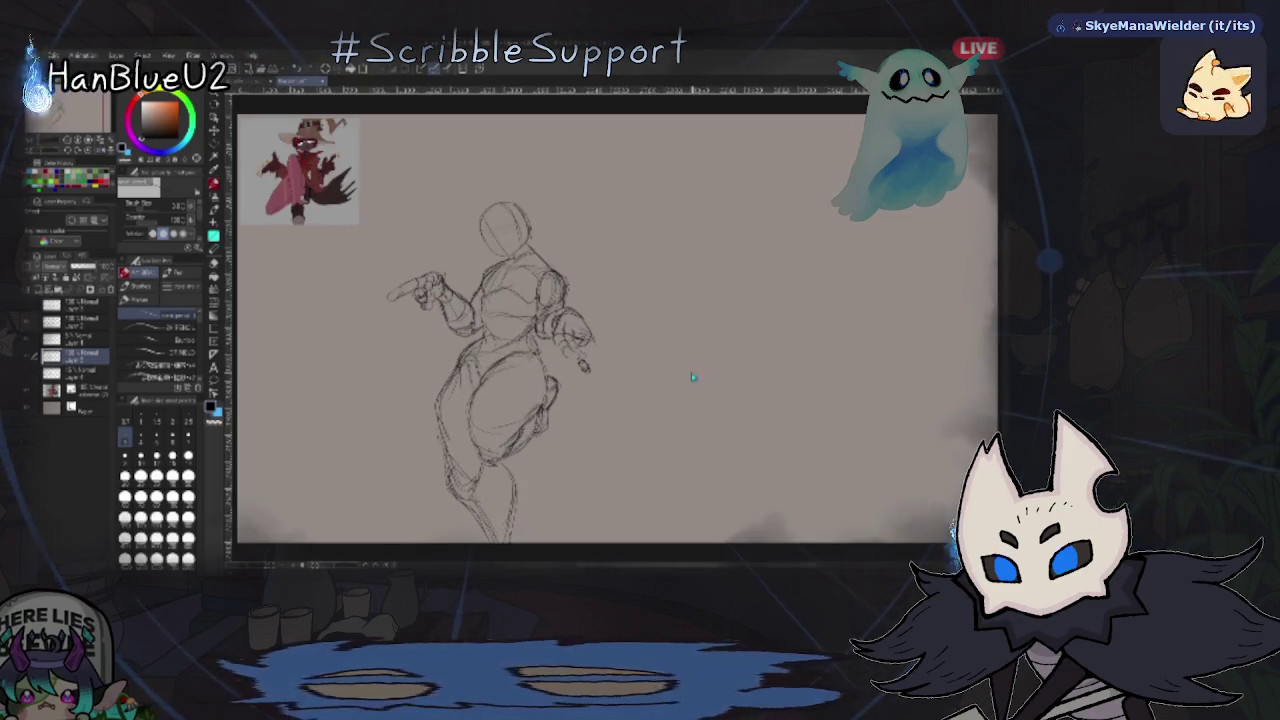
pyautogui.moveTo(550, 175); pyautogui.dragTo(600, 212)
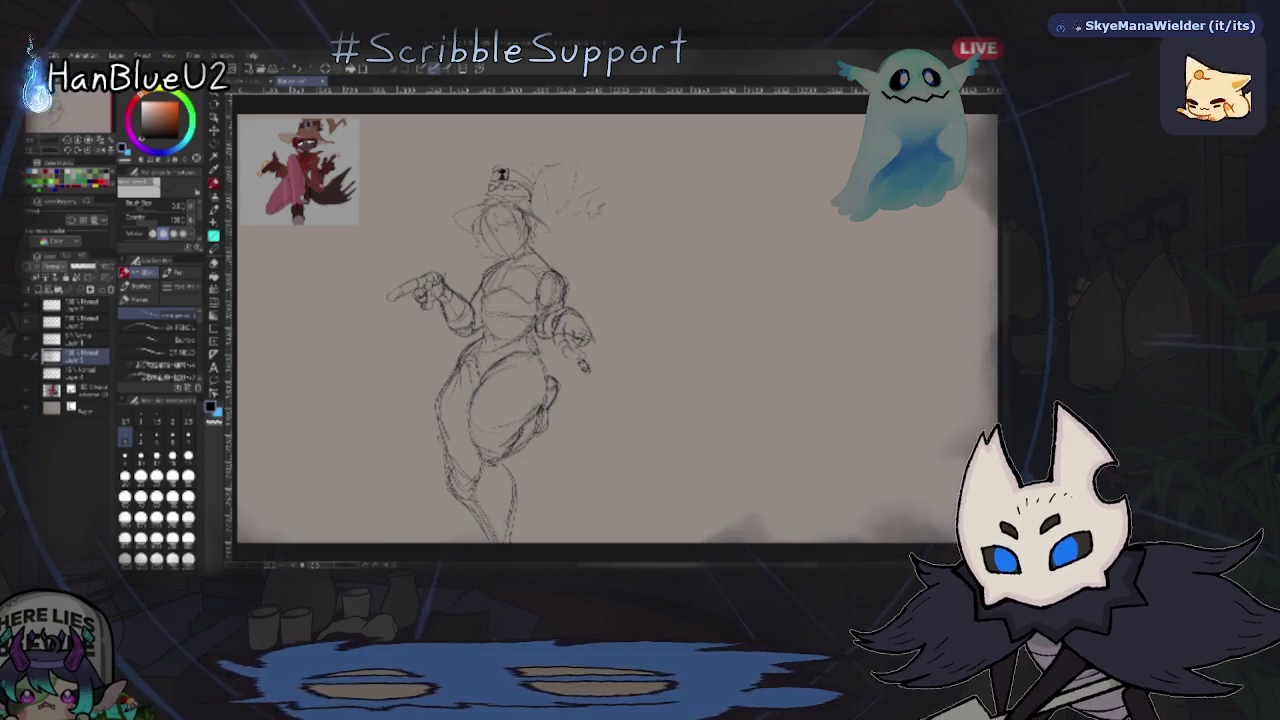
pyautogui.moveTo(458, 222); pyautogui.dragTo(503, 175)
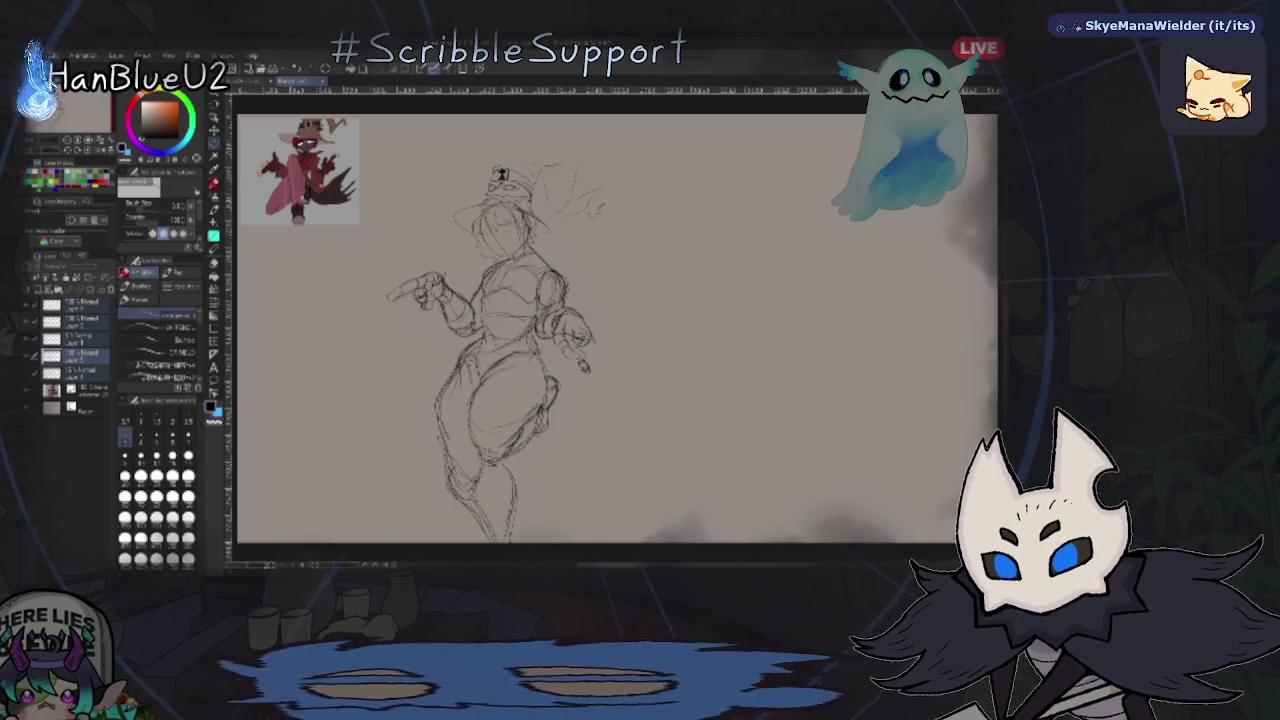
# - Recentre the view and close off the underside of the pointing fingertip
pyautogui.press('h')
pyautogui.moveTo(500, 350); pyautogui.dragTo(500, 310)
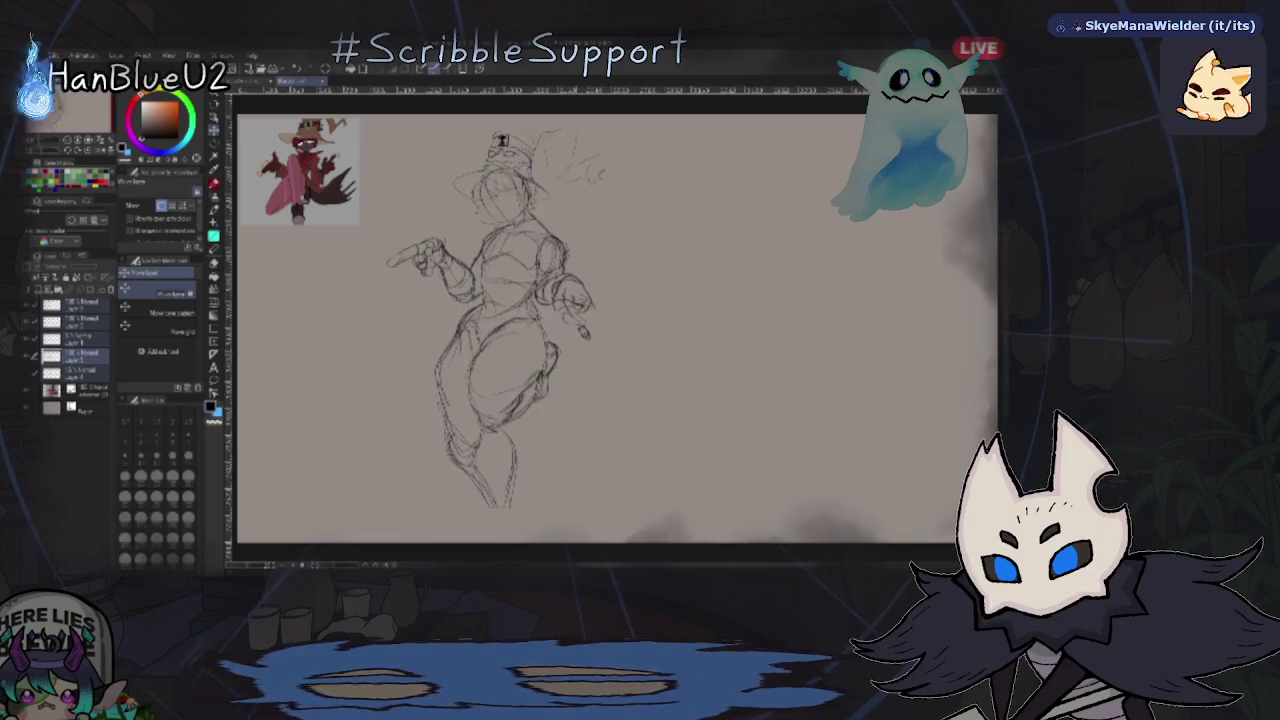
pyautogui.press('p')
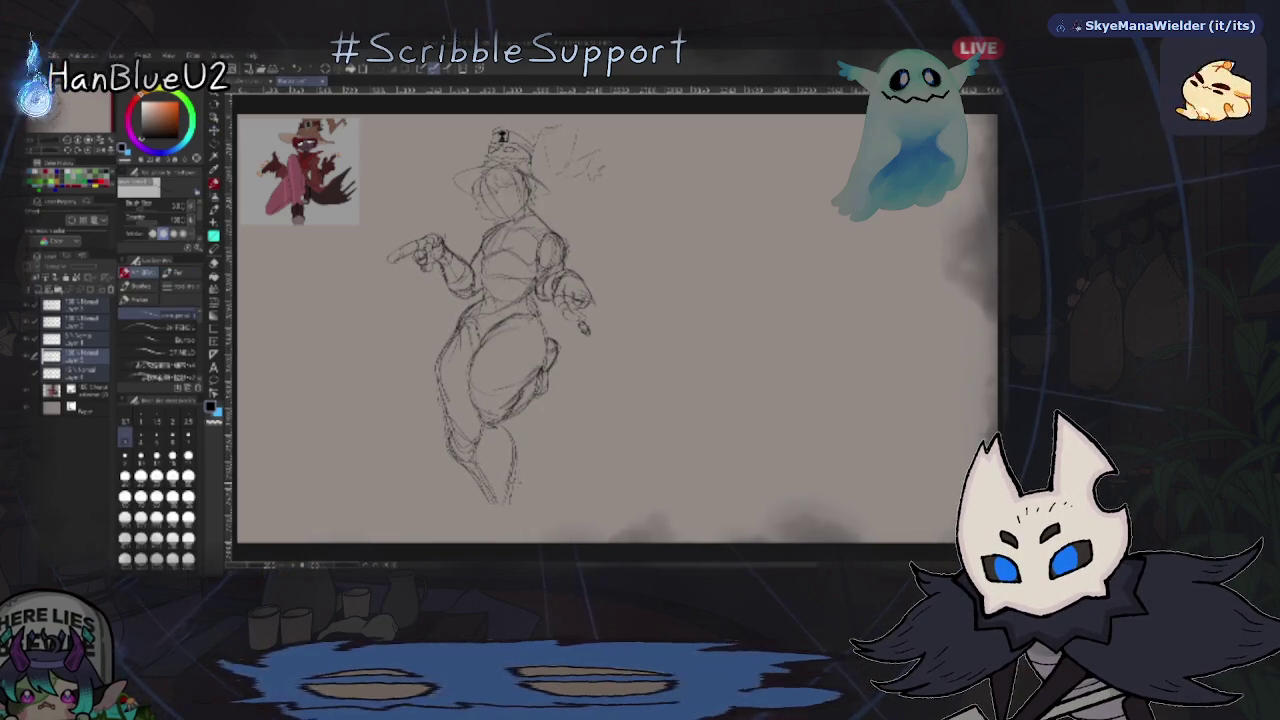
pyautogui.scroll(2, 543, 406)
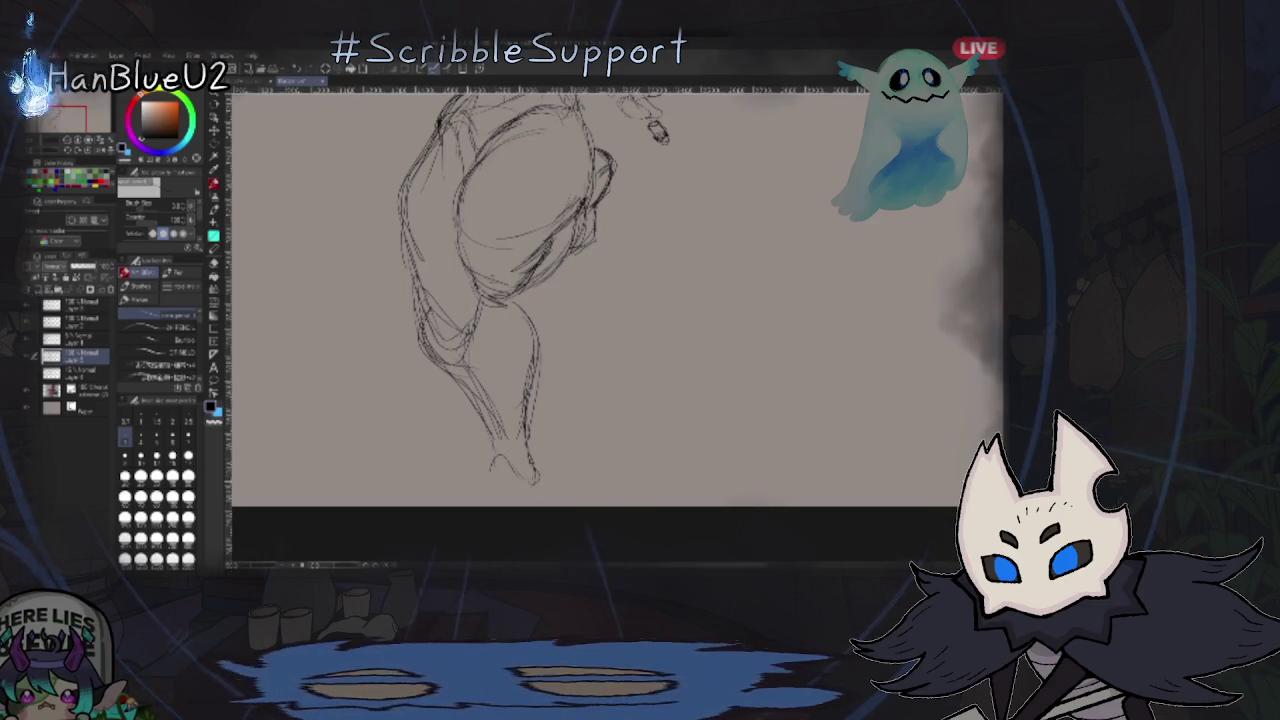
pyautogui.scroll(-2, 585, 438)
pyautogui.moveTo(395, 508)
pyautogui.mouseDown()
pyautogui.moveTo(585, 438)
pyautogui.moveTo(585, 560)
pyautogui.mouseUp()
pyautogui.scroll(-3, 585, 438)
pyautogui.scroll(3, 573, 388)
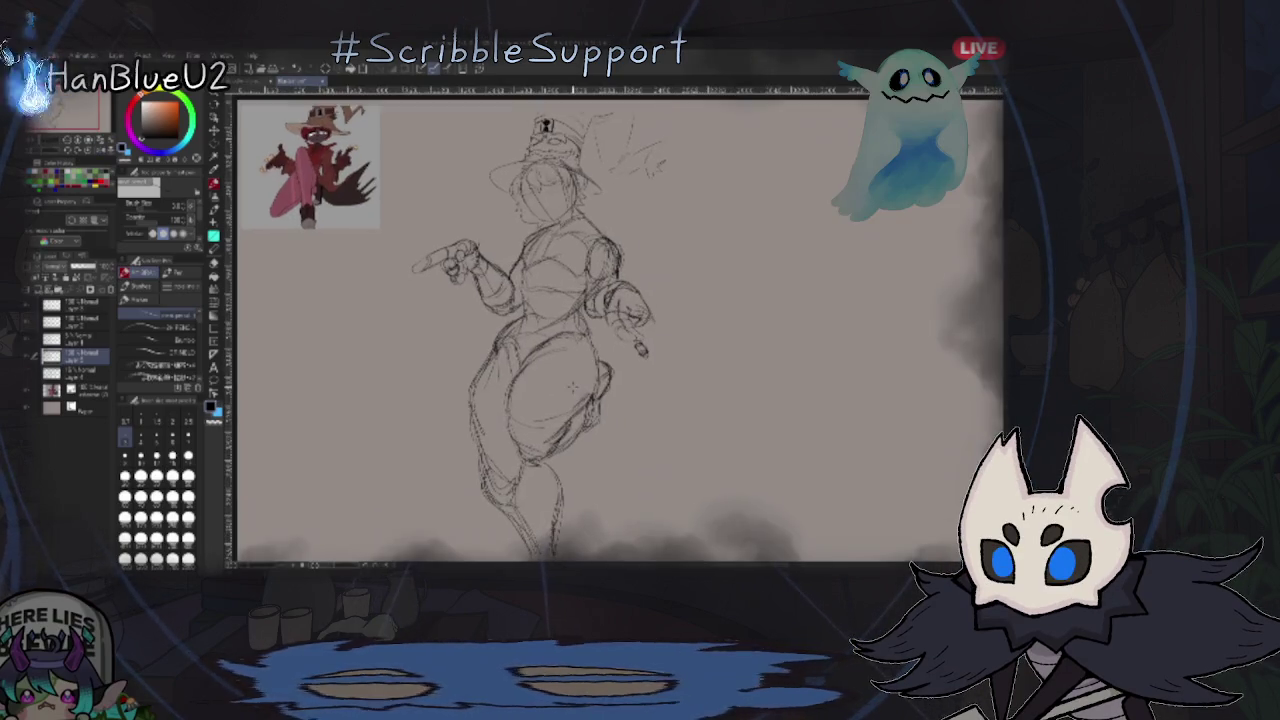
pyautogui.scroll(4, 420, 272)
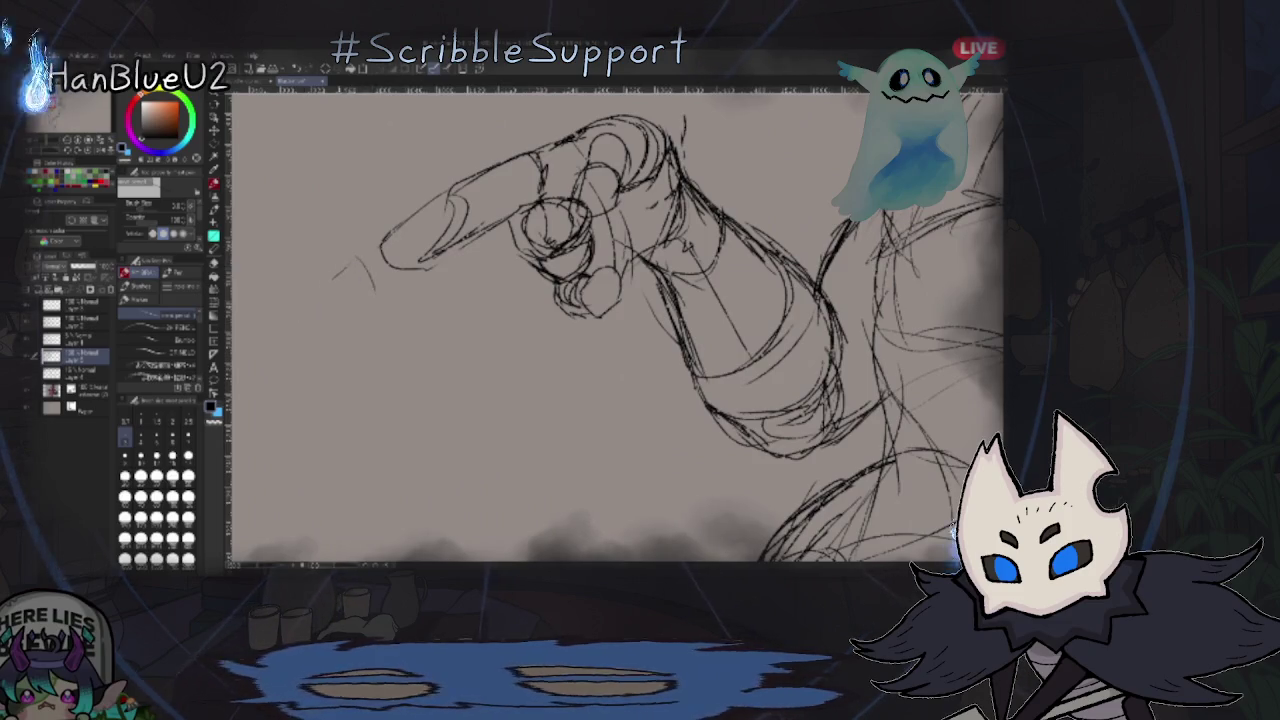
pyautogui.moveTo(303, 322); pyautogui.dragTo(376, 298)
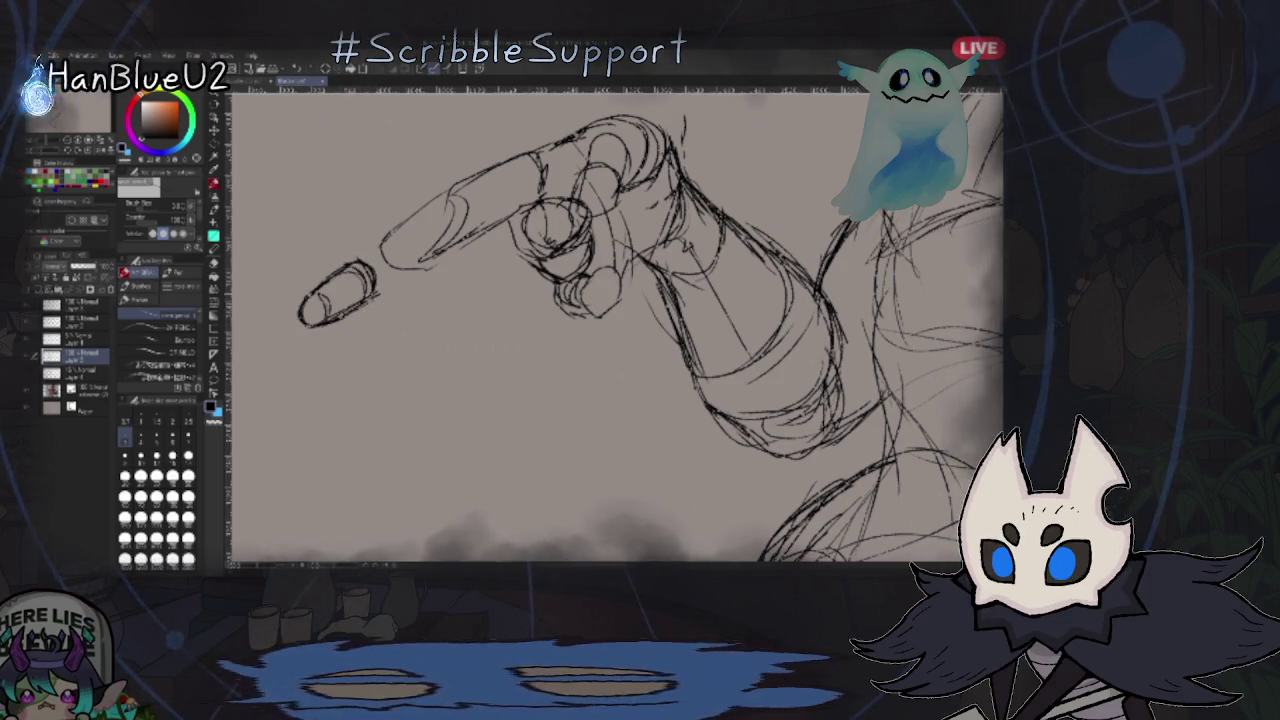
# - Mirror the view to check the figure, then sketch a small oval near the lowered hand
pyautogui.scroll(-2, 398, 326)
pyautogui.scroll(-2, 398, 326)
pyautogui.scroll(-2, 398, 326)
pyautogui.scroll(-1, 398, 326)
pyautogui.press('h')
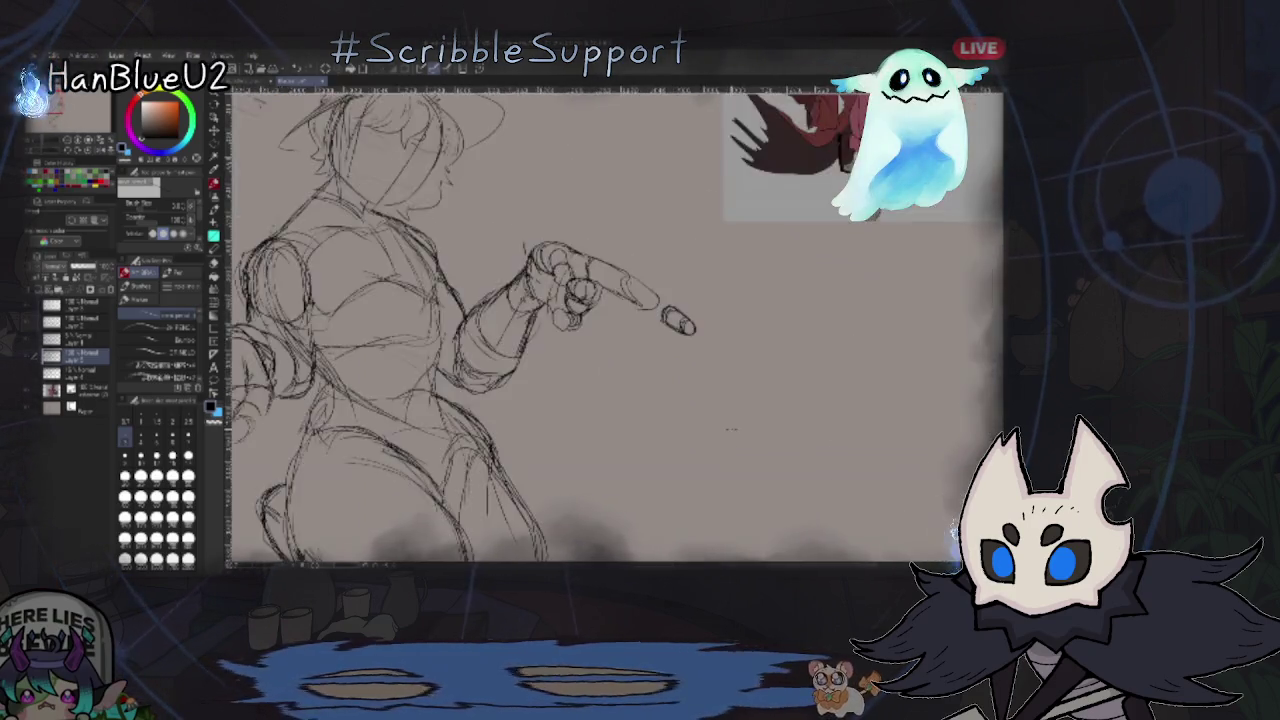
pyautogui.scroll(-3, 640, 320)
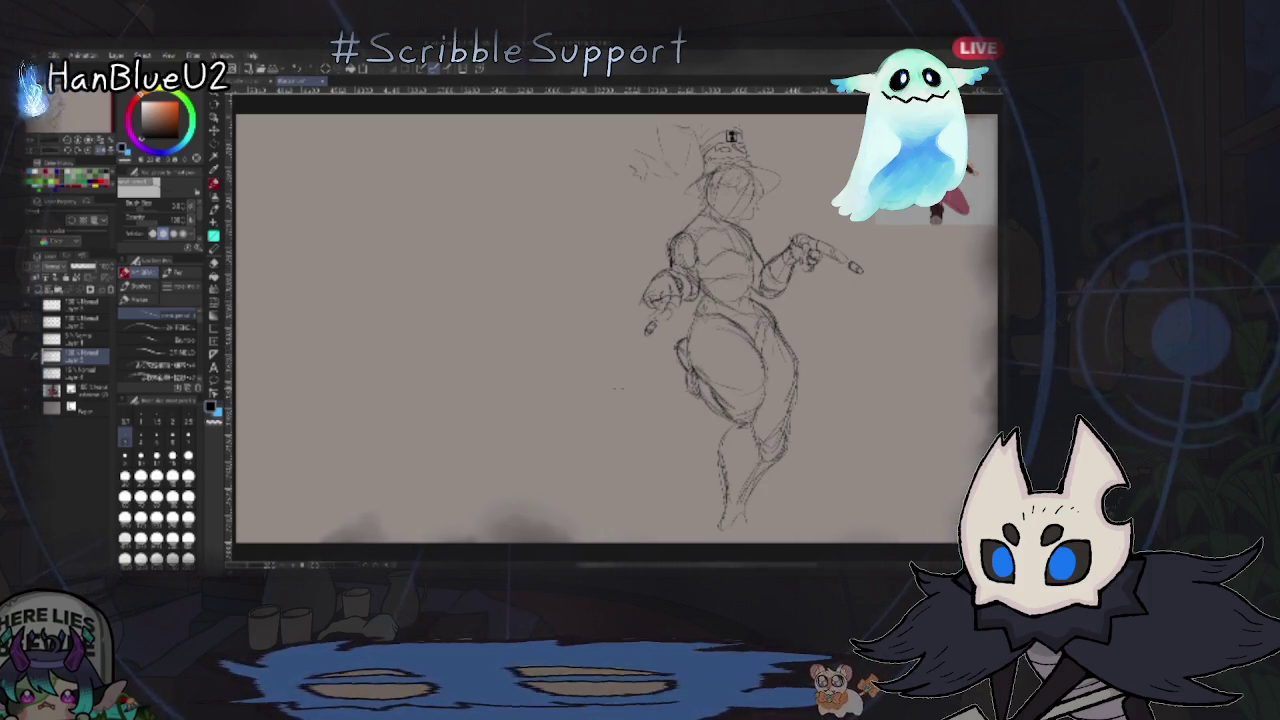
pyautogui.press('h')
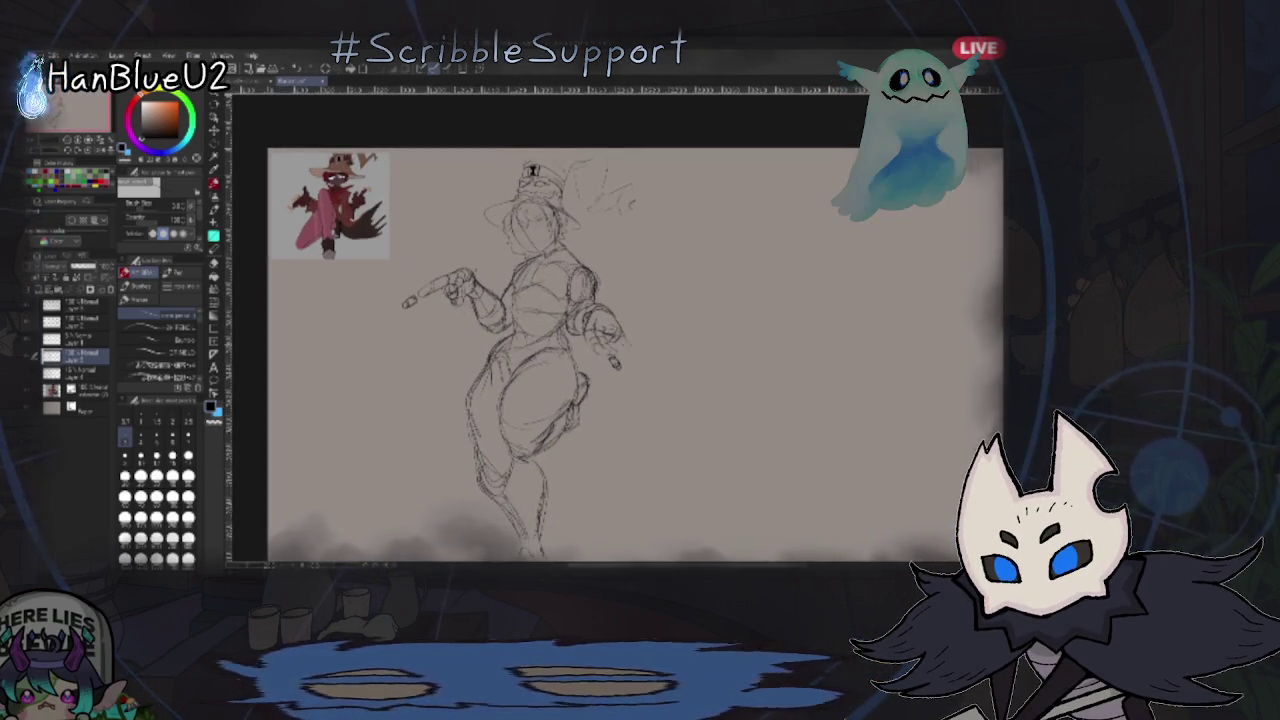
pyautogui.scroll(3, 615, 375)
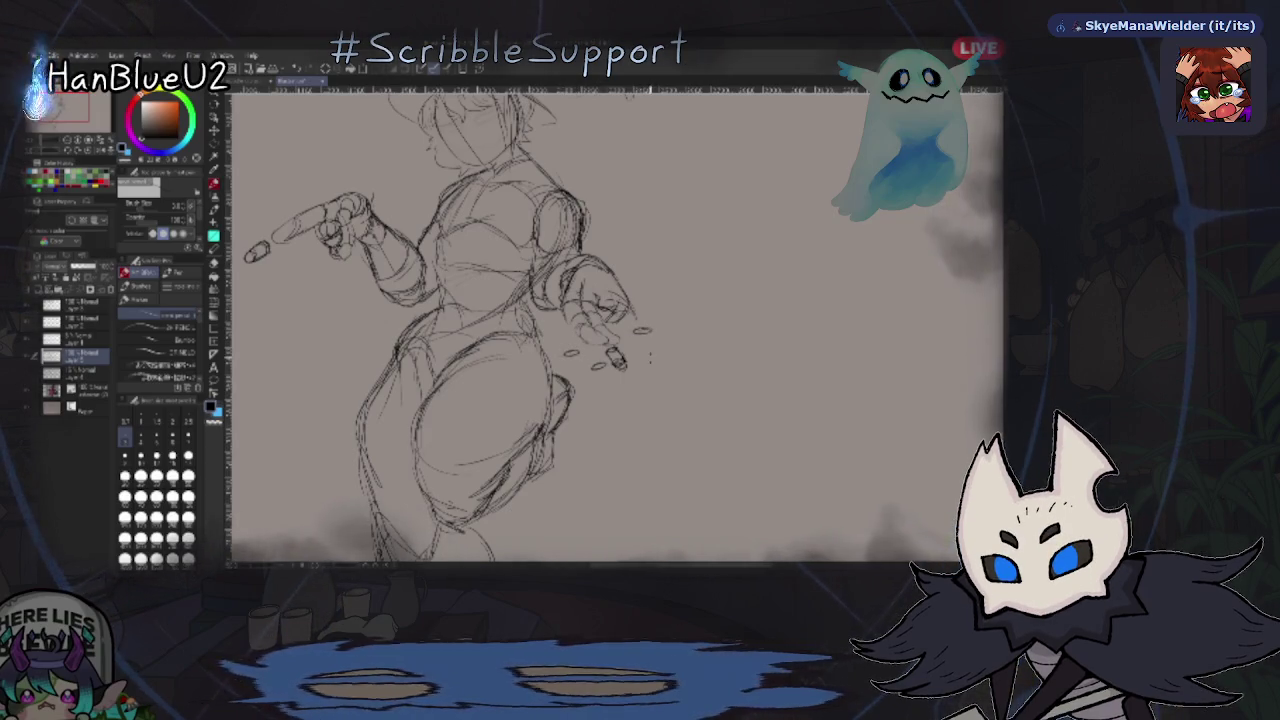
pyautogui.moveTo(644, 417); pyautogui.dragTo(658, 416)
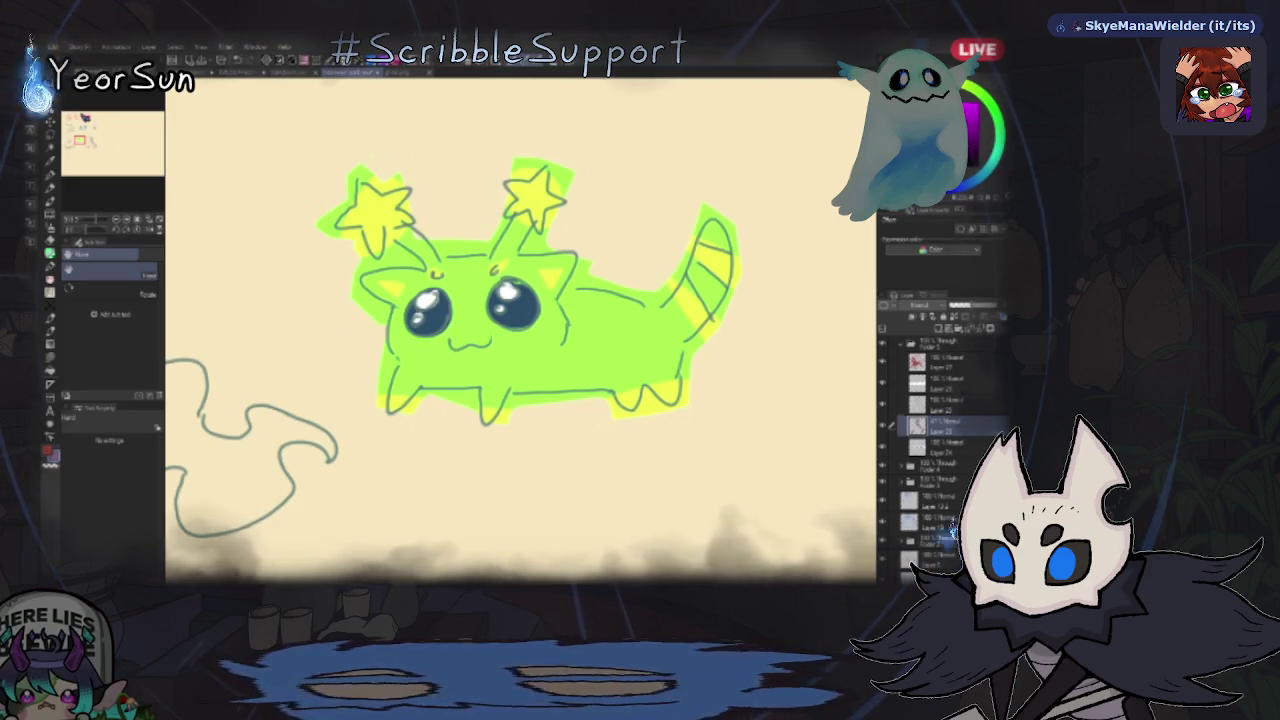
# - Zoom out until the green cat appears among the ghosts, sphinx-wizard and pencil characters
pyautogui.scroll(1, 530, 300)
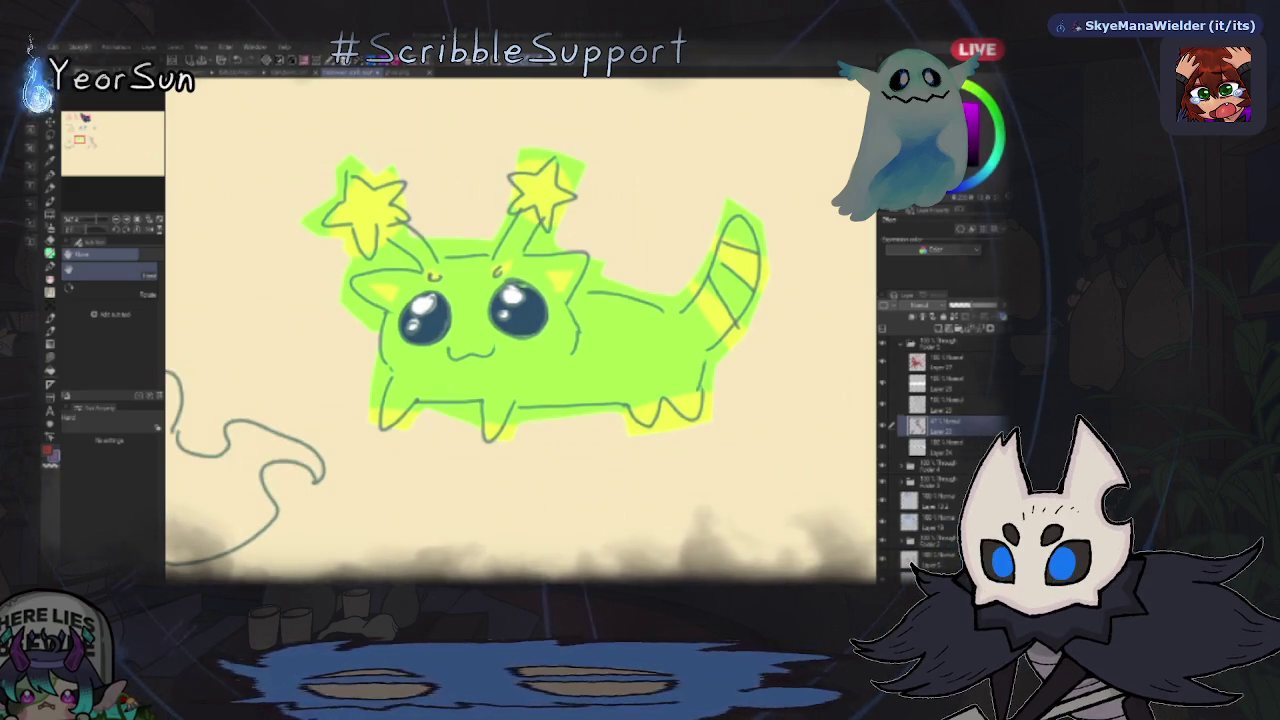
pyautogui.scroll(1, 520, 330)
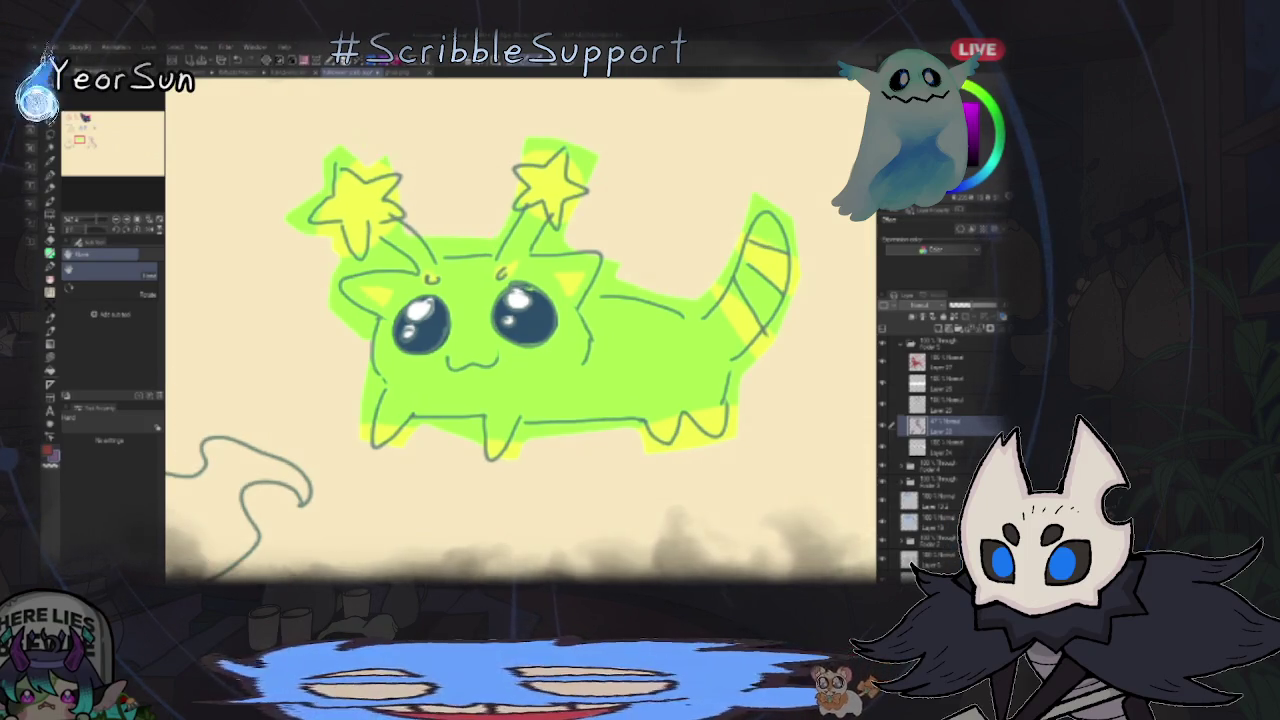
pyautogui.scroll(1, 520, 330)
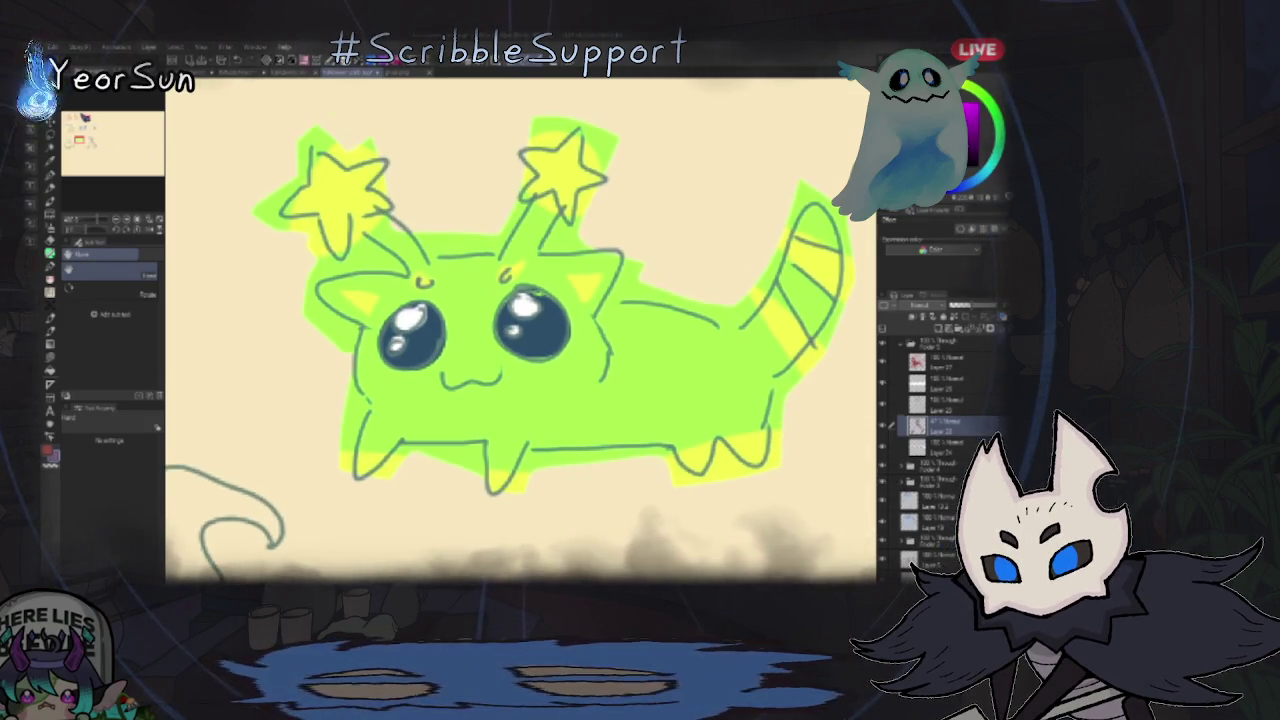
pyautogui.scroll(1, 520, 330)
pyautogui.scroll(1, 520, 330)
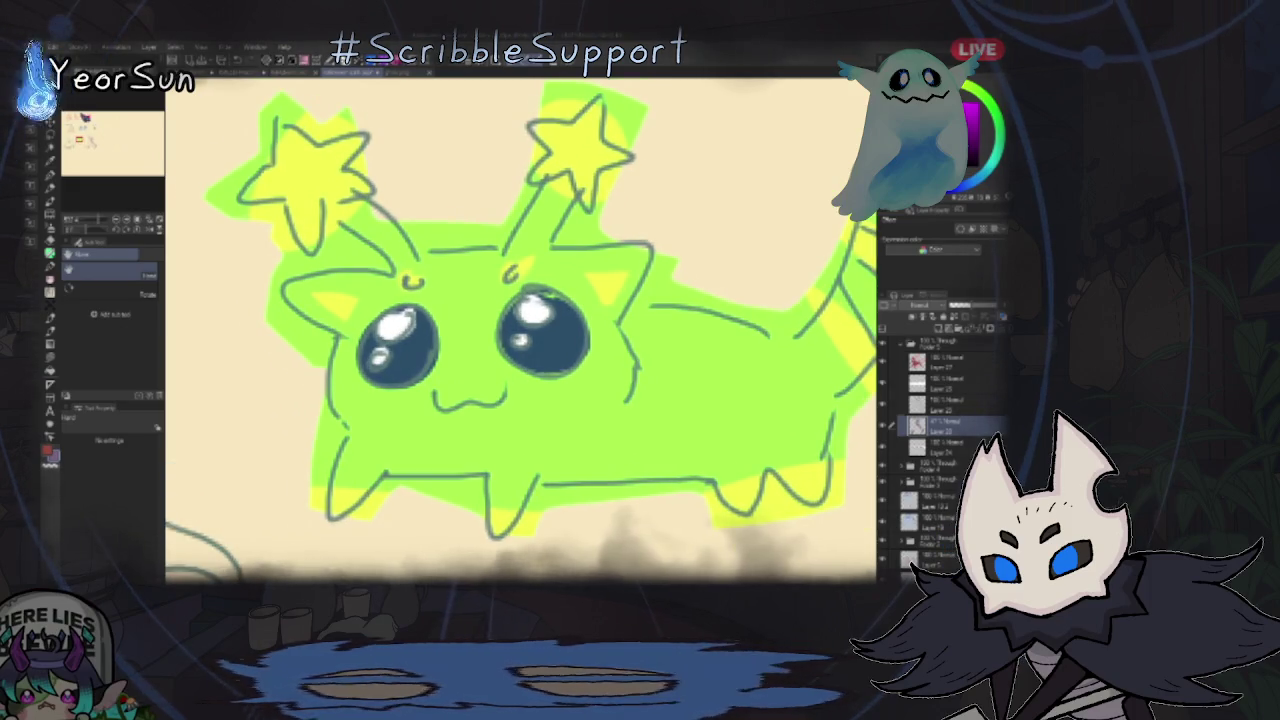
pyautogui.scroll(1, 520, 330)
pyautogui.scroll(1, 520, 330)
pyautogui.scroll(1, 520, 330)
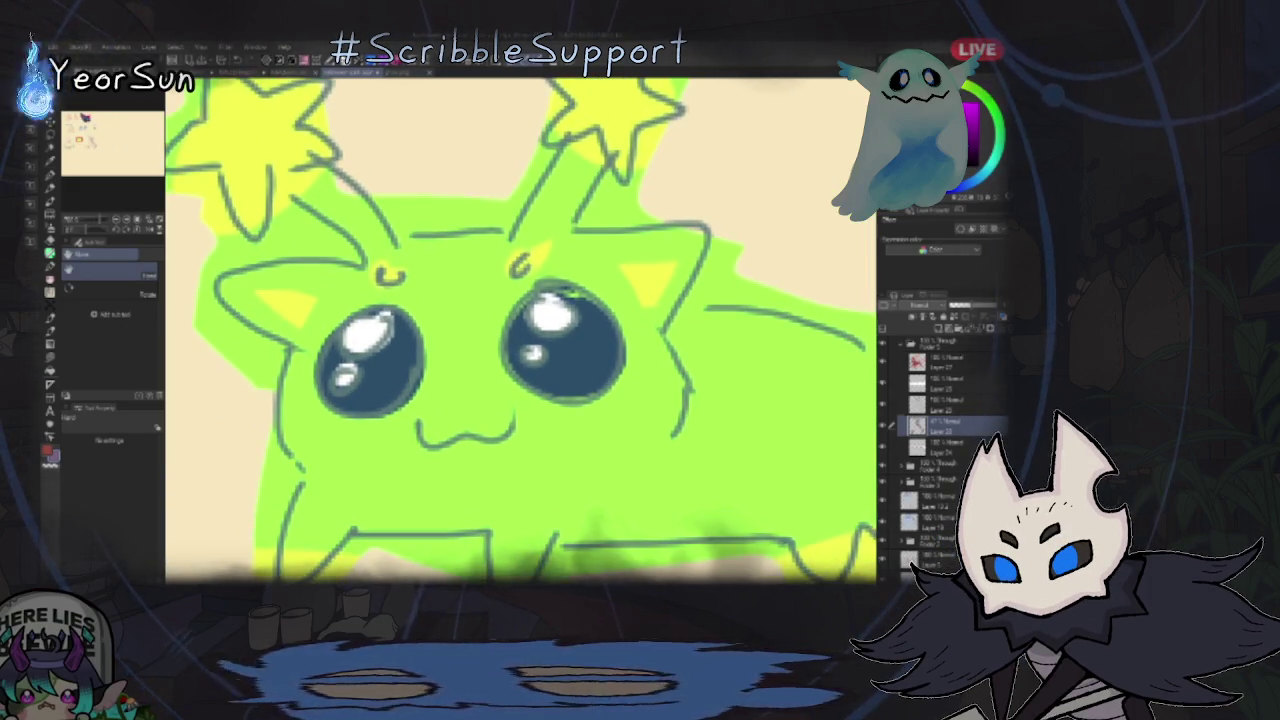
pyautogui.scroll(1, 520, 330)
pyautogui.scroll(1, 520, 330)
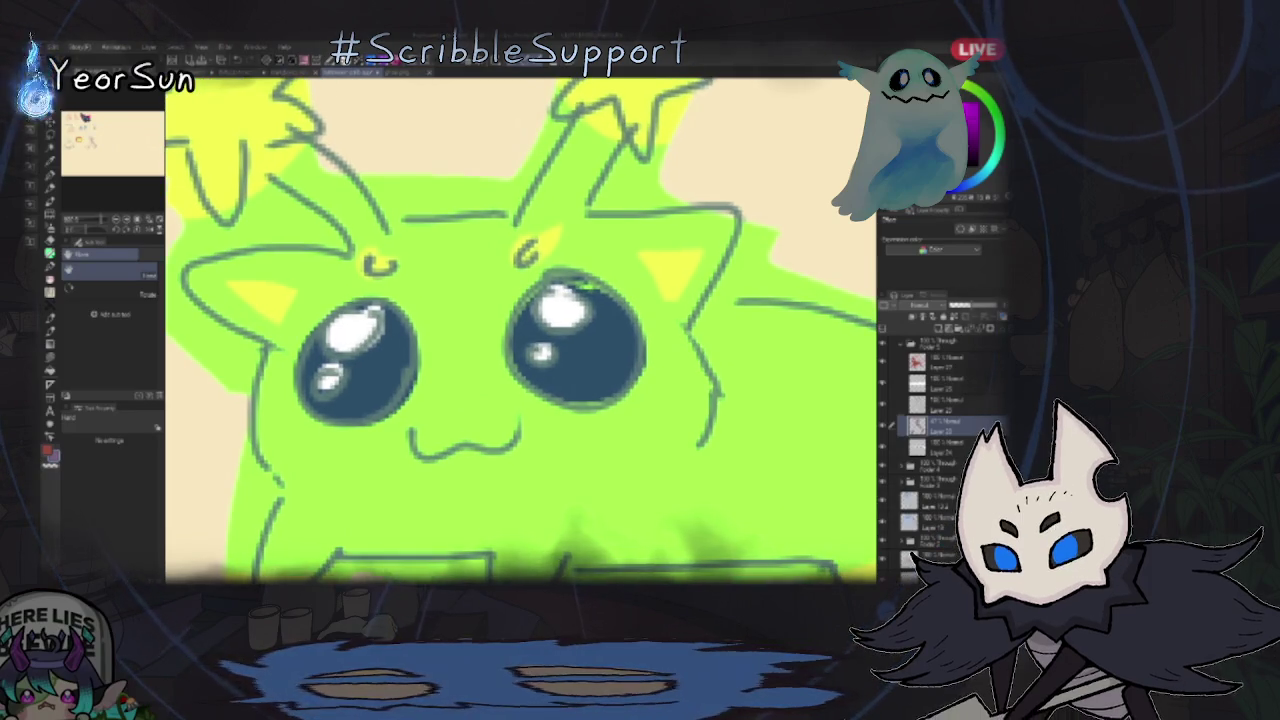
pyautogui.scroll(1, 520, 330)
pyautogui.scroll(1, 520, 330)
pyautogui.scroll(1, 520, 330)
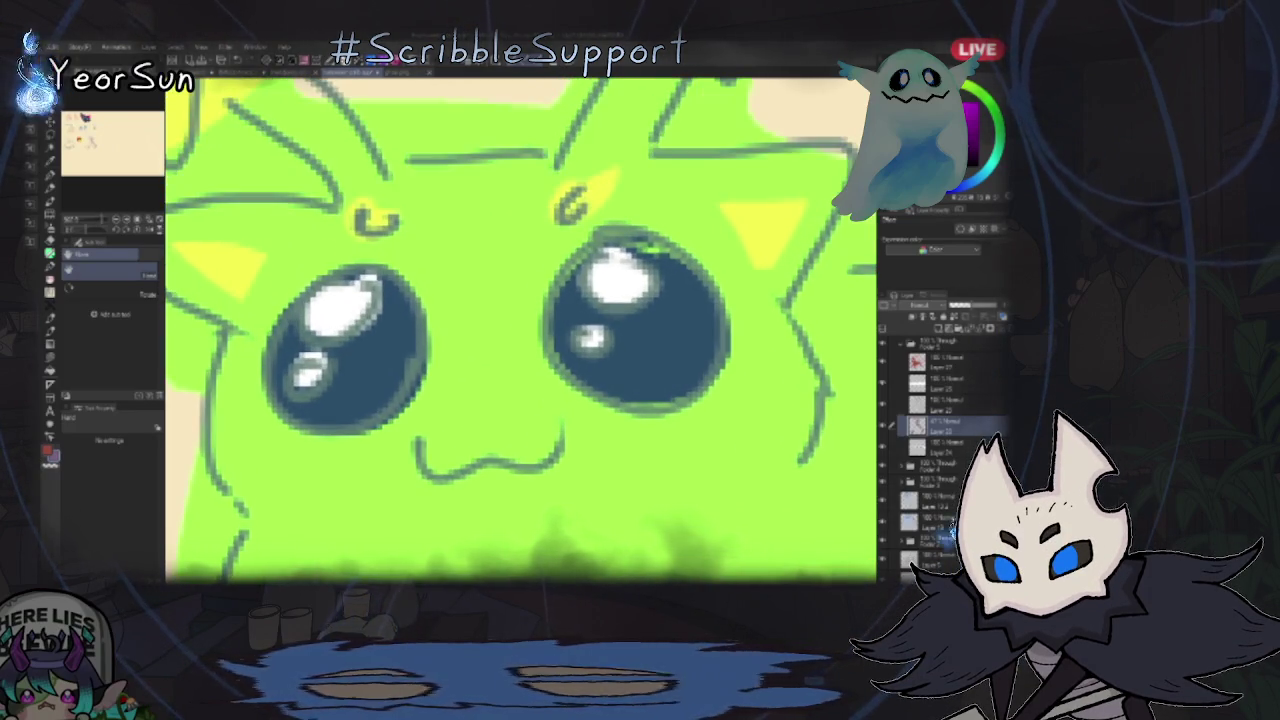
pyautogui.scroll(1, 520, 330)
pyautogui.scroll(1, 520, 330)
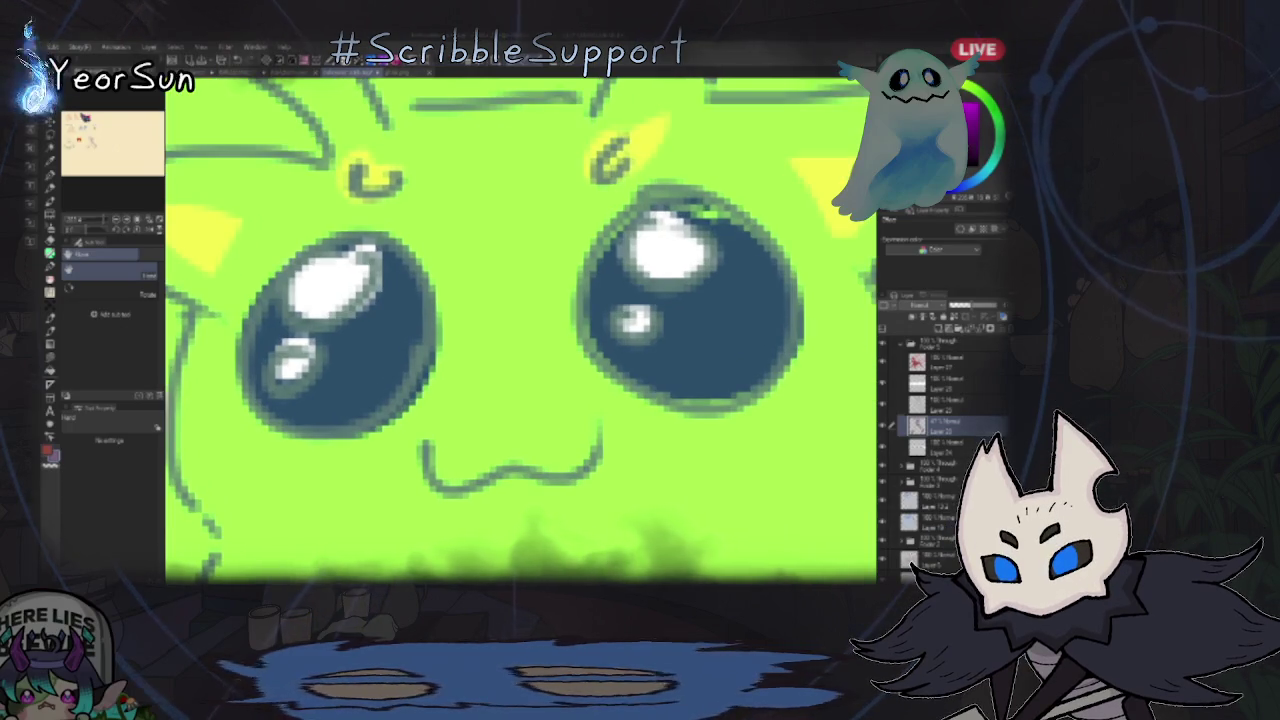
pyautogui.scroll(1, 520, 330)
pyautogui.scroll(1, 520, 330)
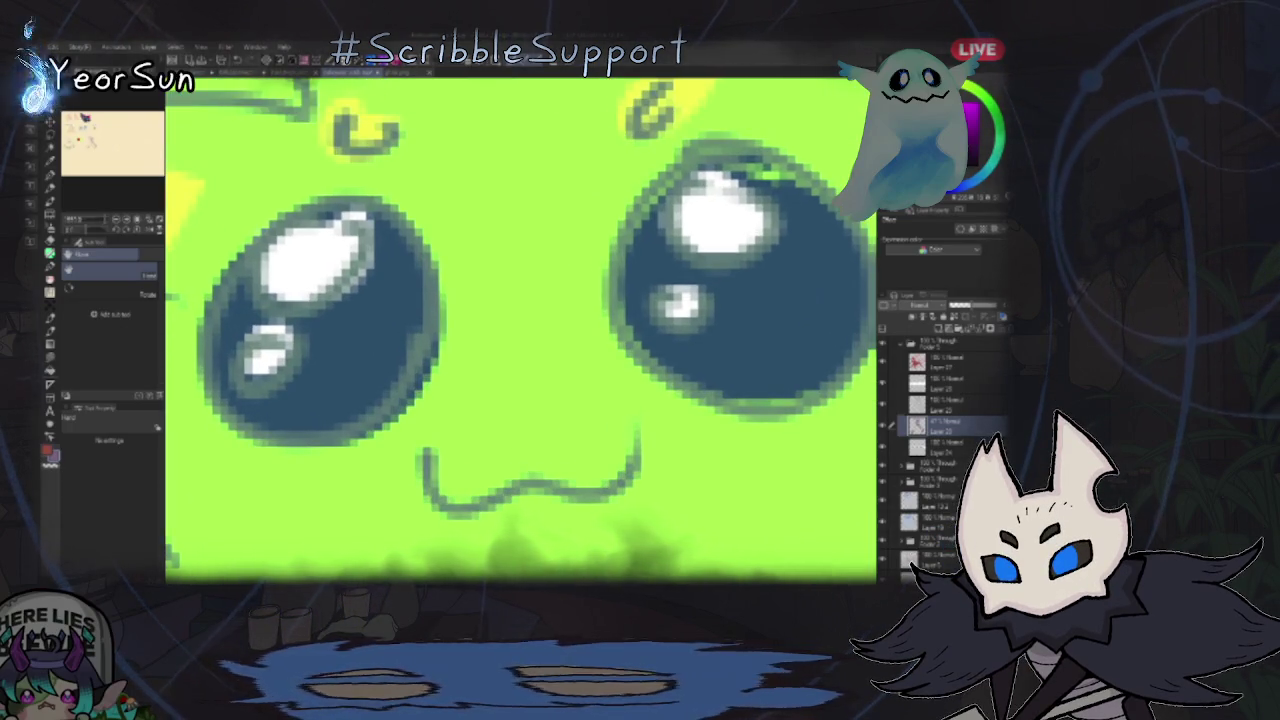
pyautogui.scroll(-1, 520, 330)
pyautogui.scroll(-2, 520, 330)
pyautogui.scroll(1, 520, 330)
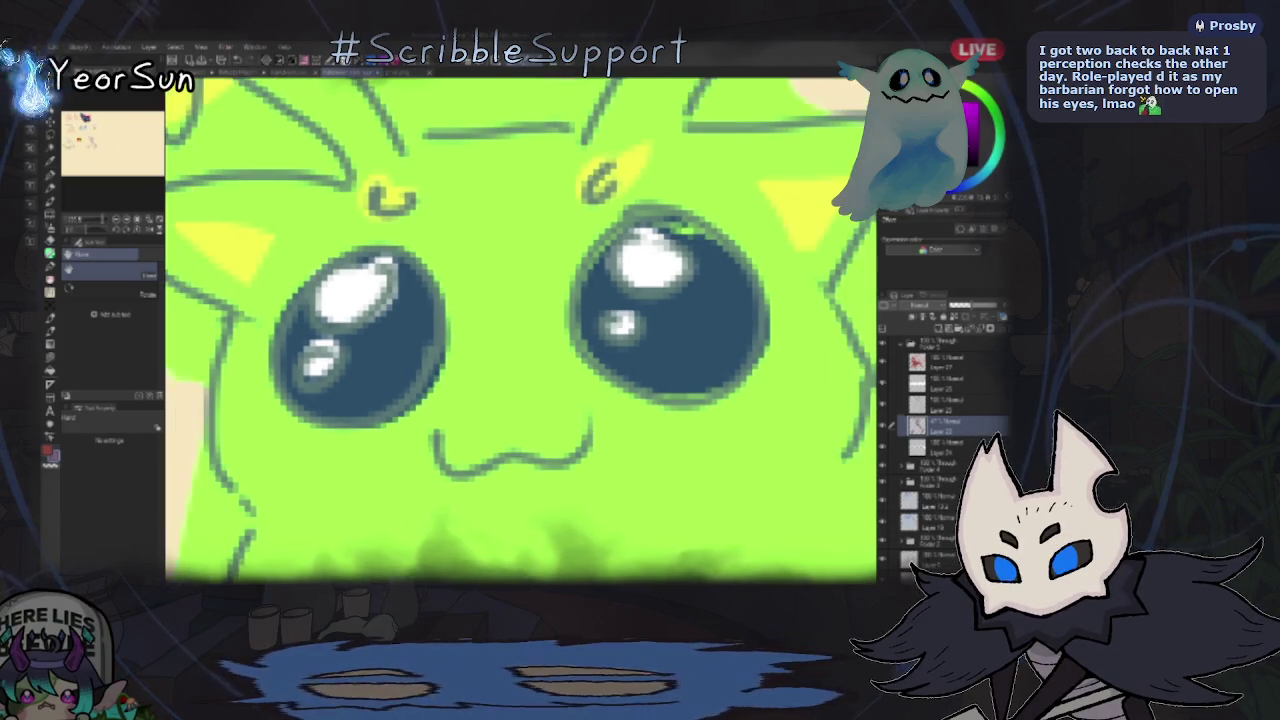
pyautogui.scroll(-1, 520, 330)
pyautogui.scroll(-1, 520, 330)
pyautogui.scroll(-1, 520, 330)
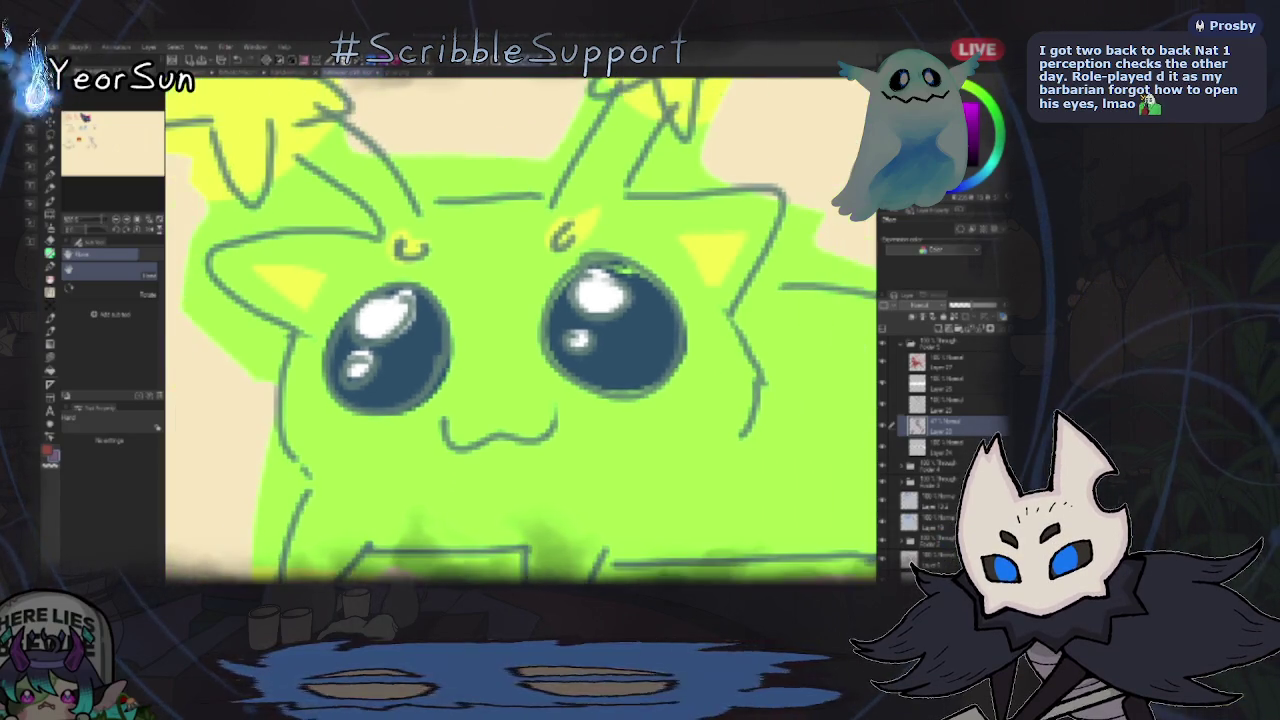
pyautogui.scroll(-1, 520, 330)
pyautogui.scroll(-1, 520, 330)
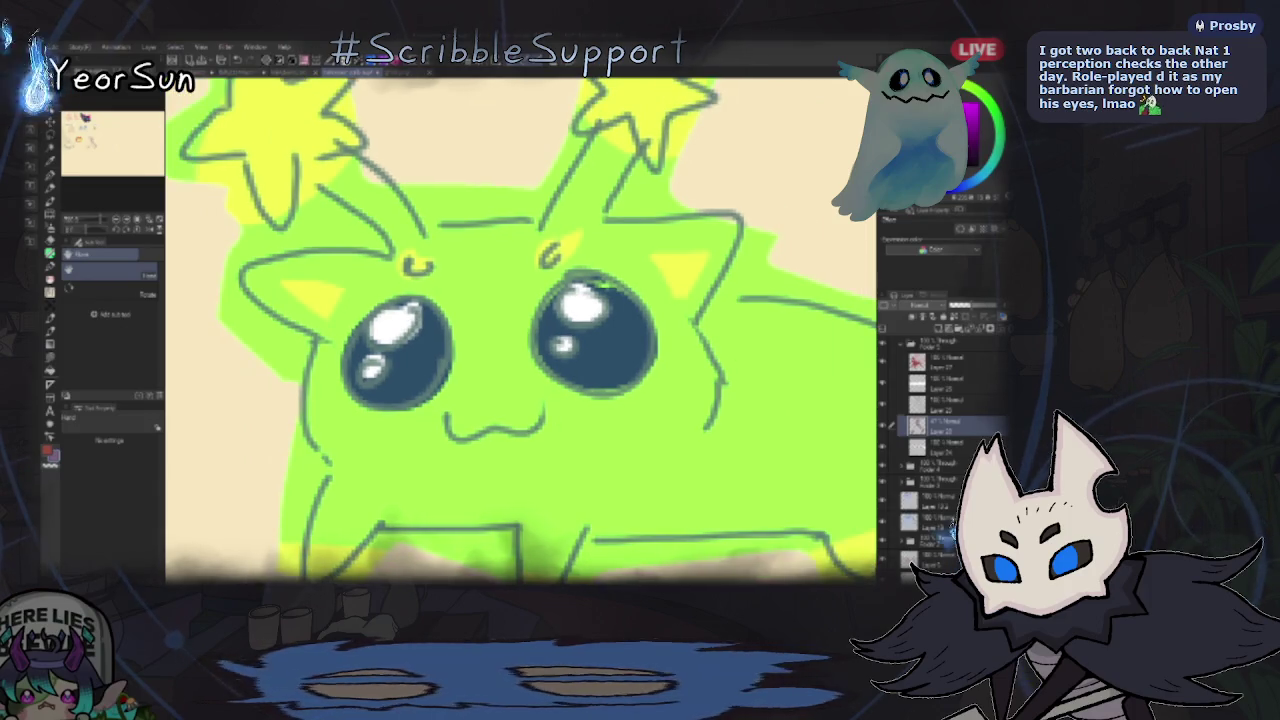
pyautogui.scroll(1, 520, 330)
pyautogui.scroll(-1, 520, 330)
pyautogui.scroll(-1, 520, 330)
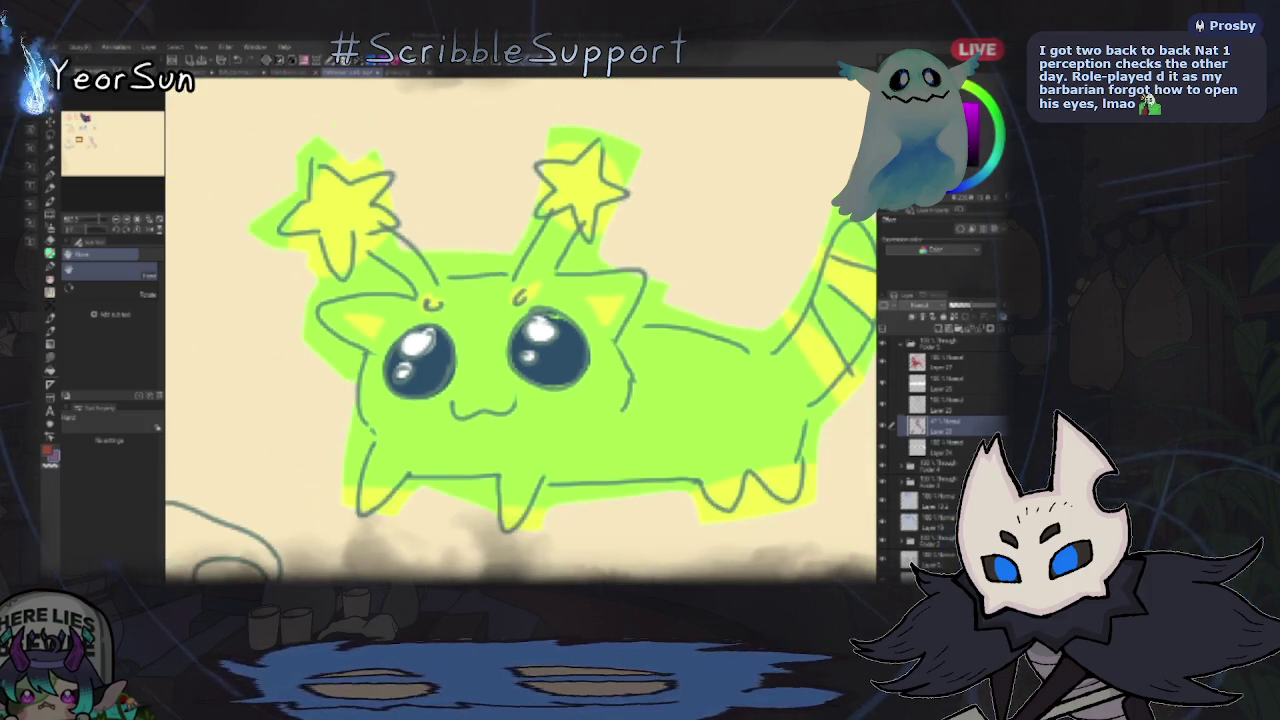
pyautogui.scroll(-1, 520, 330)
pyautogui.scroll(-1, 520, 330)
pyautogui.scroll(-1, 520, 330)
pyautogui.scroll(-1, 520, 330)
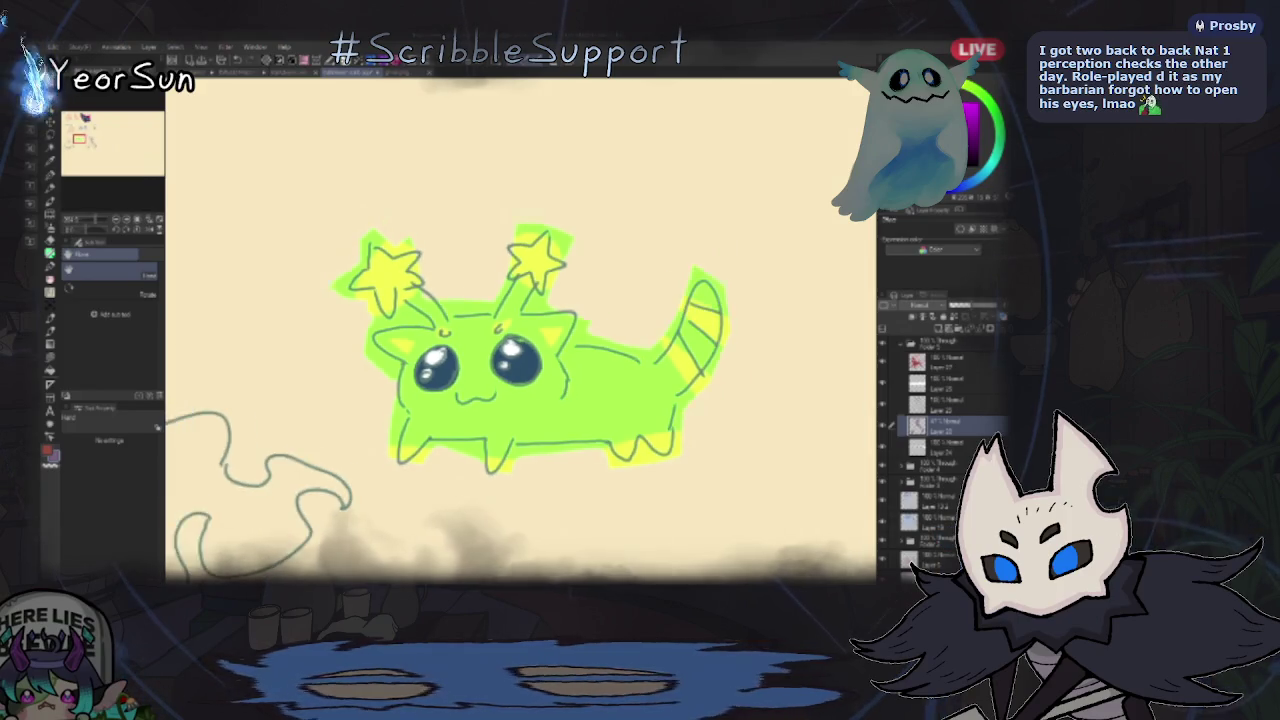
pyautogui.scroll(-1, 520, 330)
pyautogui.scroll(-1, 520, 330)
pyautogui.scroll(-1, 520, 330)
pyautogui.scroll(-1, 520, 330)
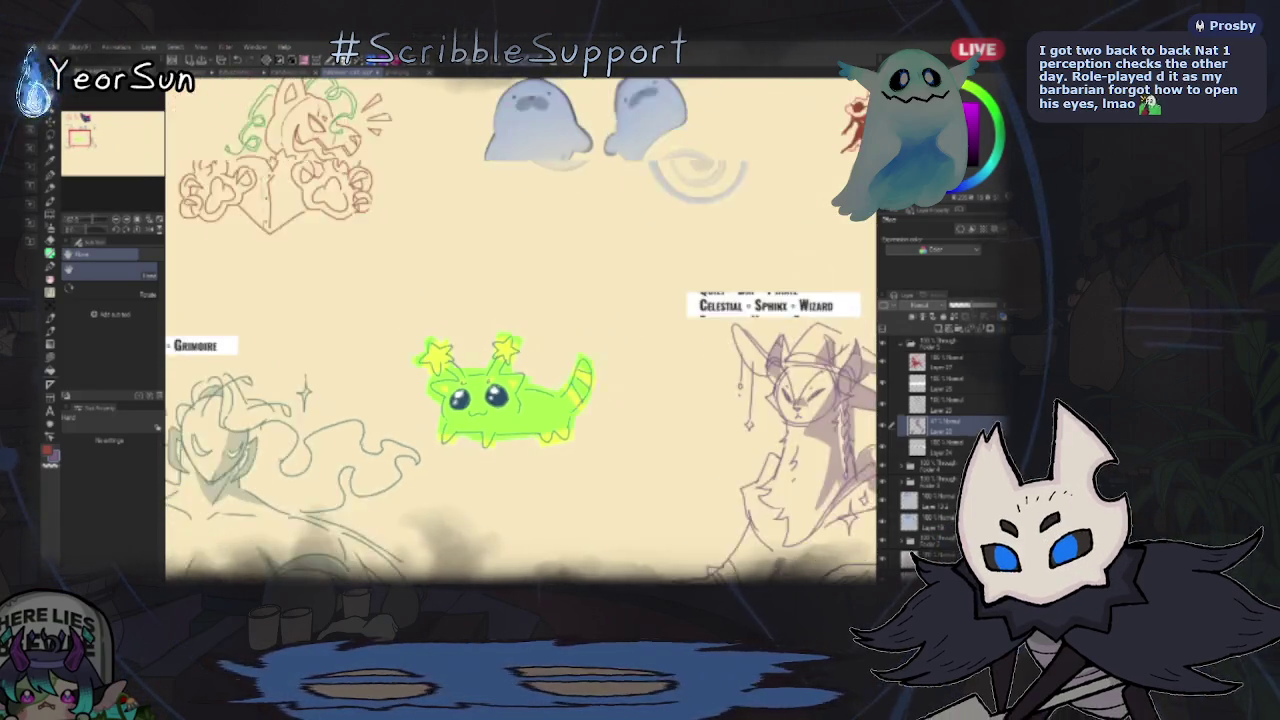
pyautogui.scroll(-1, 520, 330)
pyautogui.scroll(-1, 520, 330)
pyautogui.scroll(-1, 520, 400)
pyautogui.scroll(-1, 520, 400)
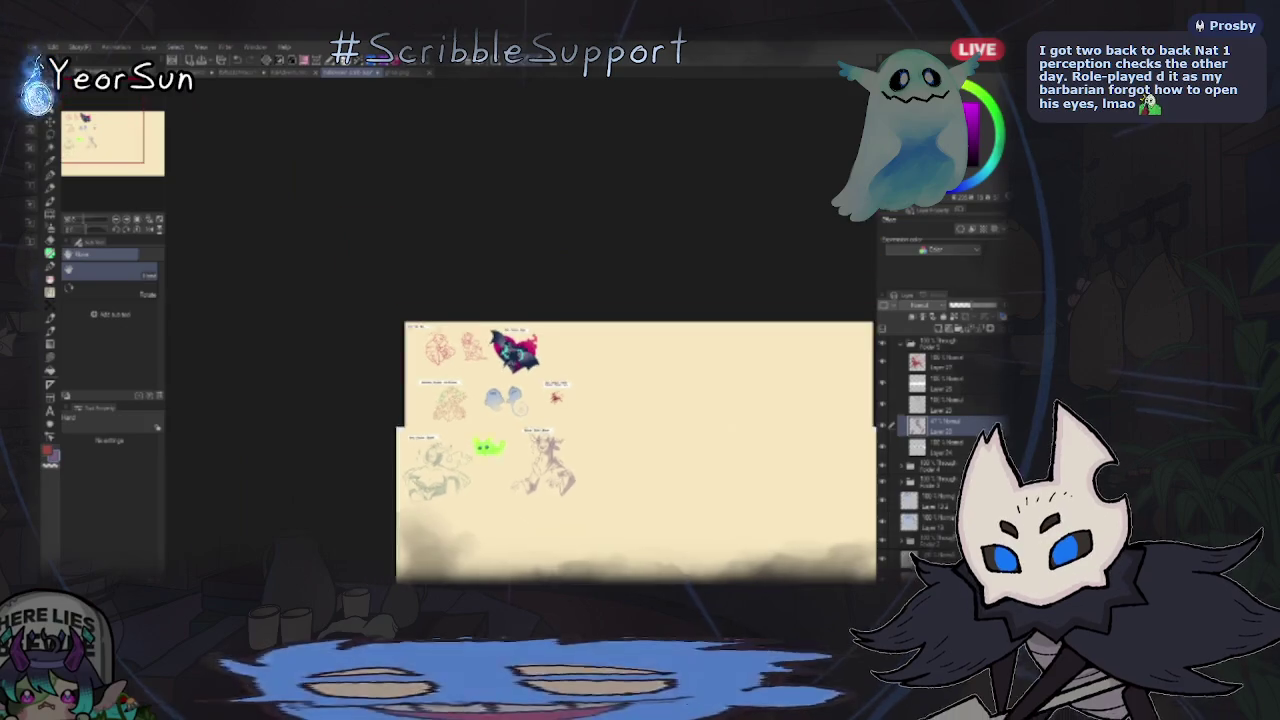
# - Expand Folder 4 in the Layer palette to reveal the cat's layers
pyautogui.scroll(-1, 520, 400)
pyautogui.scroll(-1, 520, 400)
pyautogui.scroll(-2, 490, 462)
pyautogui.scroll(-1, 490, 462)
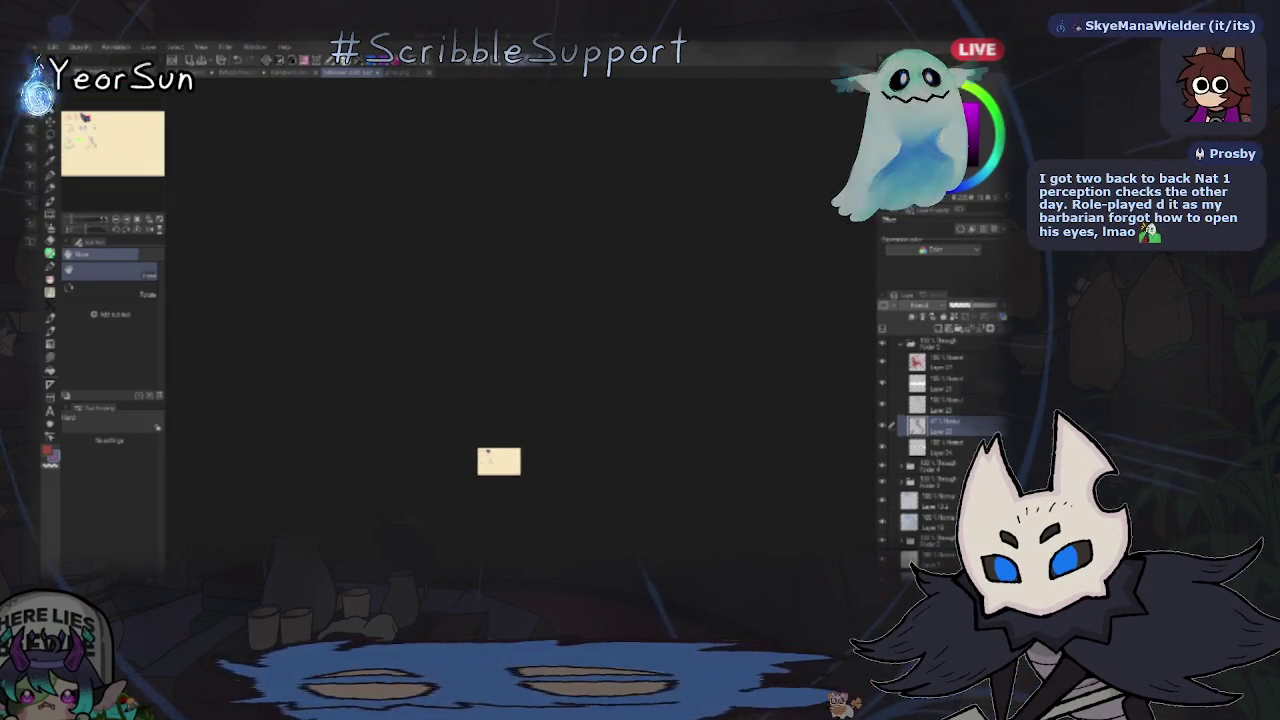
pyautogui.scroll(-2, 490, 462)
pyautogui.scroll(-1, 490, 462)
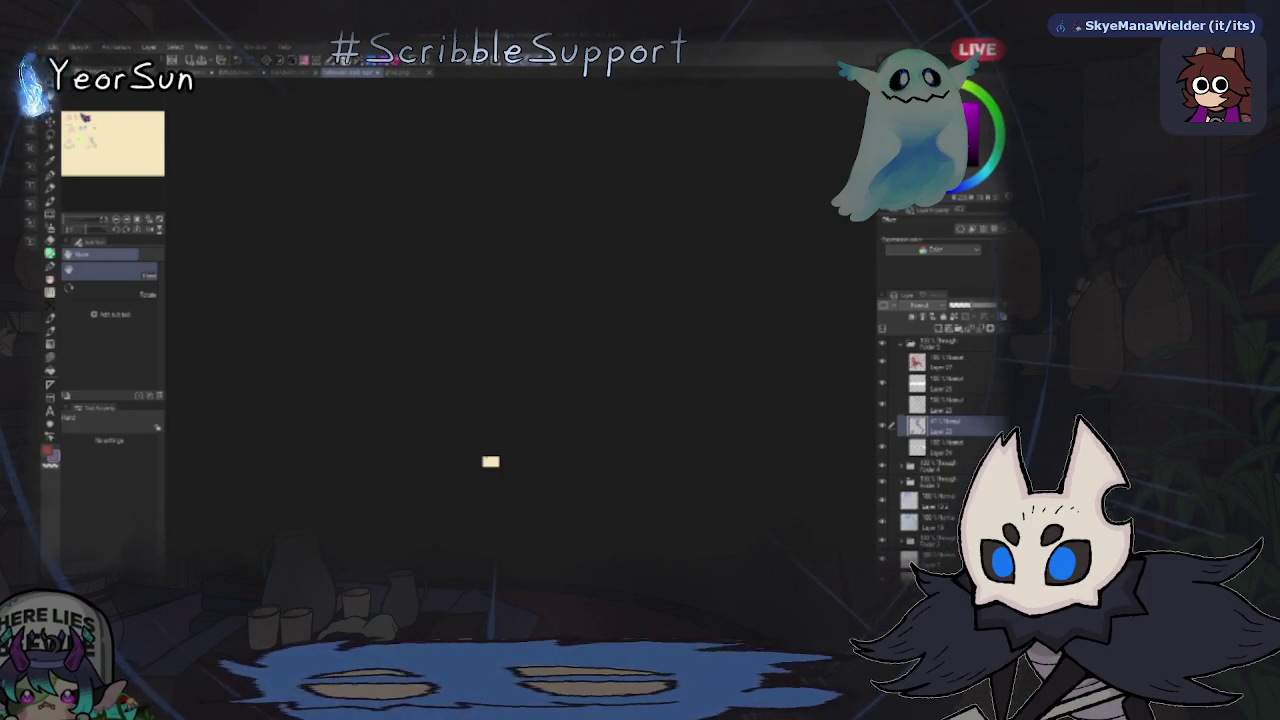
pyautogui.scroll(-2, 940, 450)
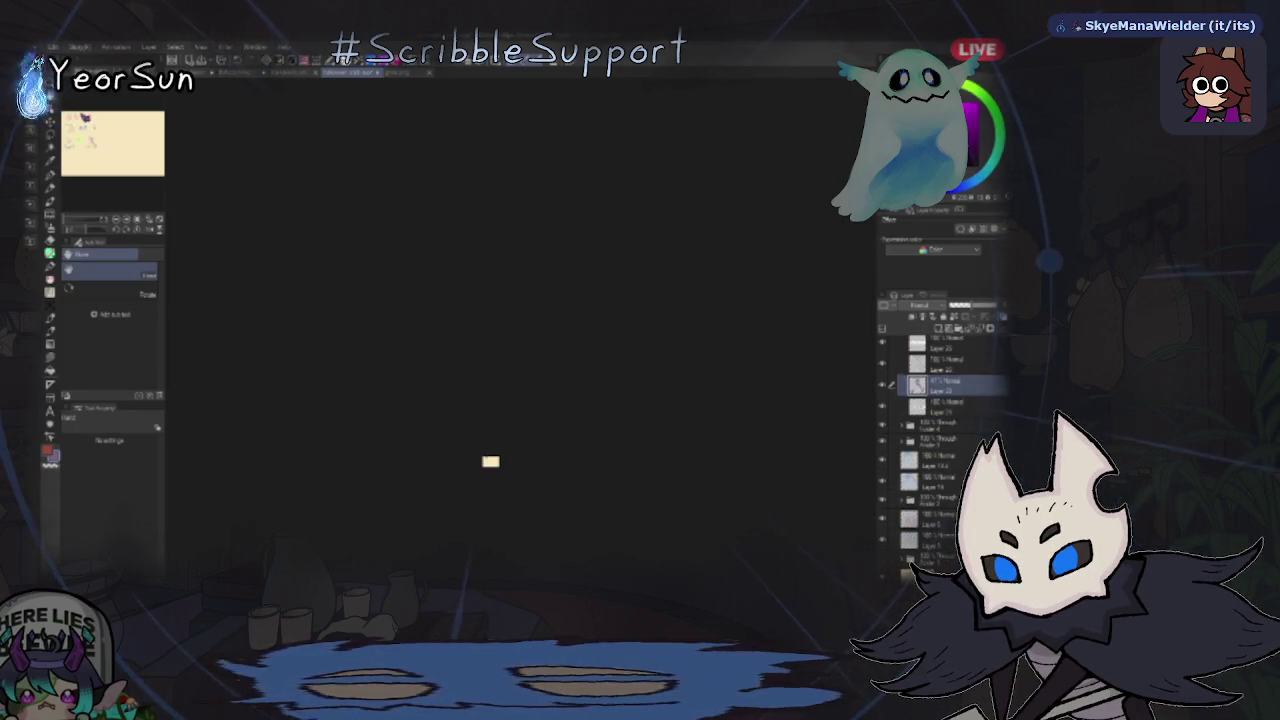
pyautogui.click(901, 424)
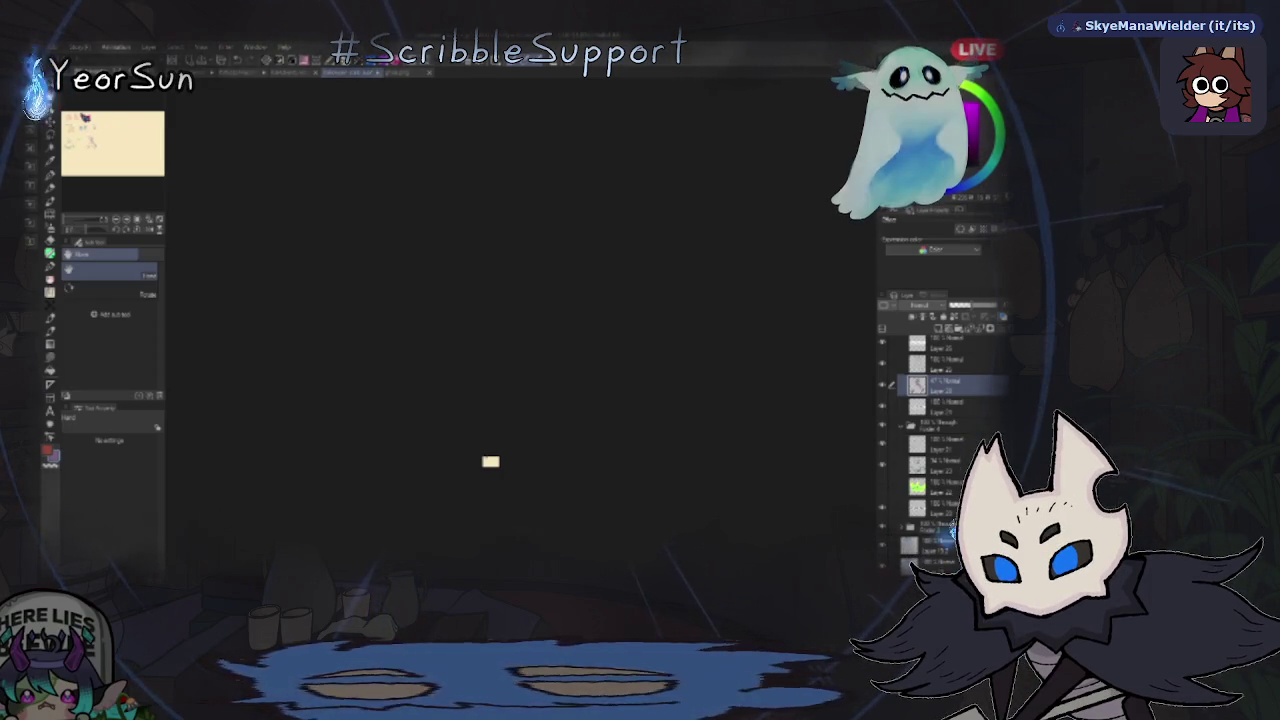
# - Make the cat's colour fill layers visible again, showing its green-and-yellow fill
pyautogui.scroll(2, 485, 461)
pyautogui.scroll(2, 485, 461)
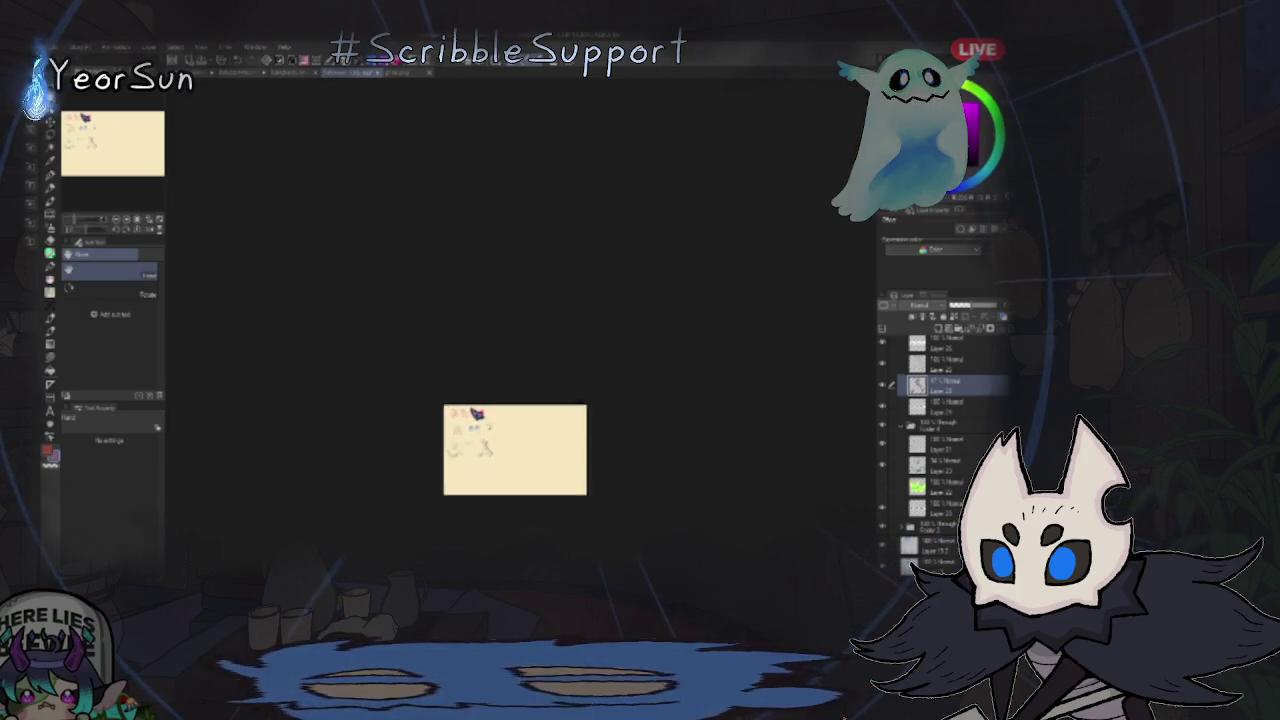
pyautogui.scroll(2, 485, 461)
pyautogui.scroll(2, 485, 455)
pyautogui.scroll(2, 485, 455)
pyautogui.scroll(2, 485, 455)
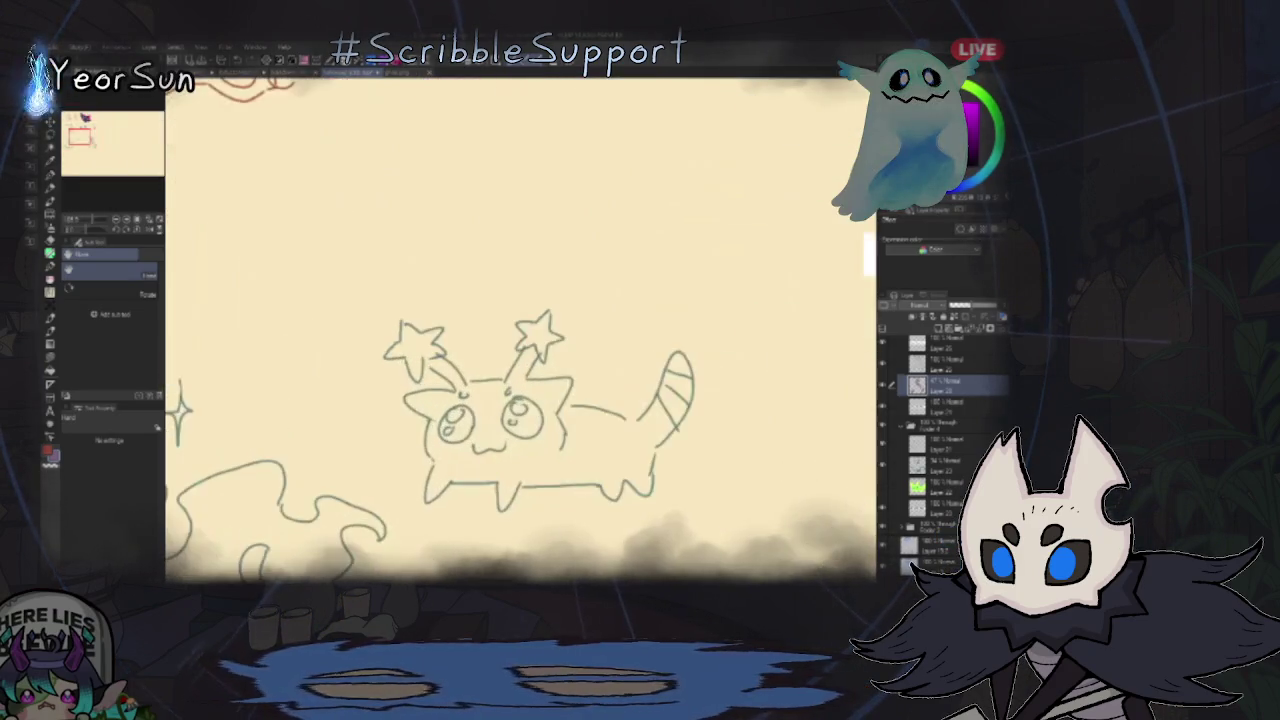
pyautogui.scroll(1, 520, 470)
pyautogui.scroll(1, 520, 470)
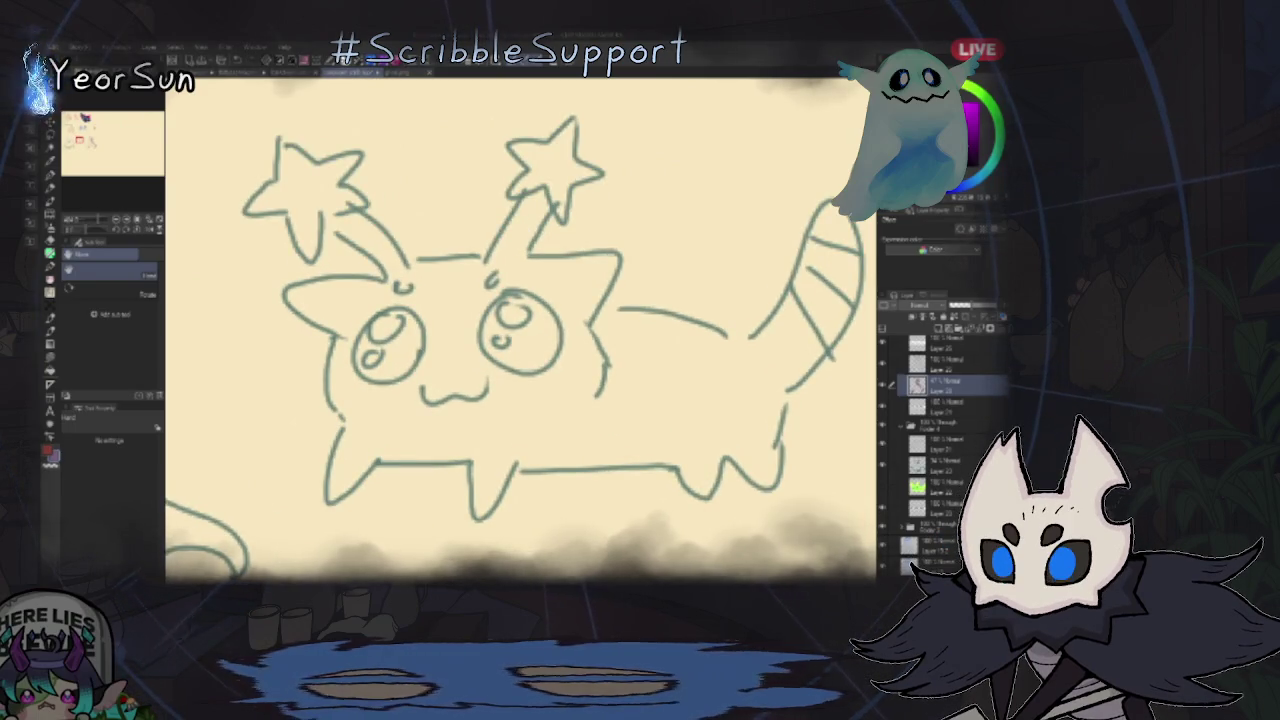
pyautogui.click(882, 527)
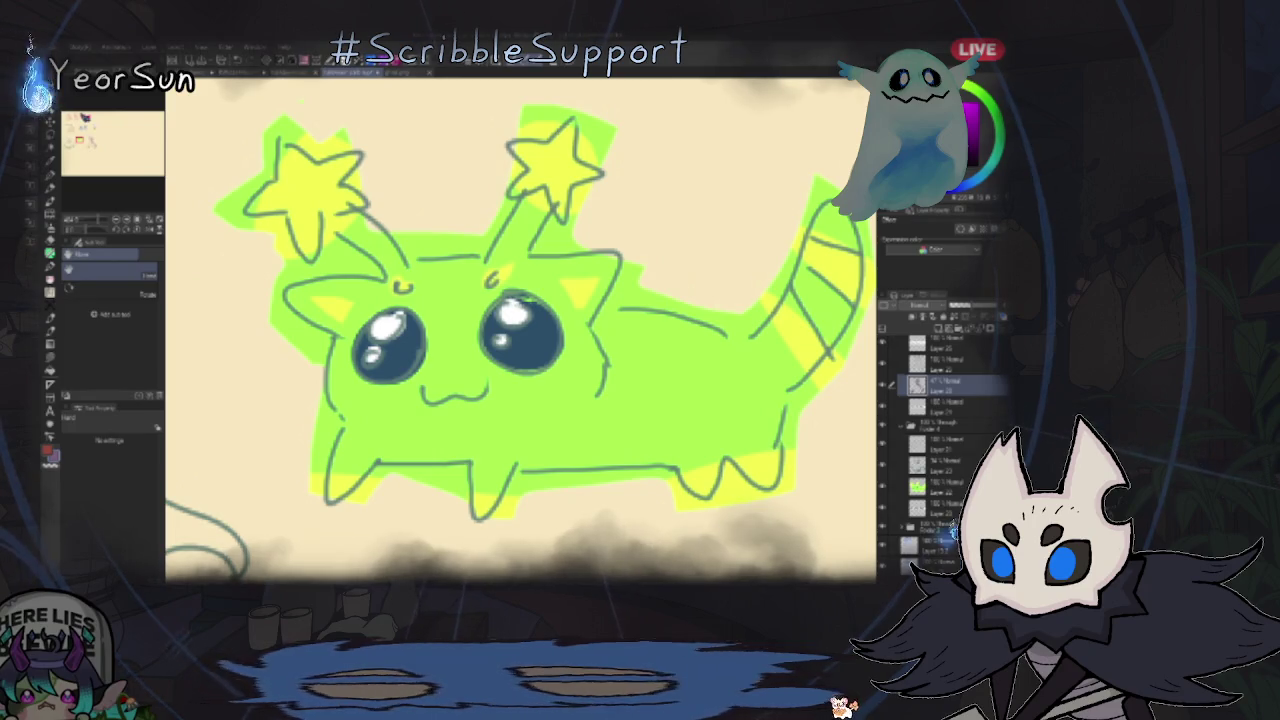
# - Zoom and pan across the hellhound, ghosts, centaur, wizard and coloured cat sketches
pyautogui.scroll(-4, 520, 170)
pyautogui.scroll(-2, 520, 170)
pyautogui.scroll(-3, 520, 170)
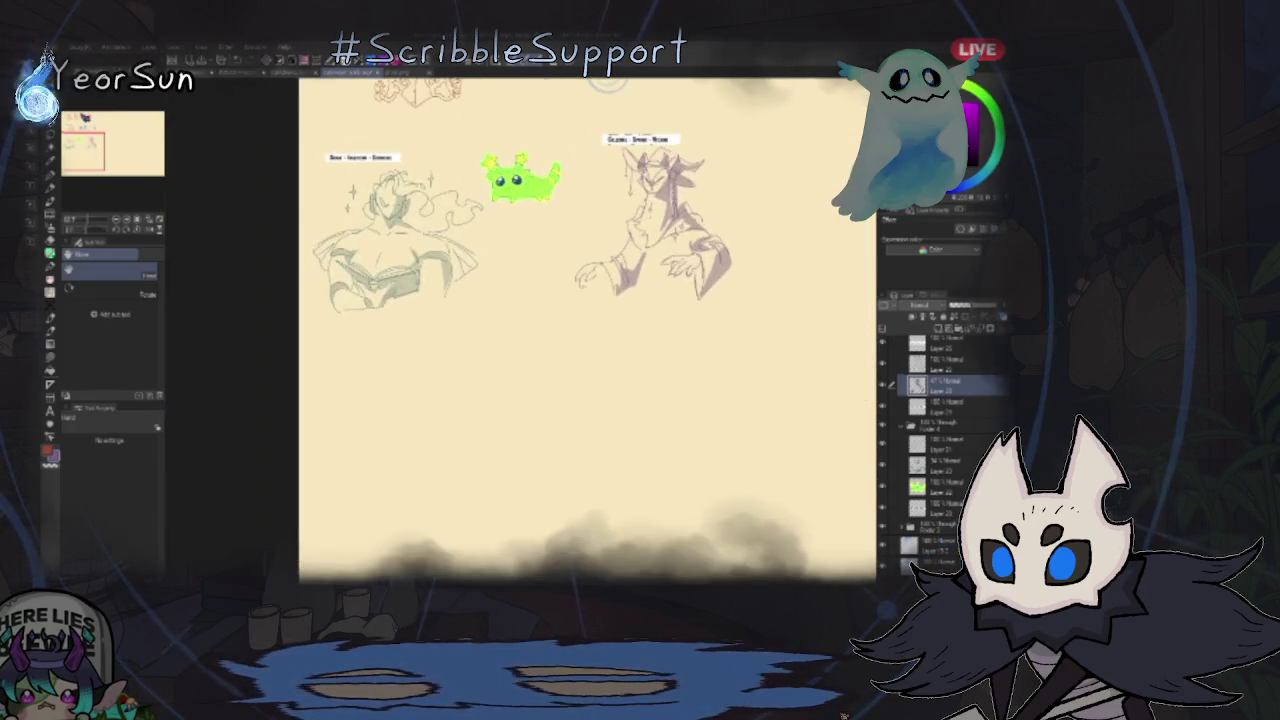
pyautogui.scroll(2, 538, 120)
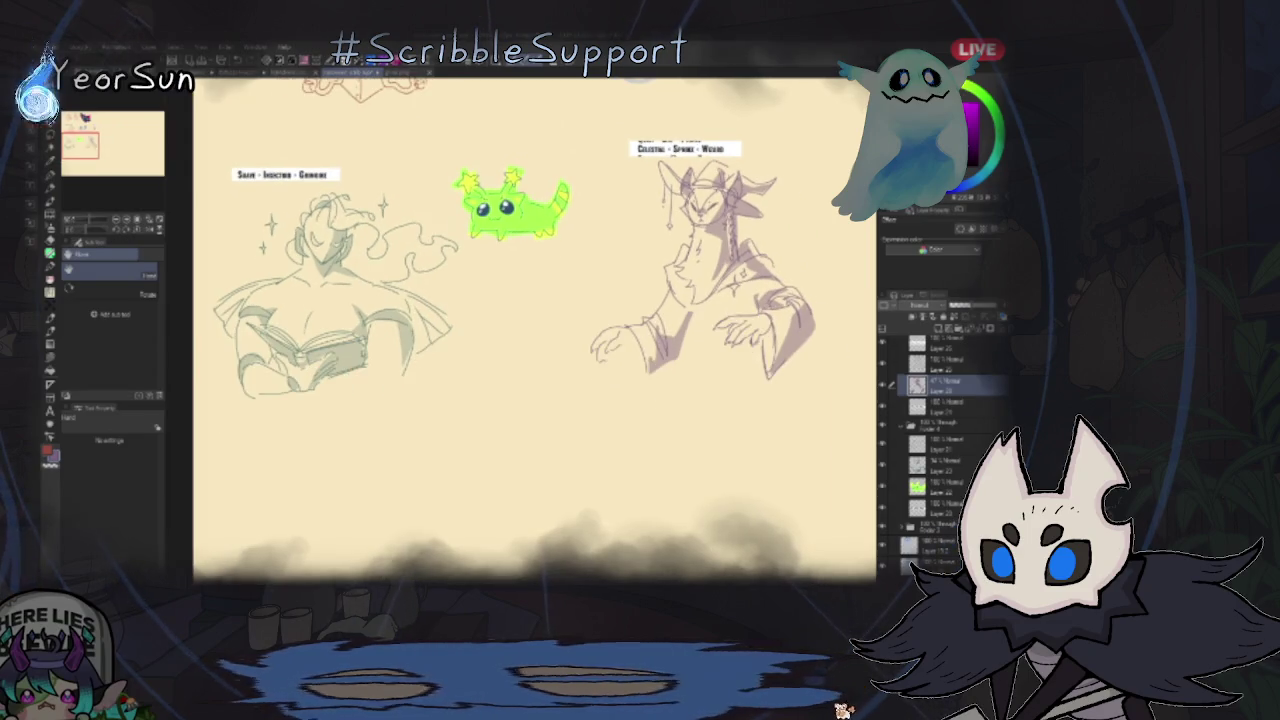
pyautogui.scroll(1, 524, 114)
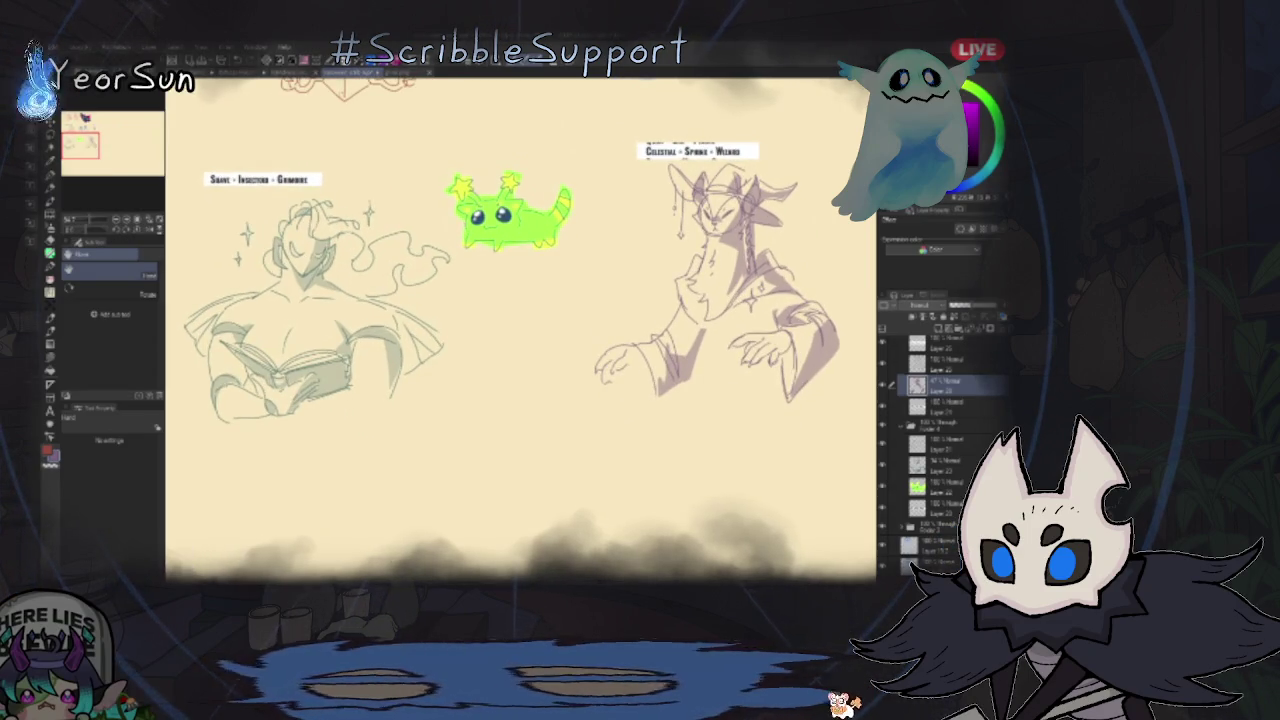
pyautogui.scroll(1, 645, 80)
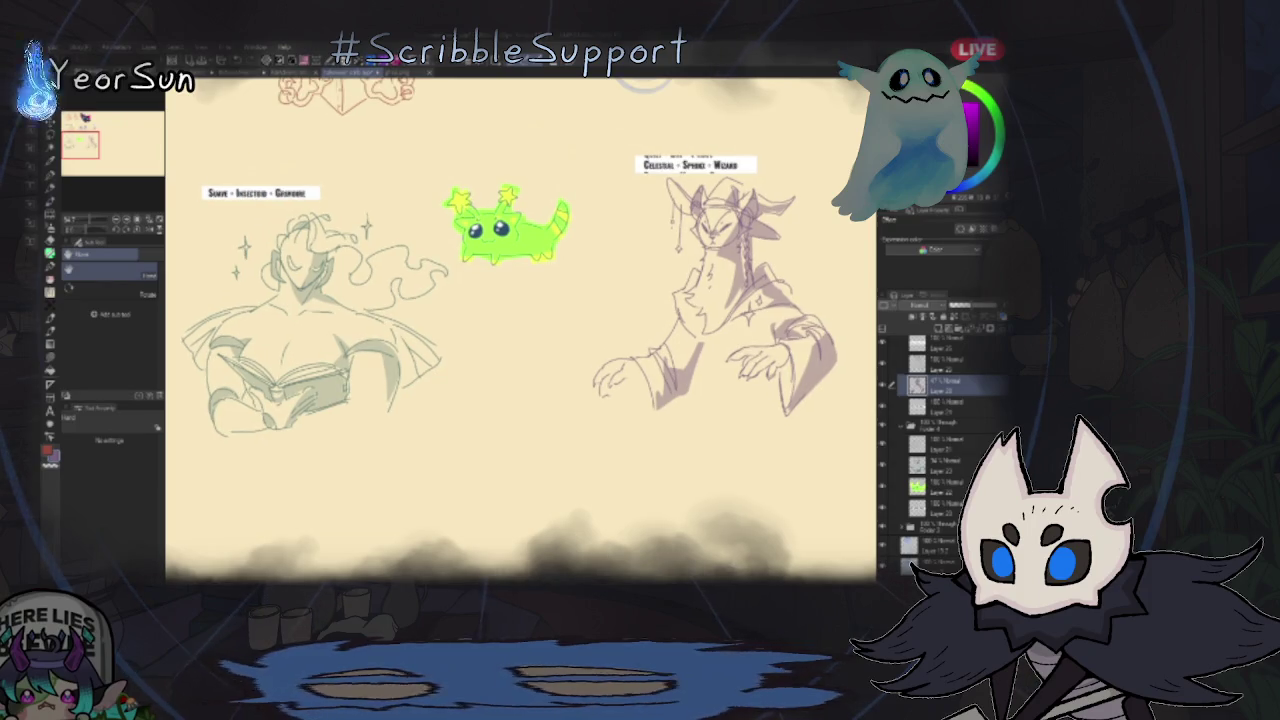
pyautogui.scroll(3, 520, 330)
pyautogui.scroll(3, 520, 330)
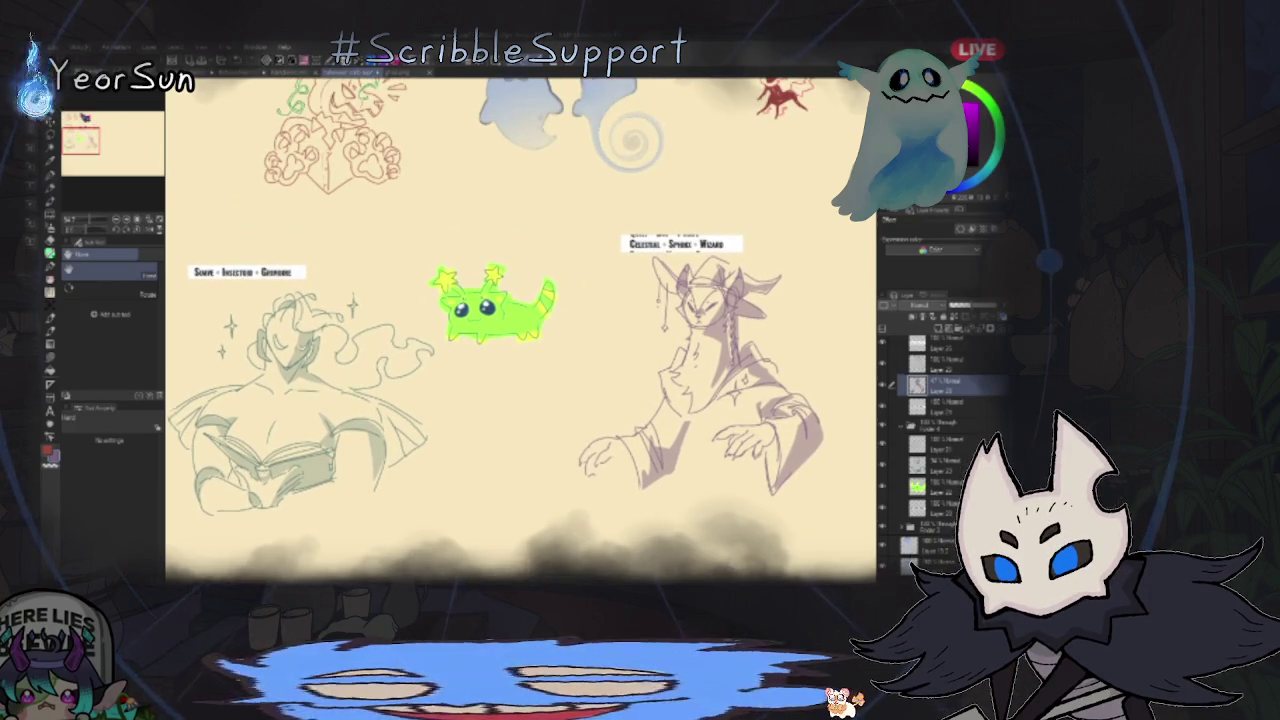
pyautogui.scroll(-1, 485, 330)
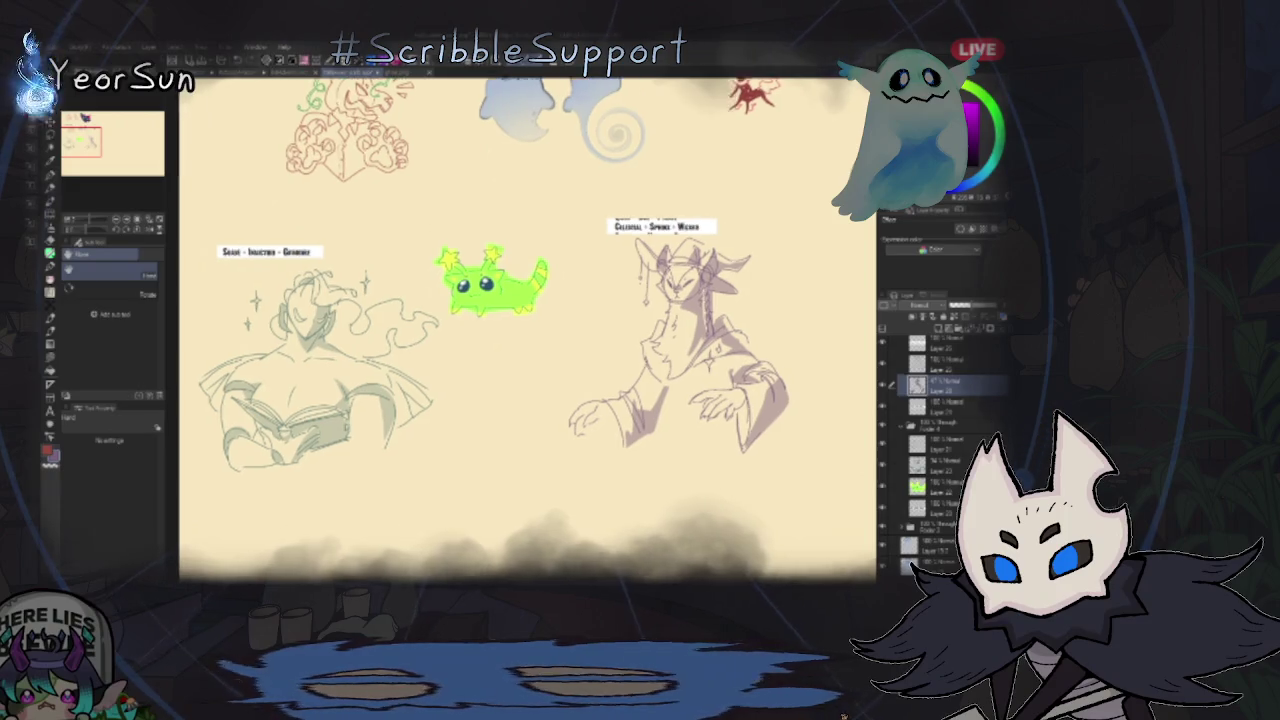
pyautogui.scroll(2, 520, 330)
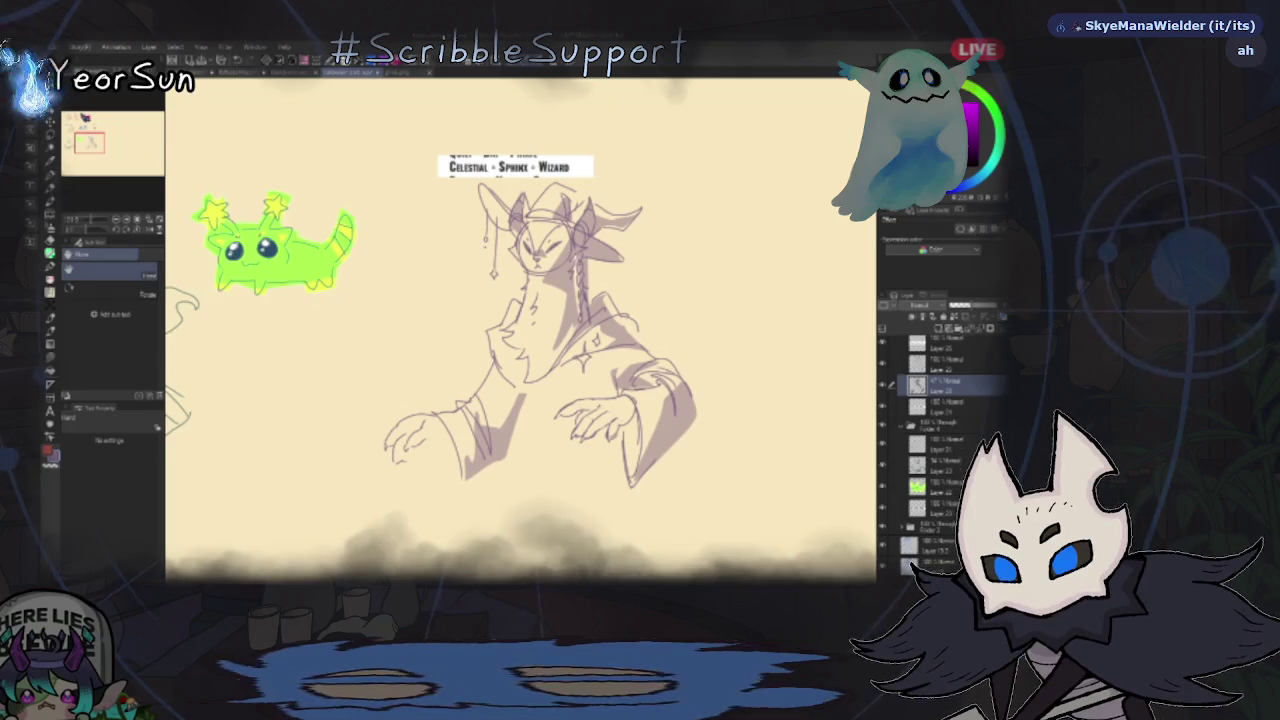
pyautogui.scroll(2, 520, 330)
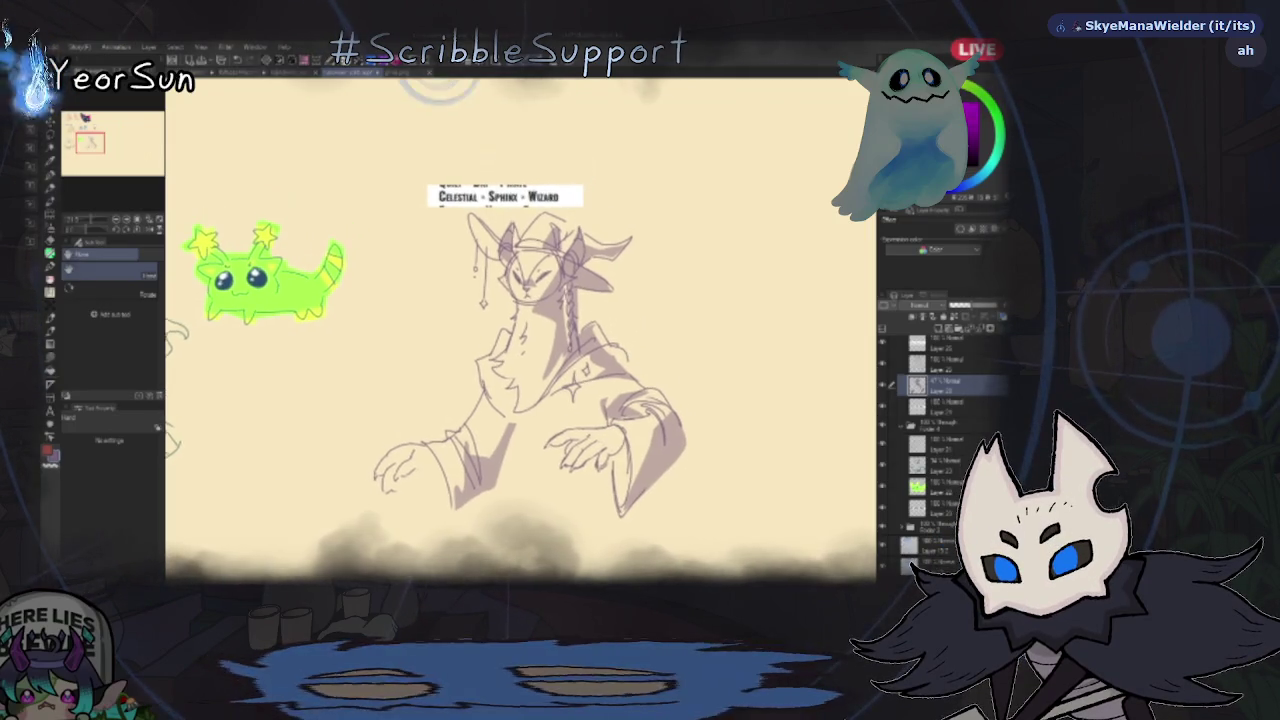
pyautogui.scroll(2, 520, 330)
pyautogui.scroll(2, 520, 330)
pyautogui.scroll(2, 520, 330)
pyautogui.scroll(2, 520, 330)
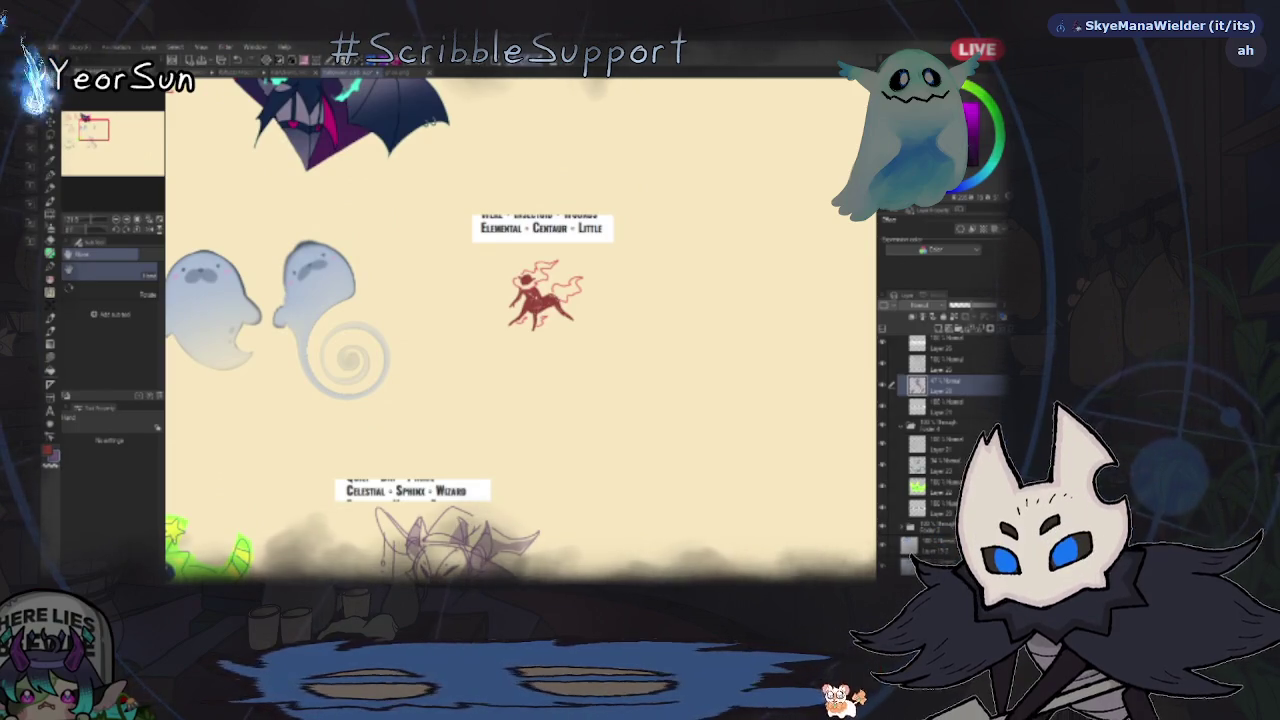
pyautogui.scroll(1, 520, 330)
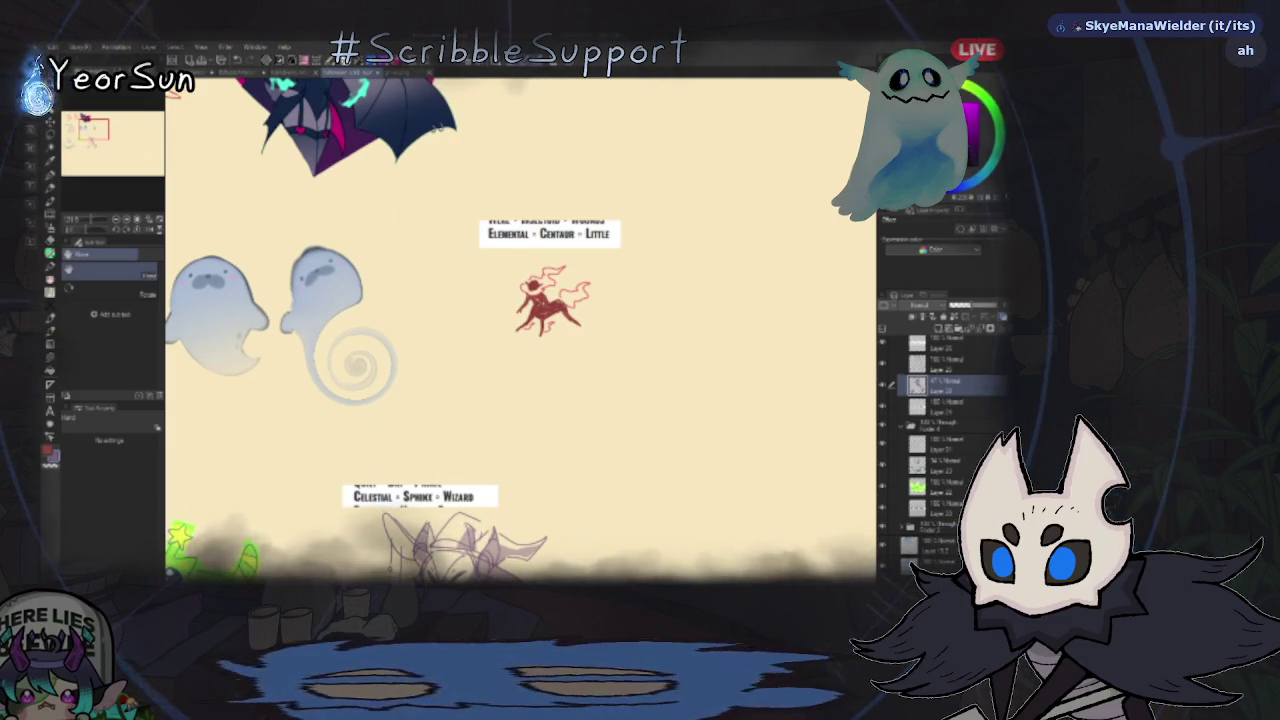
pyautogui.hscroll(-1, 520, 330)
pyautogui.hscroll(-3, 520, 330)
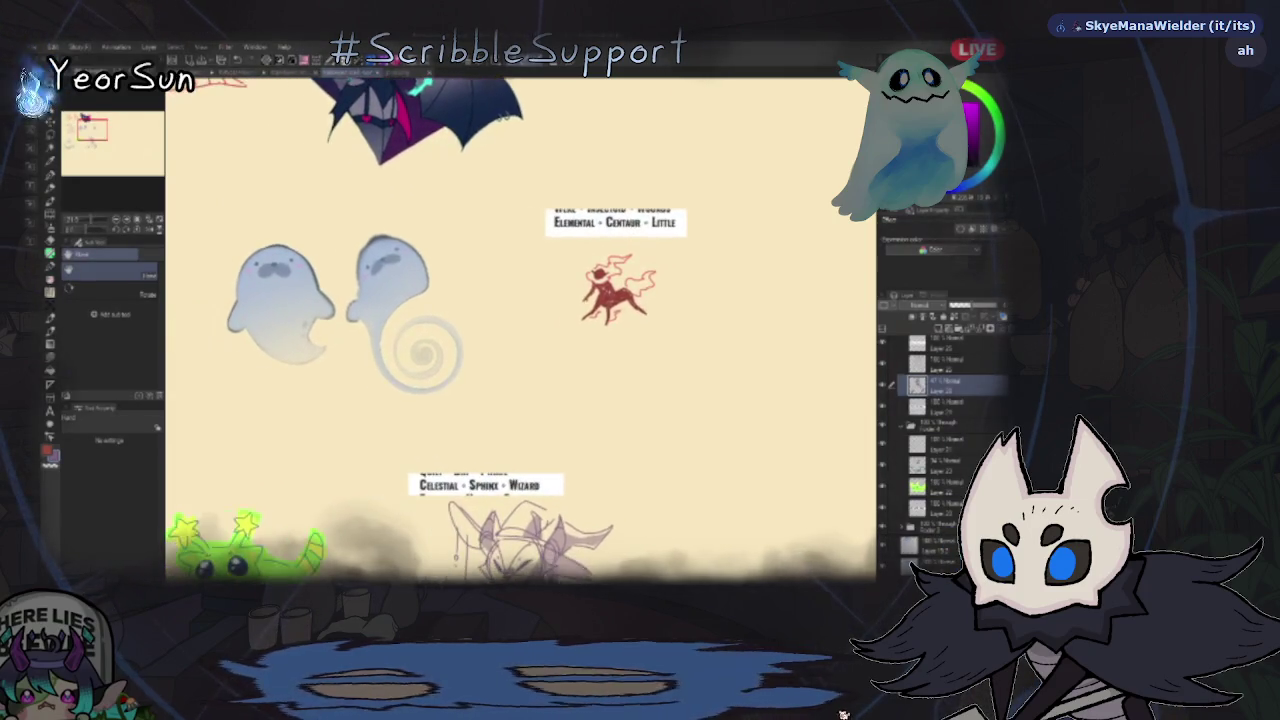
pyautogui.hscroll(-2, 520, 330)
pyautogui.hscroll(-5, 520, 330)
pyautogui.hscroll(-4, 520, 330)
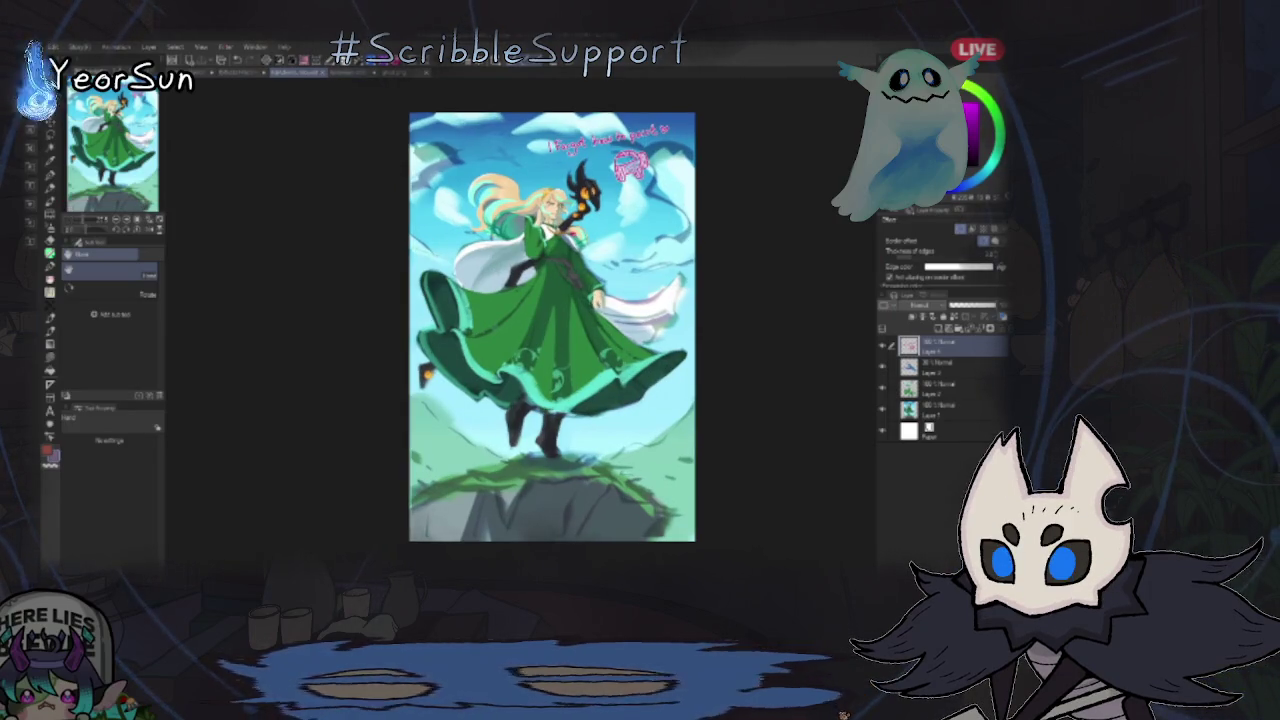
pyautogui.scroll(1, 532, 257)
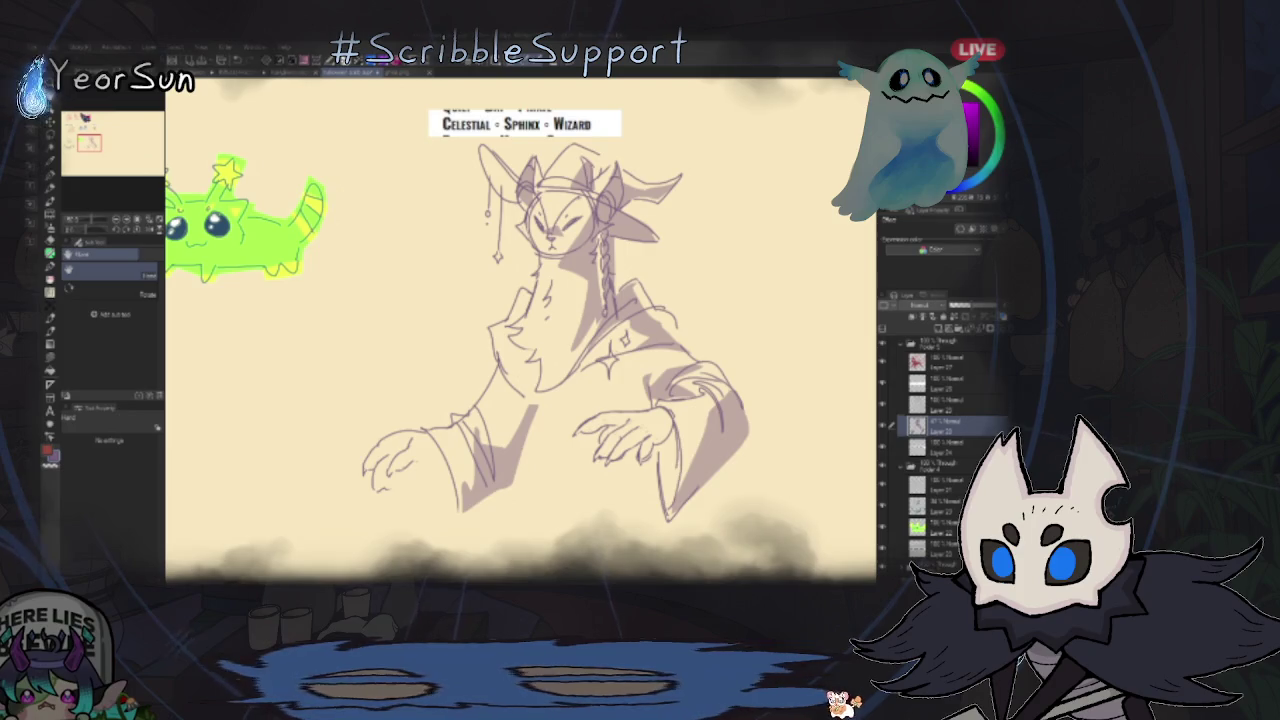
# - Zoom out on the sketch sheet and bring up the green-robed painting with Ctrl+Tab
pyautogui.scroll(-2, 552, 487)
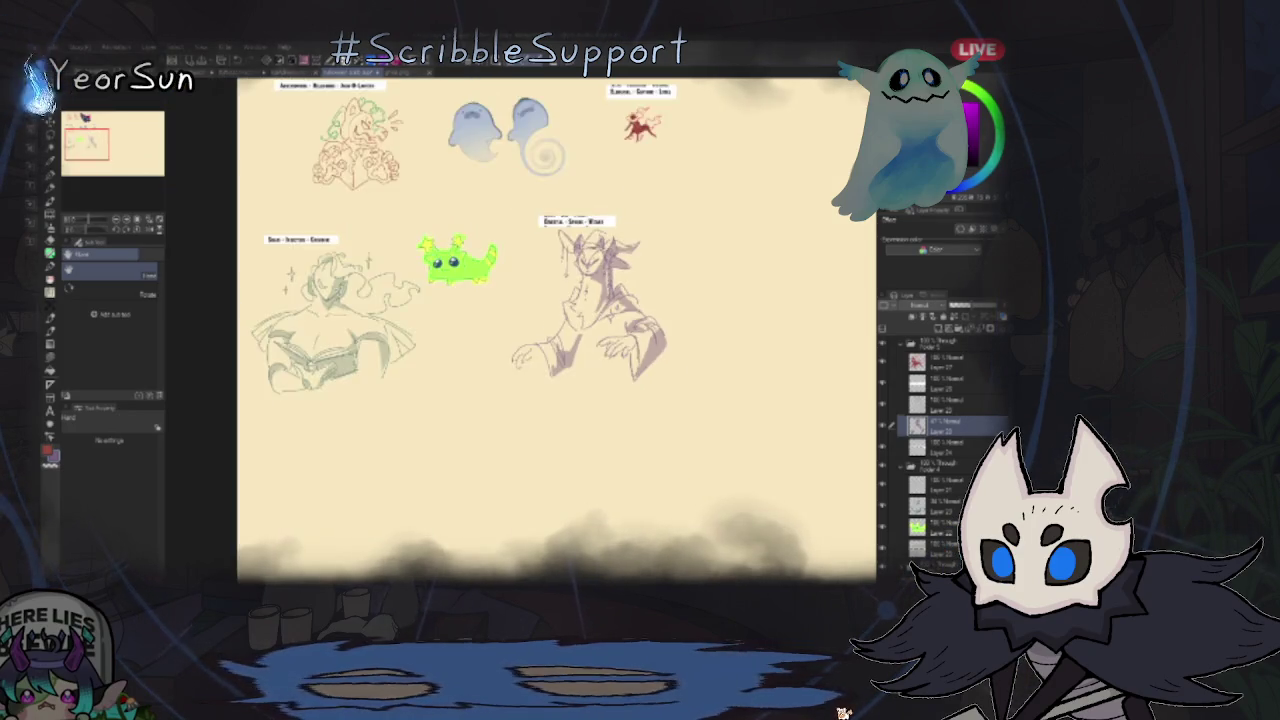
pyautogui.scroll(-1, 552, 487)
pyautogui.scroll(-1, 552, 487)
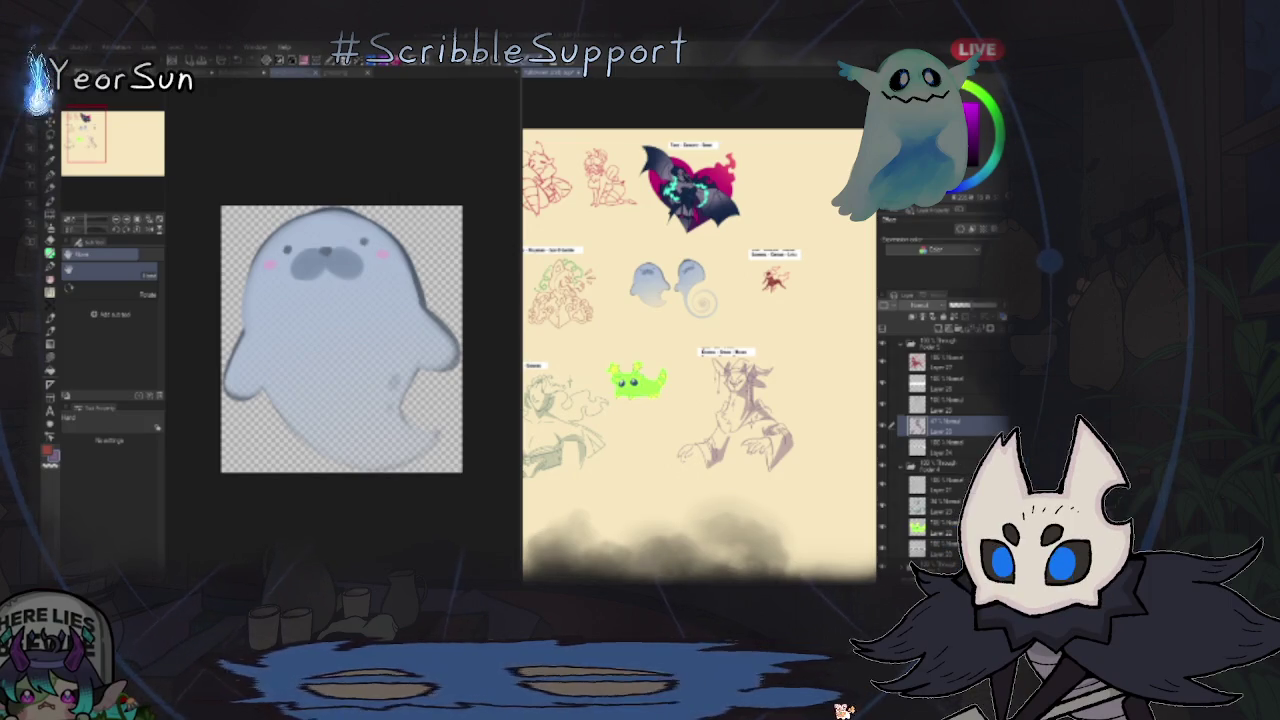
pyautogui.hotkey('ctrl', 'Tab')
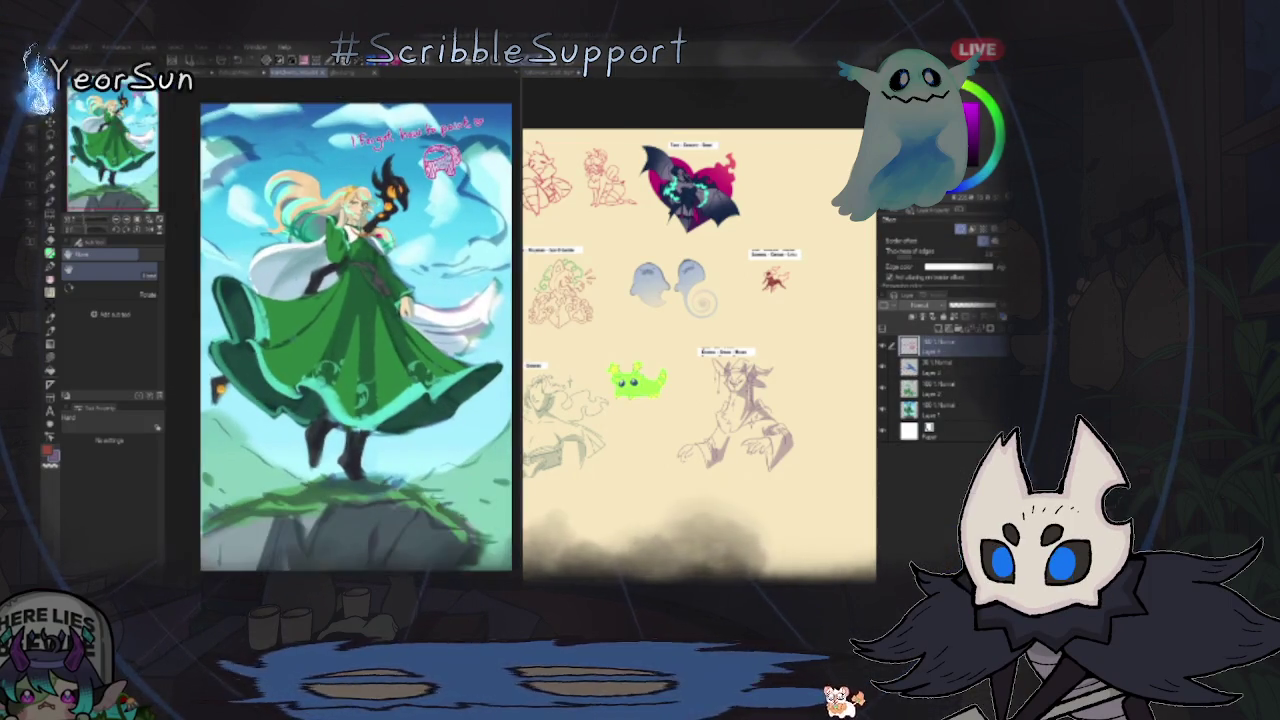
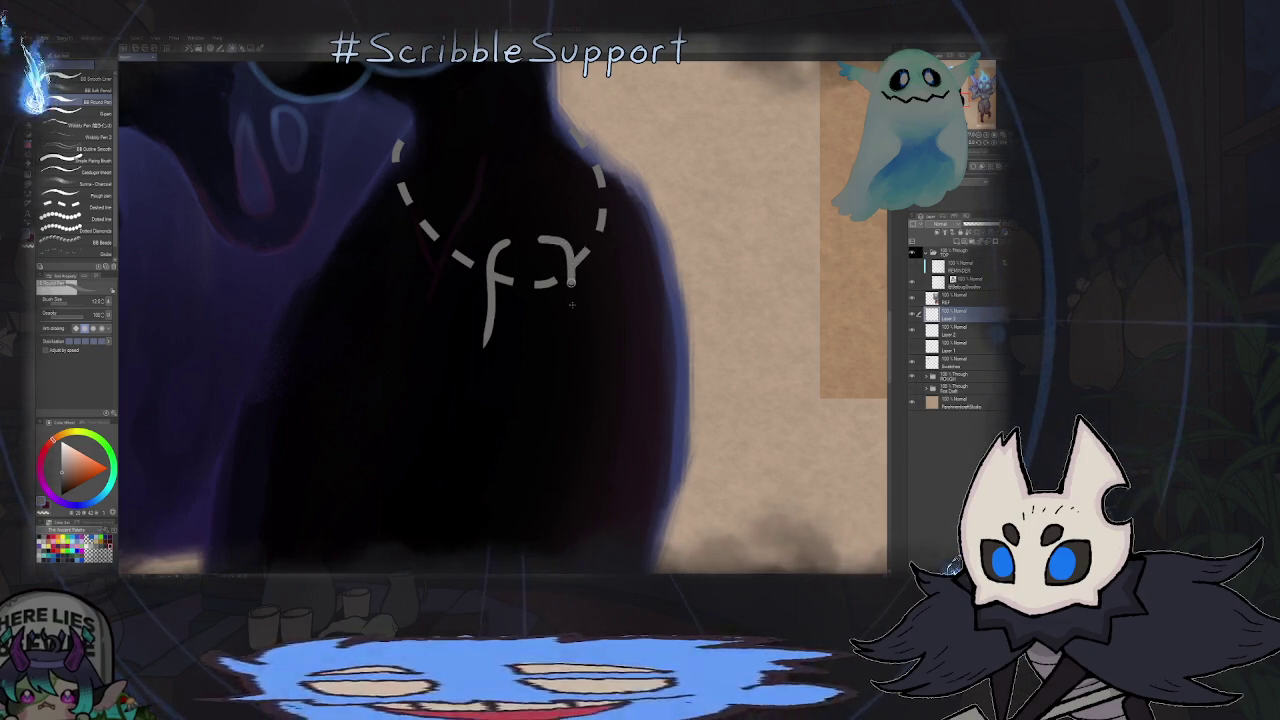
# - Frame the pendant sketch on the ghost's chest and try a grey arc, then undo it
pyautogui.moveTo(581, 321); pyautogui.dragTo(558, 226)
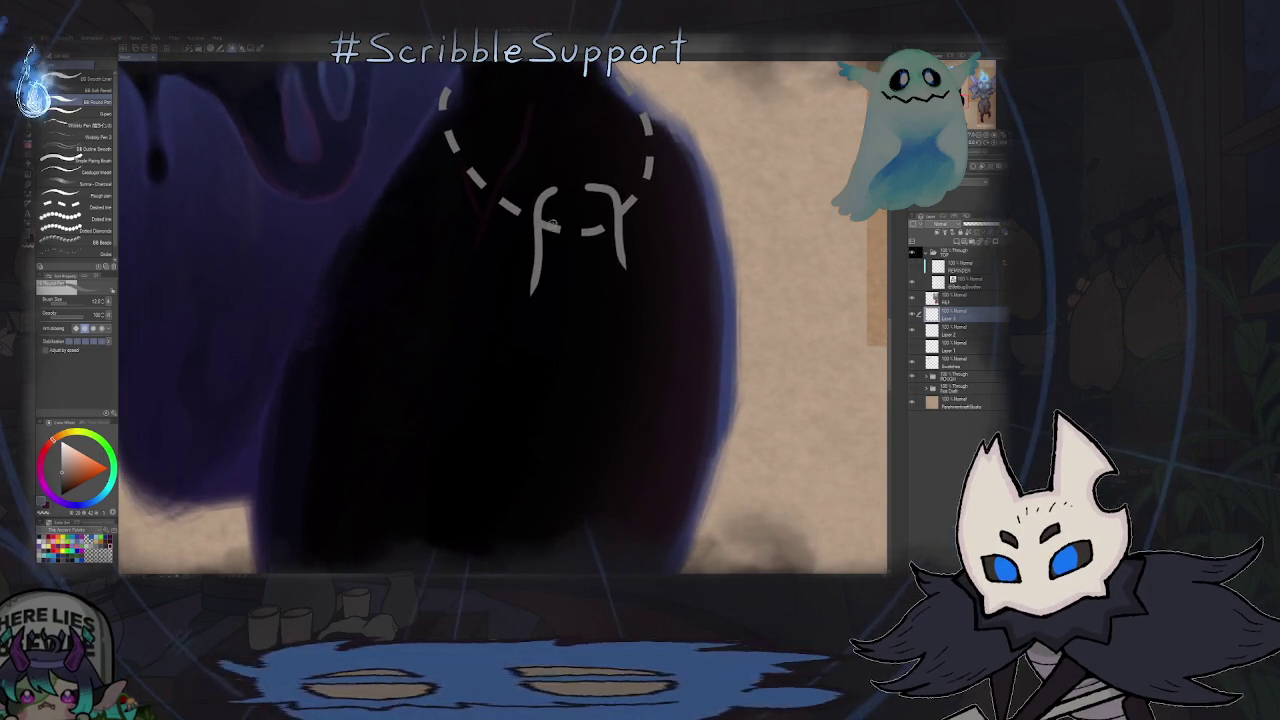
pyautogui.moveTo(558, 224); pyautogui.dragTo(549, 196)
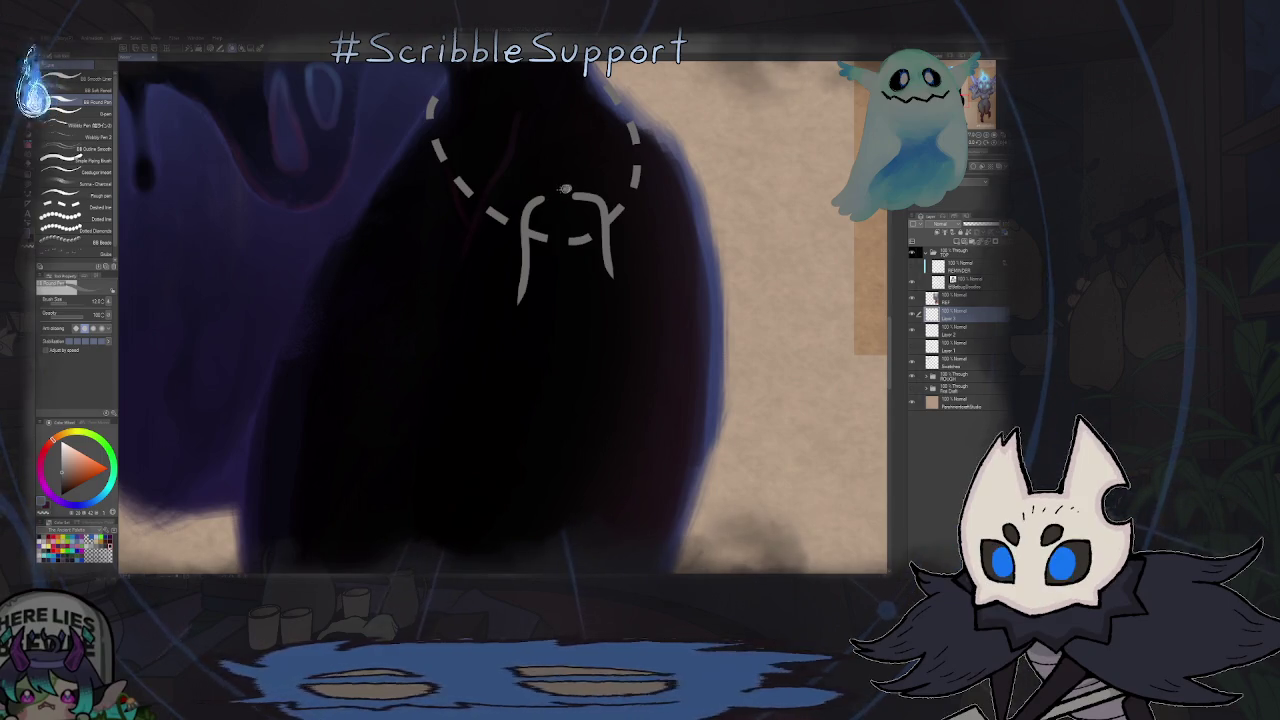
pyautogui.moveTo(572, 188); pyautogui.dragTo(540, 190)
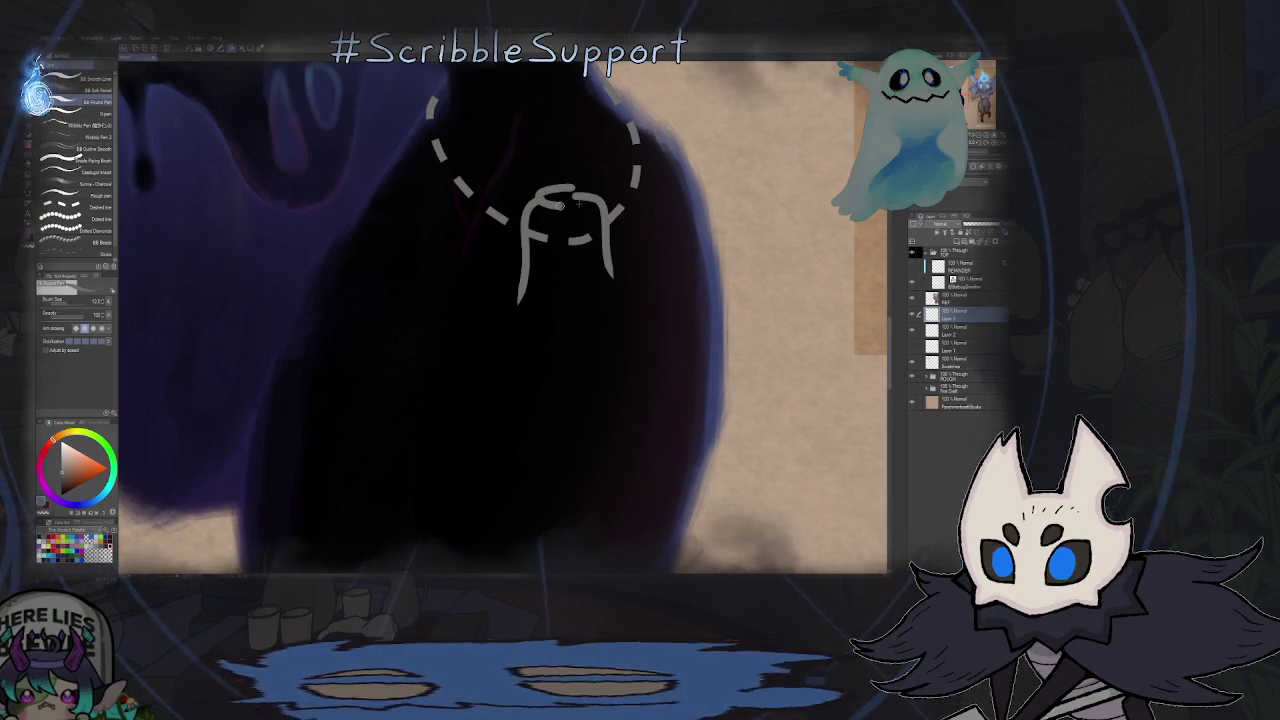
pyautogui.hotkey('ctrl', 'z')
# - Switch to the Fill tool, zoom around the pendant, and toggle one layer's visibility
pyautogui.press('g')
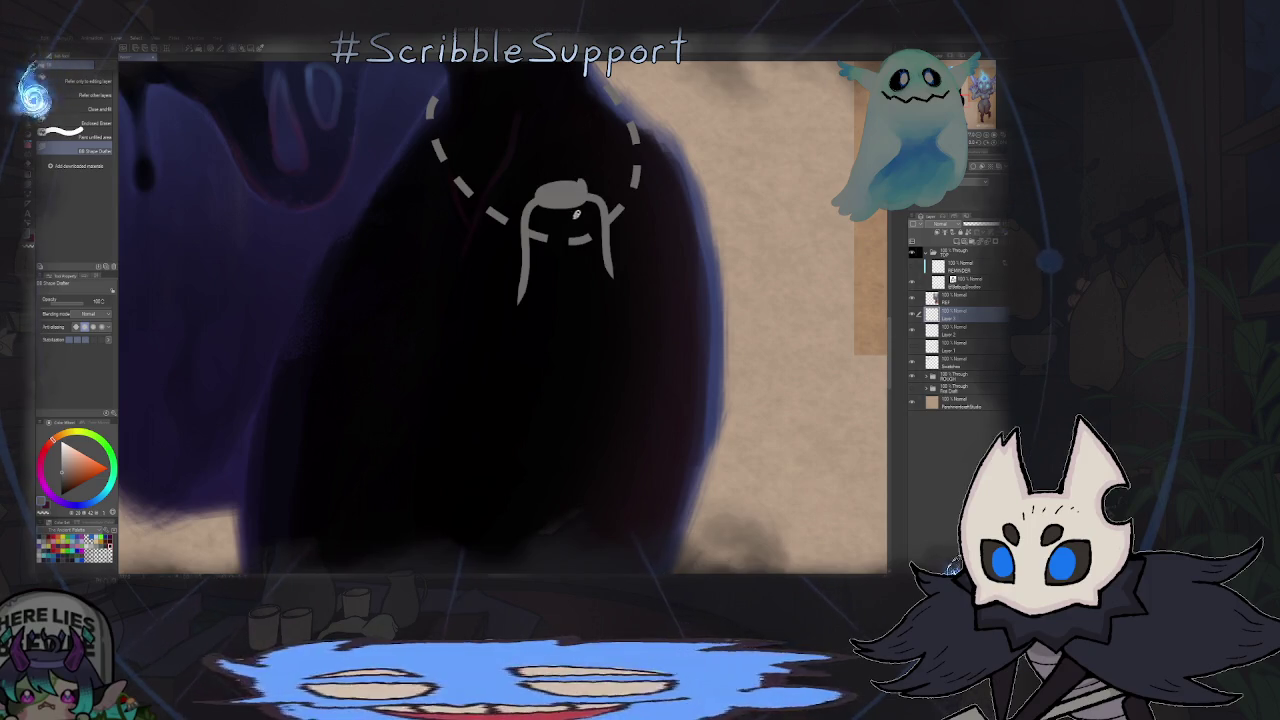
pyautogui.scroll(1, 573, 218)
pyautogui.scroll(1, 575, 230)
pyautogui.scroll(1, 570, 260)
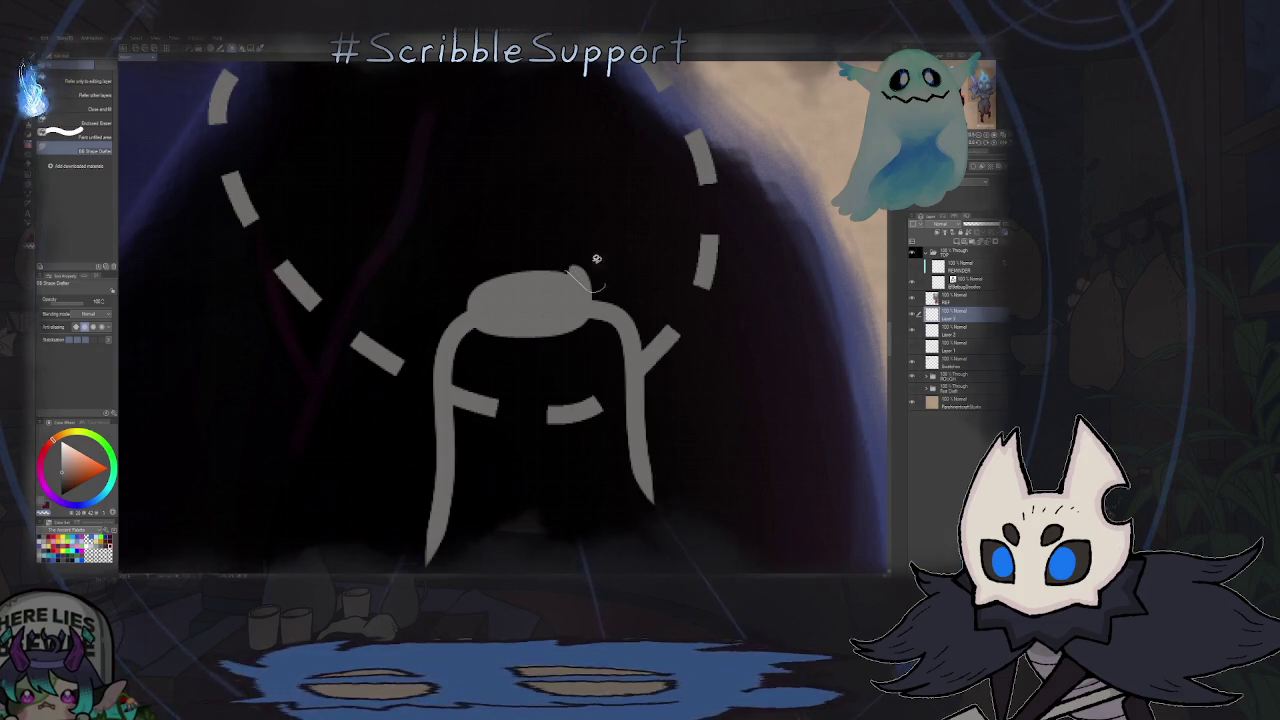
pyautogui.scroll(-2, 578, 260)
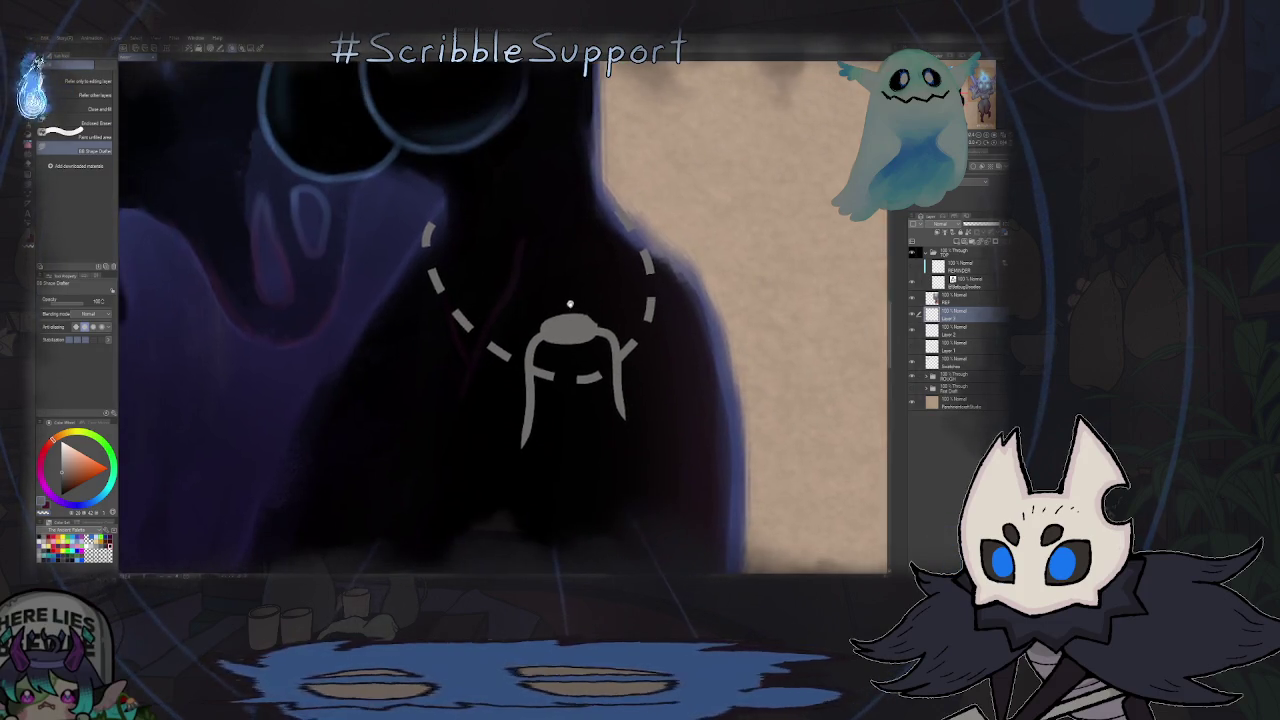
pyautogui.scroll(-1, 566, 280)
pyautogui.scroll(2, 566, 287)
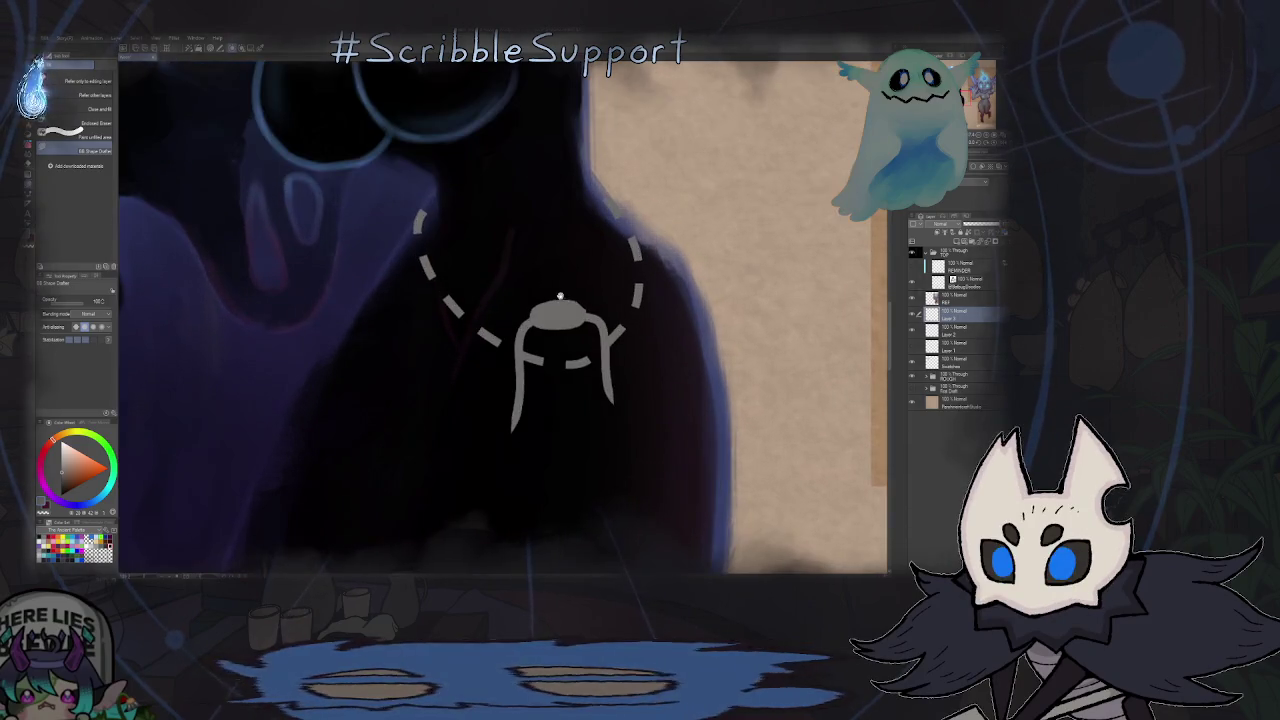
pyautogui.click(911, 315)
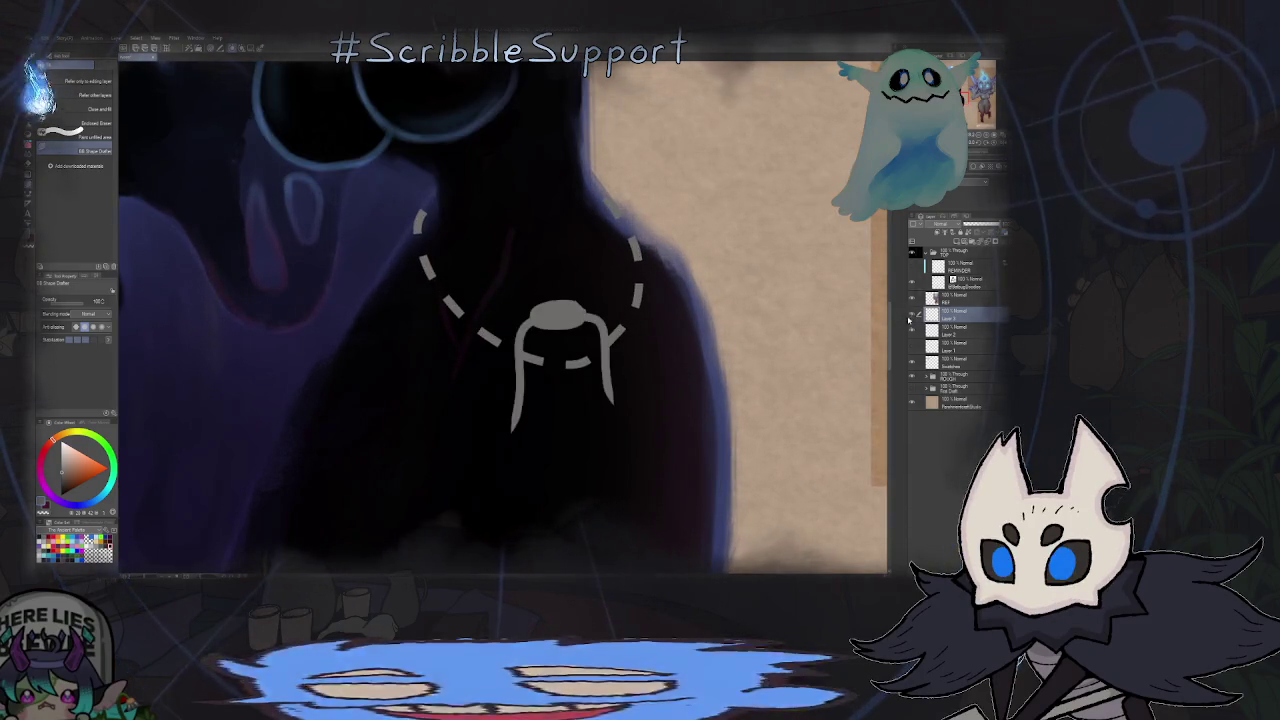
# - Draw two thin antenna lines up from the pendant's head and back down
pyautogui.moveTo(541, 362); pyautogui.dragTo(559, 193)
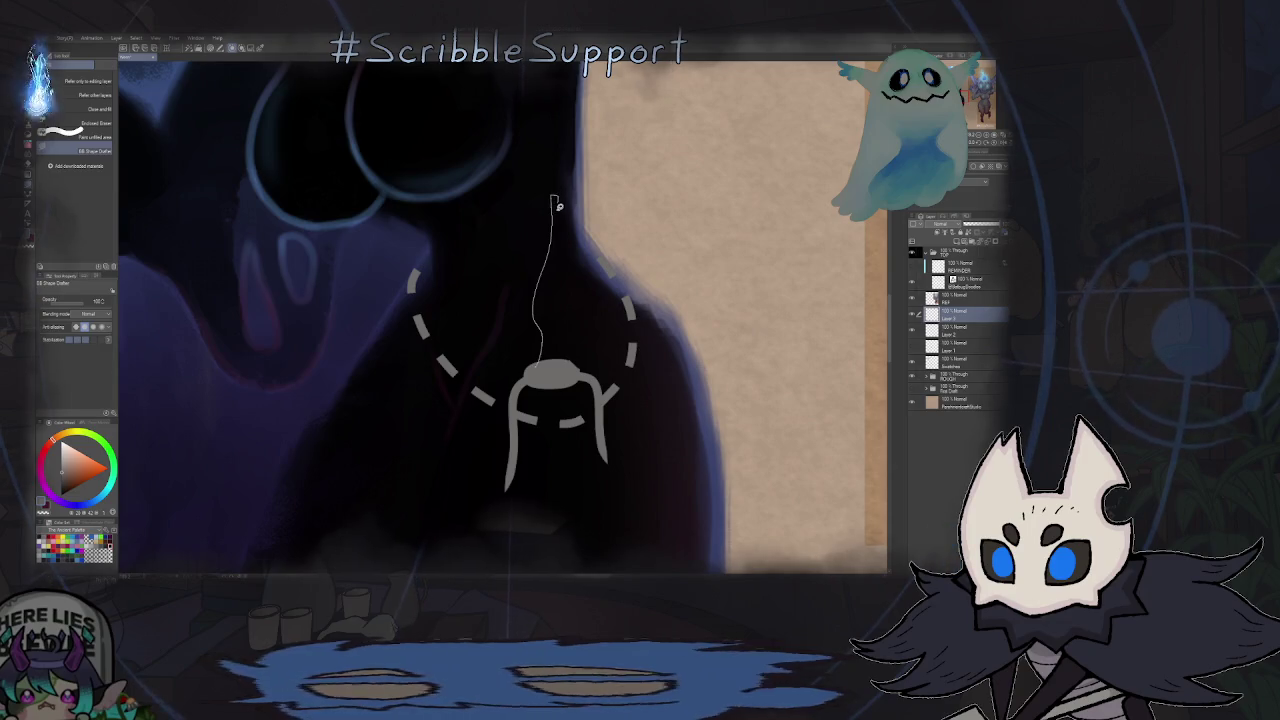
pyautogui.moveTo(553, 195); pyautogui.dragTo(561, 316)
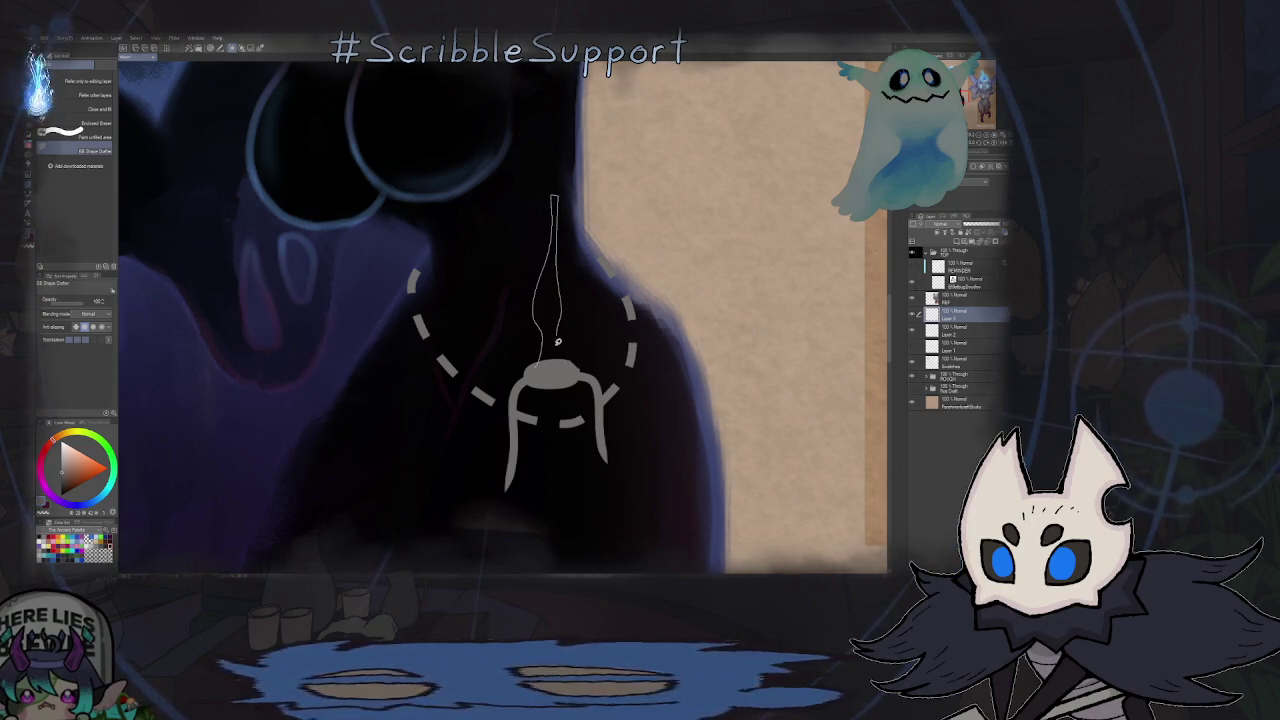
pyautogui.hotkey('ctrl', '-')
pyautogui.hotkey('ctrl', '-')
# - Zoom in and fill the pendant's bulb with solid grey
pyautogui.hotkey('ctrl', '+')
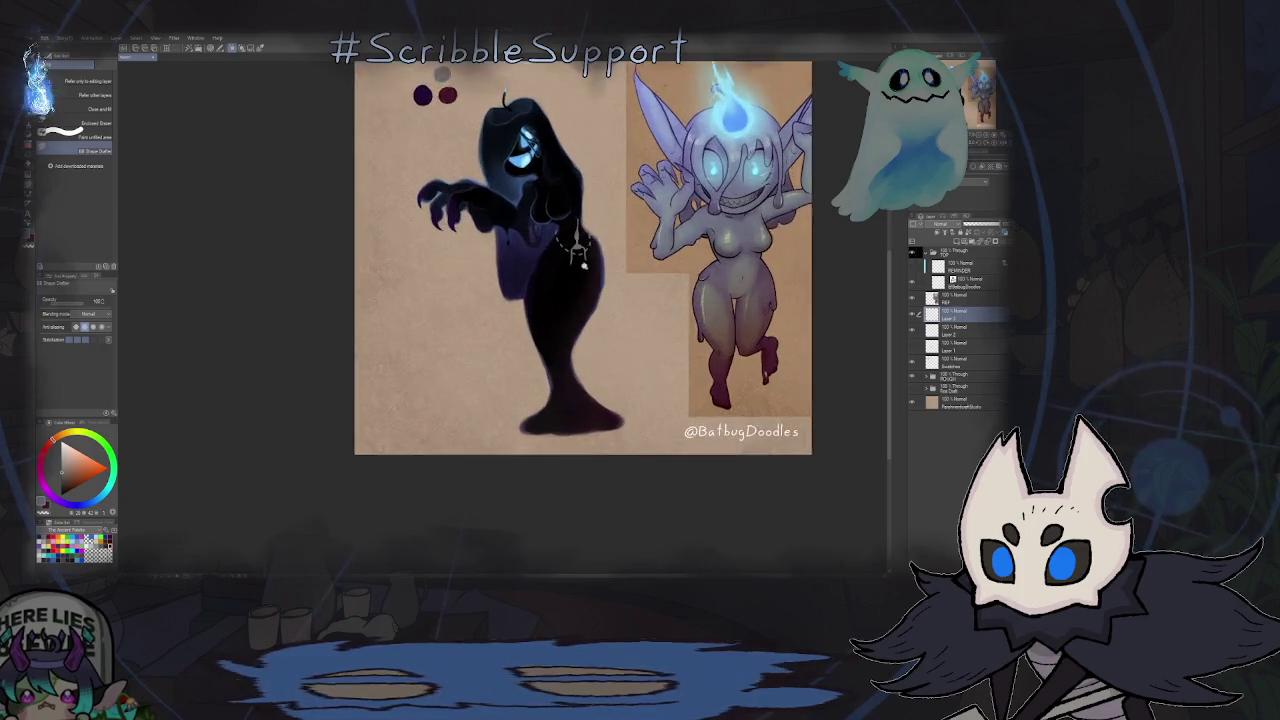
pyautogui.hotkey('ctrl', '+')
pyautogui.scroll(1, 575, 258)
pyautogui.scroll(1, 575, 258)
pyautogui.scroll(1, 575, 258)
pyautogui.scroll(1, 590, 220)
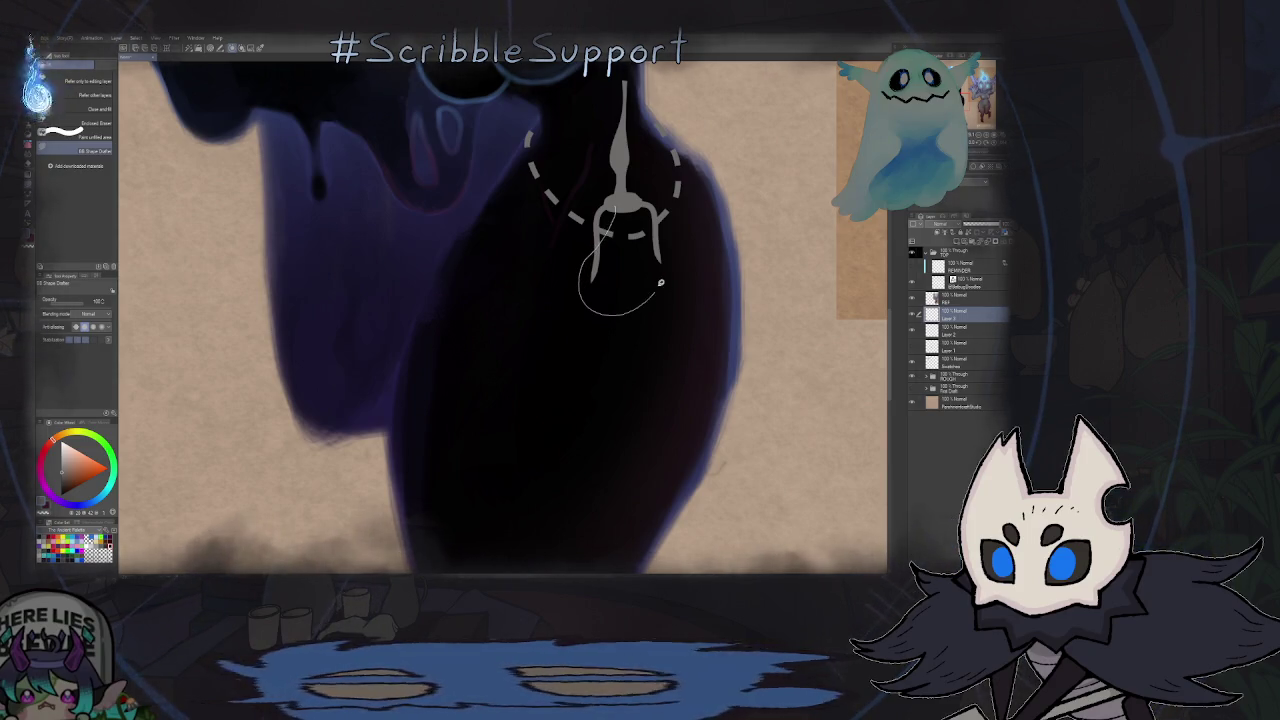
pyautogui.click(620, 218)
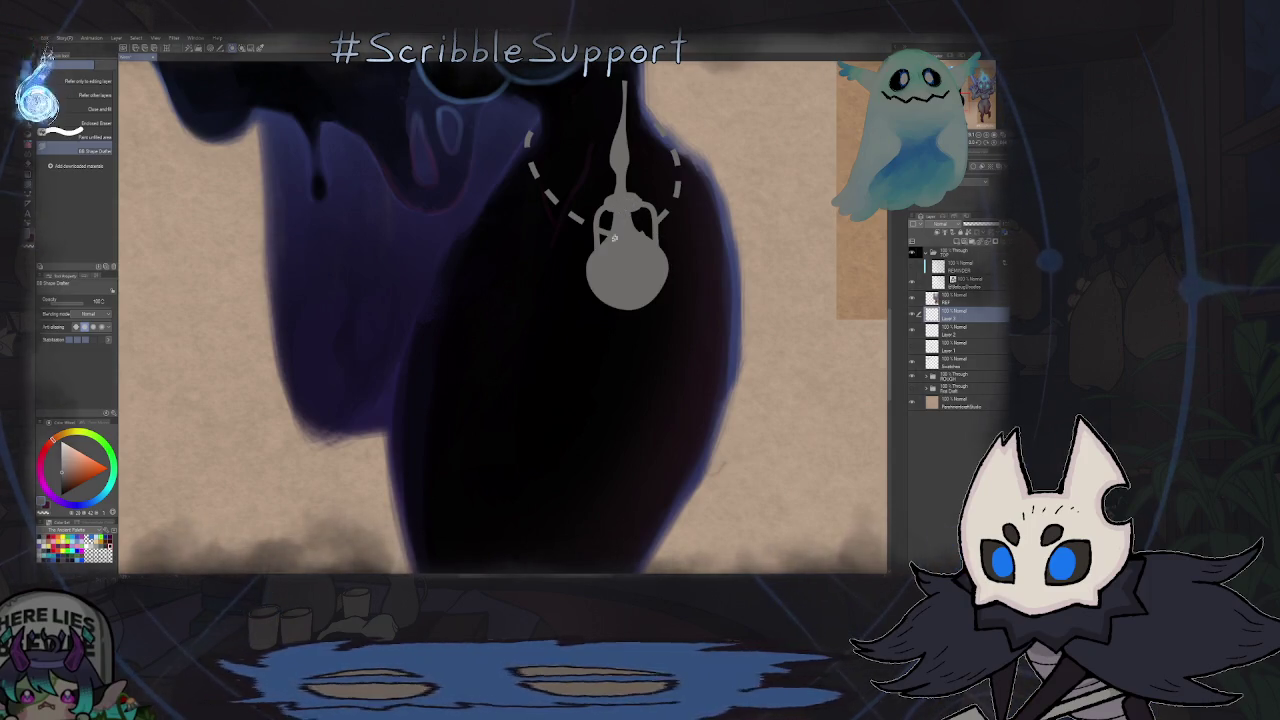
# - Bring the whole illustration back into view and switch to Move layer
pyautogui.hotkey('ctrl', '0')
pyautogui.scroll(1, 640, 268)
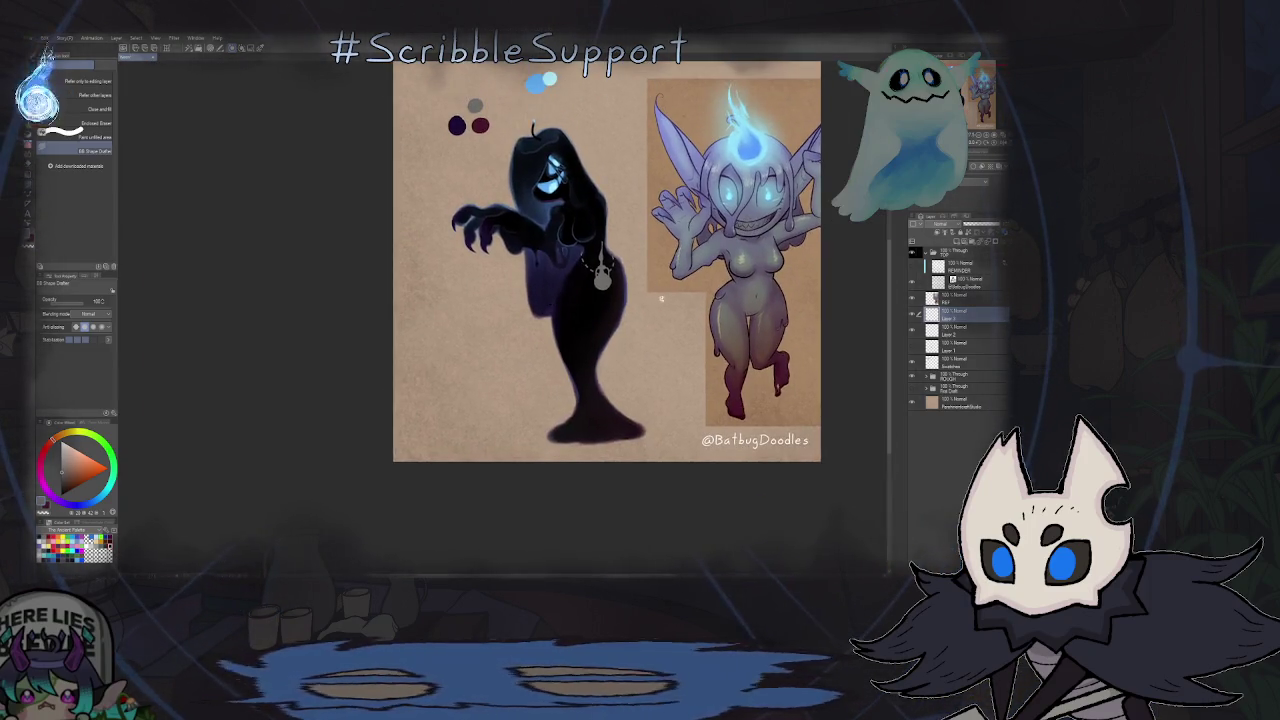
pyautogui.scroll(1, 640, 268)
pyautogui.press('k')
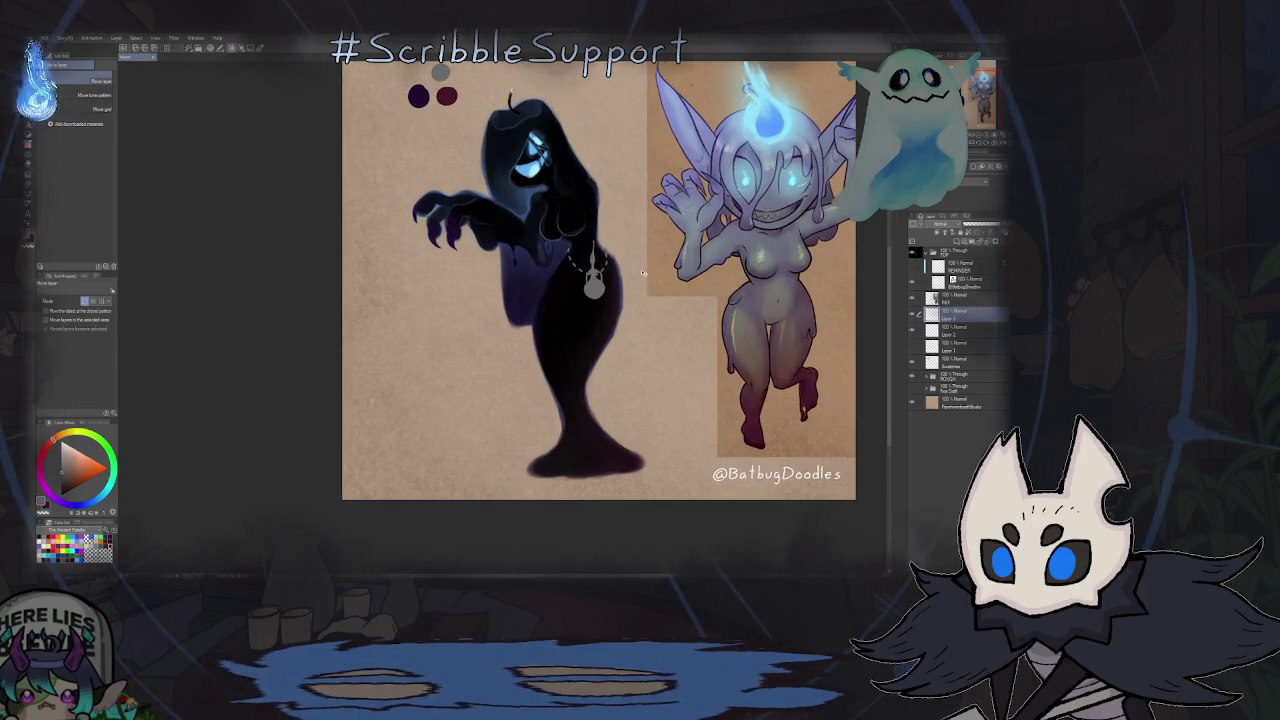
pyautogui.scroll(-3, 636, 291)
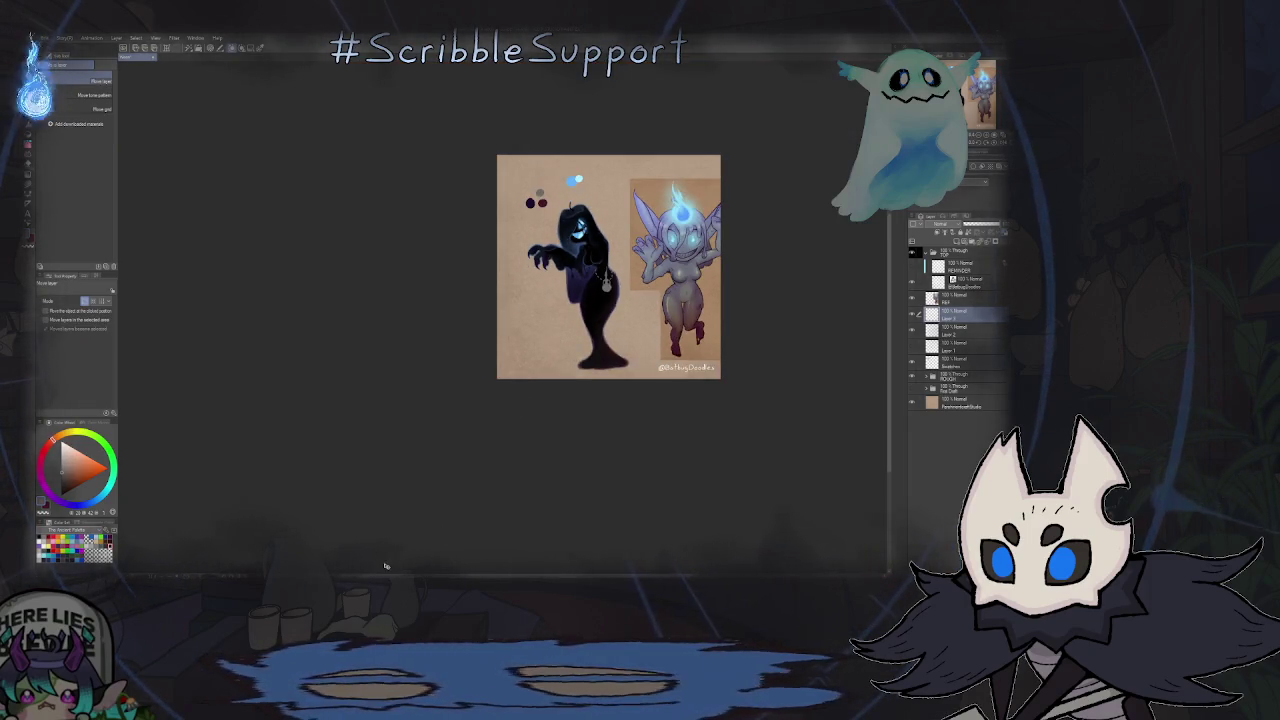
pyautogui.scroll(1, 467, 389)
pyautogui.scroll(2, 467, 389)
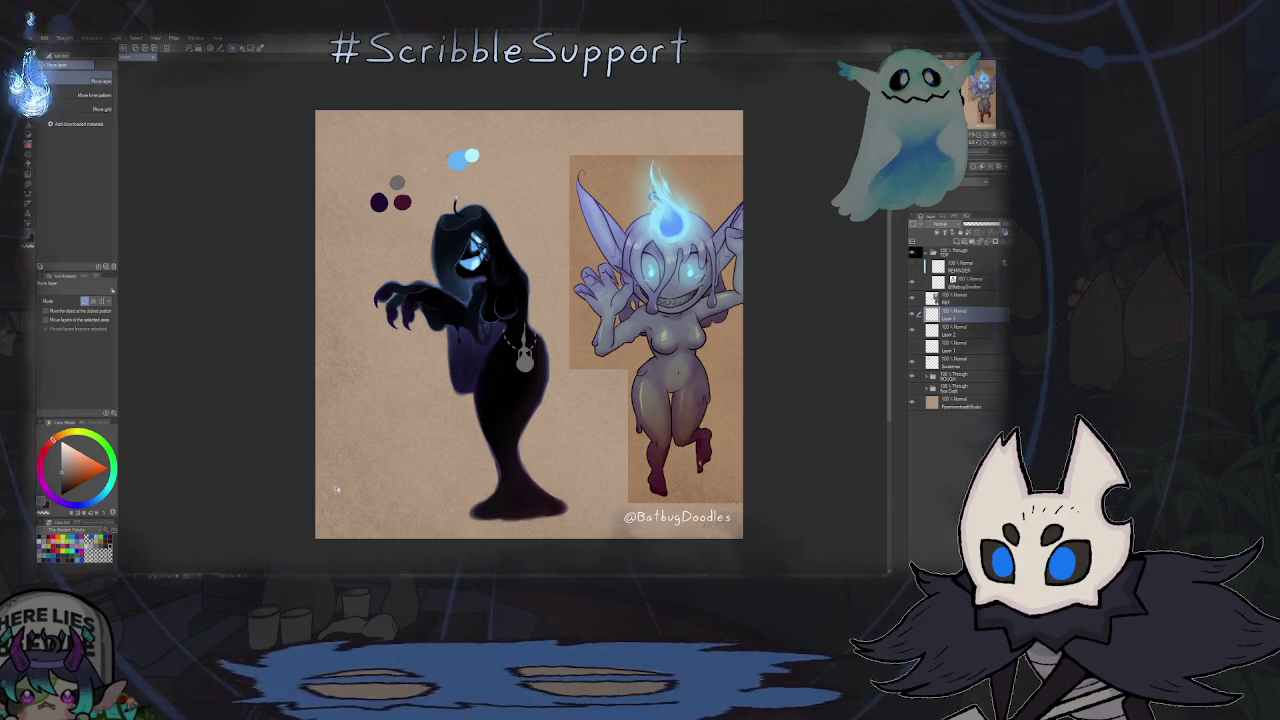
# - Lasso the pendant shaft, reposition it above the grey bulb, and deselect
pyautogui.scroll(-5, 580, 290)
pyautogui.scroll(2, 550, 320)
pyautogui.scroll(3, 712, 283)
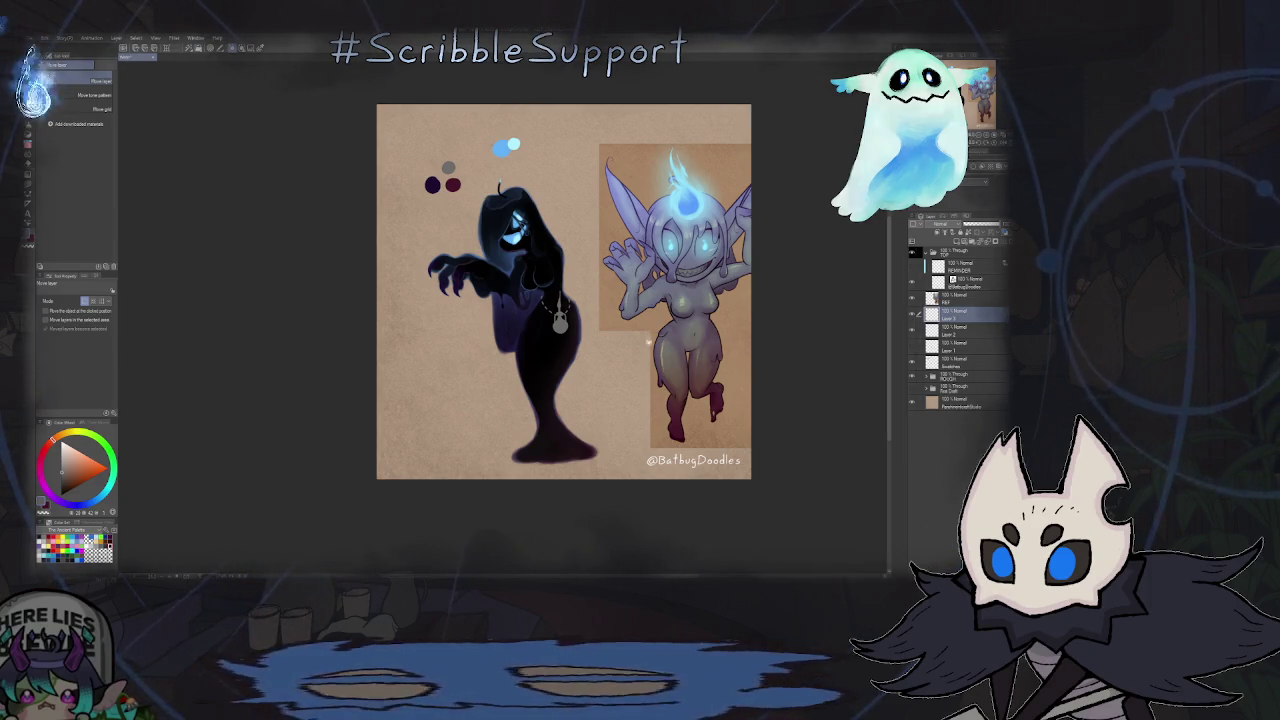
pyautogui.scroll(5, 584, 335)
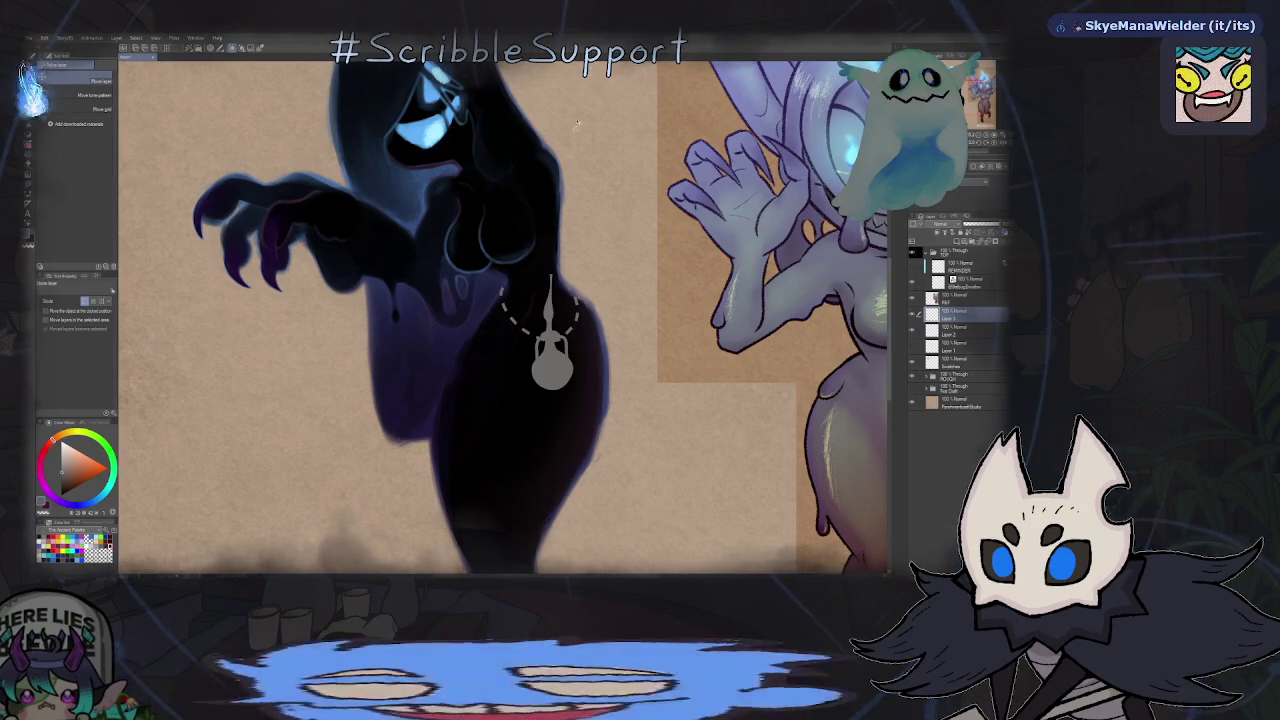
pyautogui.press('m')
pyautogui.scroll(3, 552, 329)
pyautogui.moveTo(563, 175)
pyautogui.mouseDown()
pyautogui.moveTo(527, 317)
pyautogui.moveTo(560, 303)
pyautogui.moveTo(551, 315)
pyautogui.mouseUp()
pyautogui.press('k')
pyautogui.hotkey('ctrl', 'd')
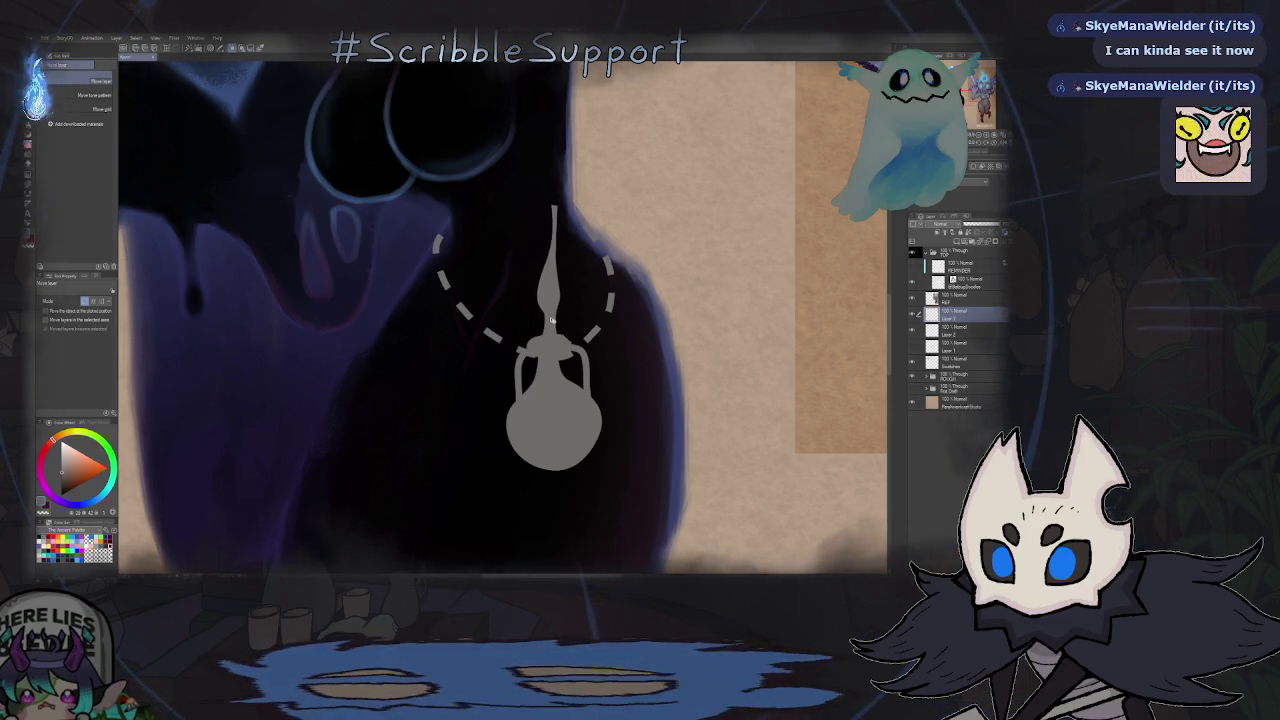
# - Return to the pen and flip the canvas view horizontally
pyautogui.press('p')
pyautogui.press('h')
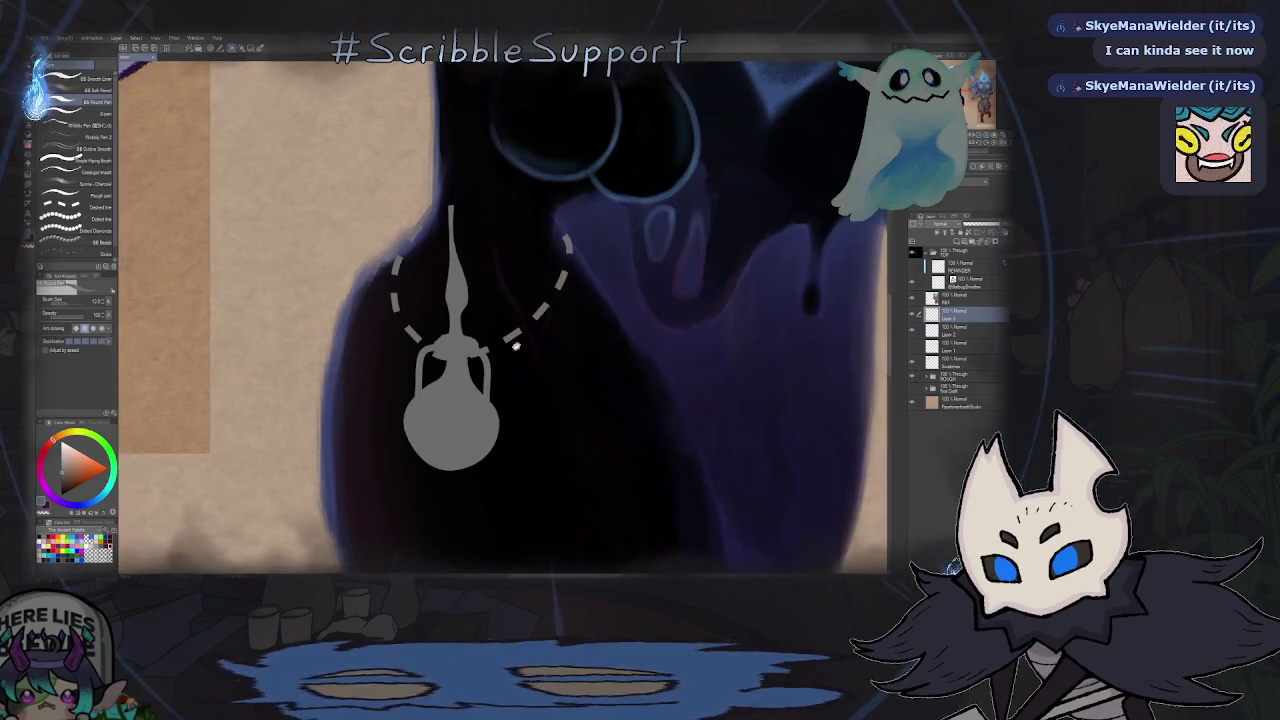
pyautogui.hscroll(-2, 547, 323)
pyautogui.scroll(3, 547, 323)
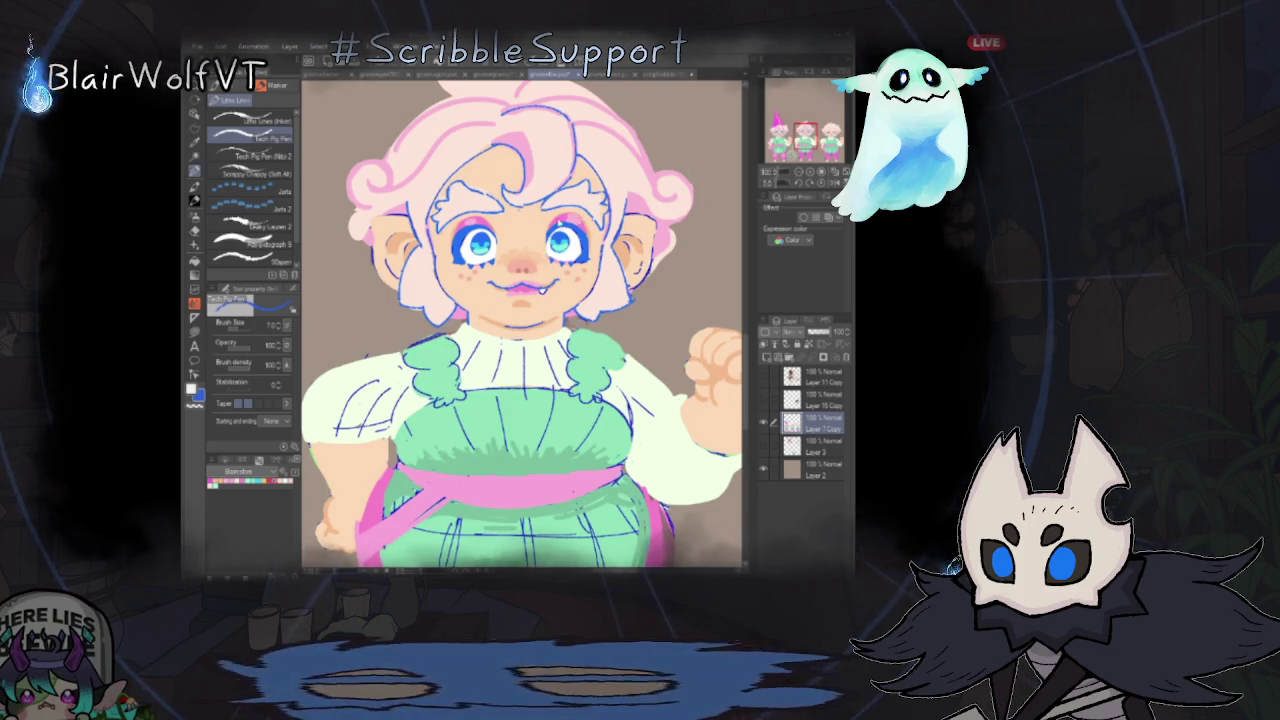
# - Zoom out to show all three gnomes and pick a different pen for sketching
pyautogui.scroll(-3, 536, 293)
pyautogui.scroll(-2, 570, 200)
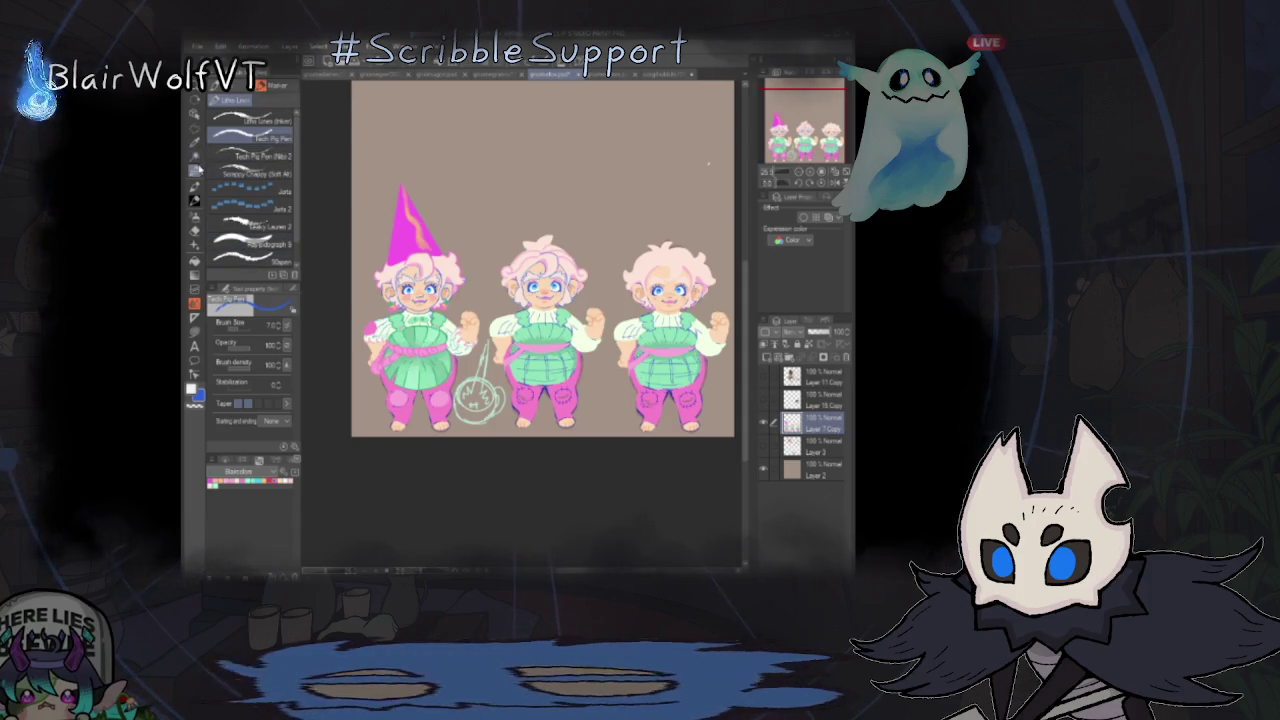
pyautogui.click(245, 243)
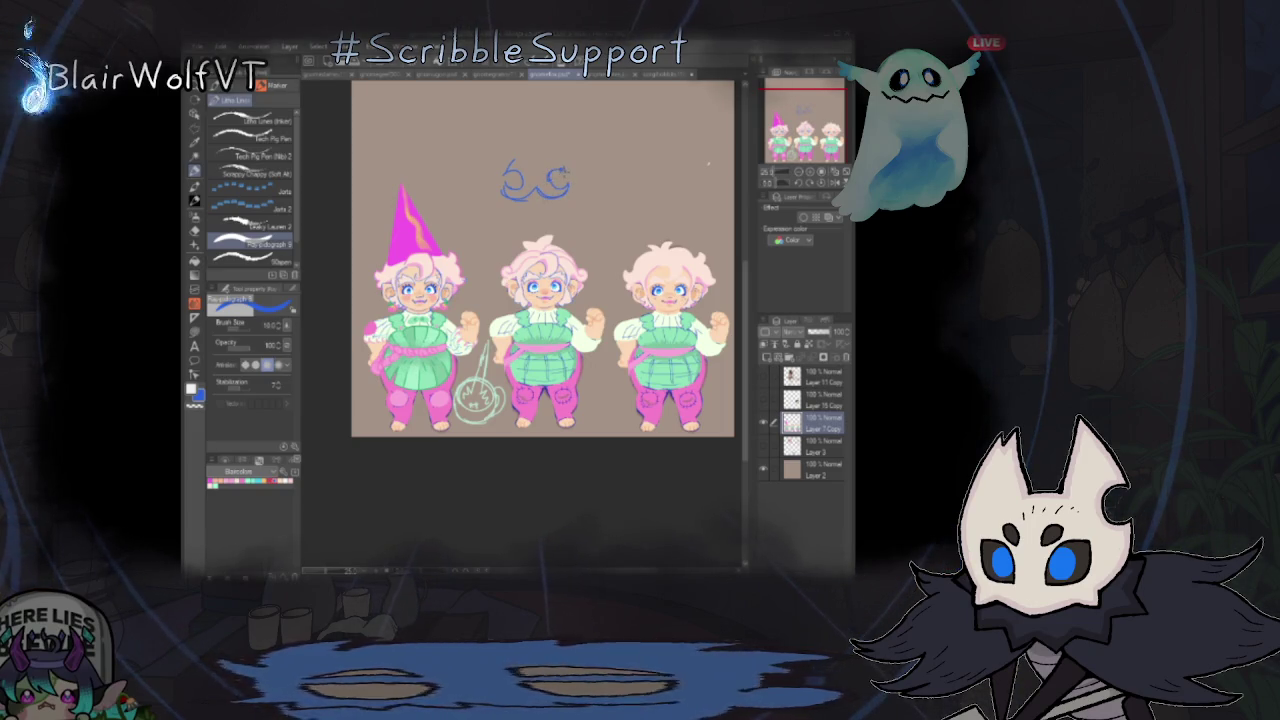
# - Add blue arc strokes extending the emblem sketch above the gnomes
pyautogui.moveTo(535, 148); pyautogui.dragTo(505, 168)
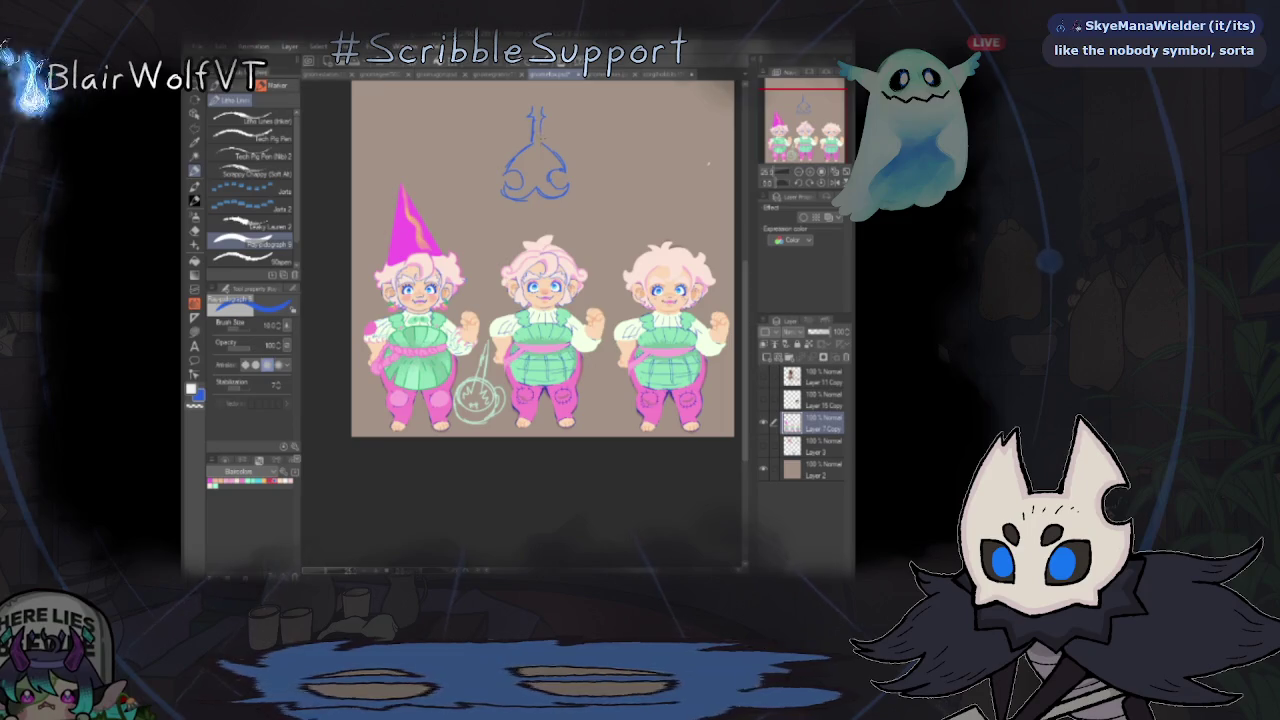
pyautogui.scroll(2, 527, 172)
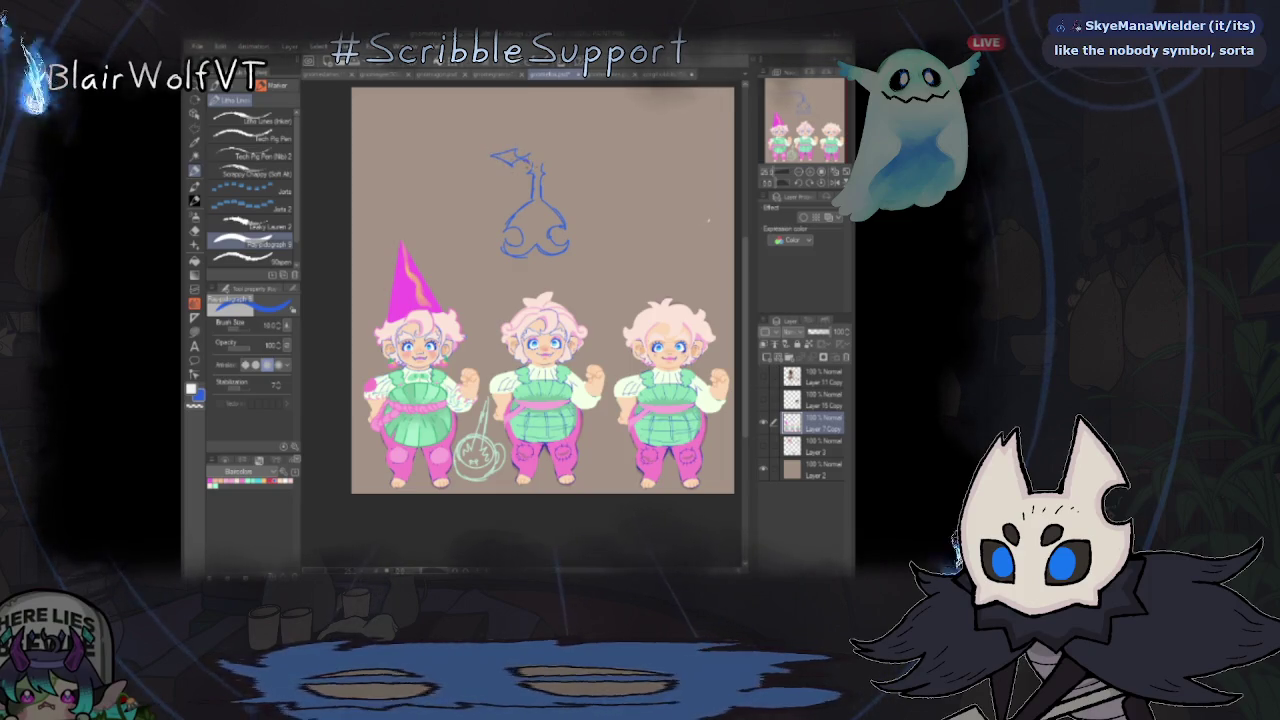
pyautogui.moveTo(540, 112)
pyautogui.mouseDown()
pyautogui.moveTo(522, 158)
pyautogui.moveTo(540, 185)
pyautogui.moveTo(578, 158)
pyautogui.mouseUp()
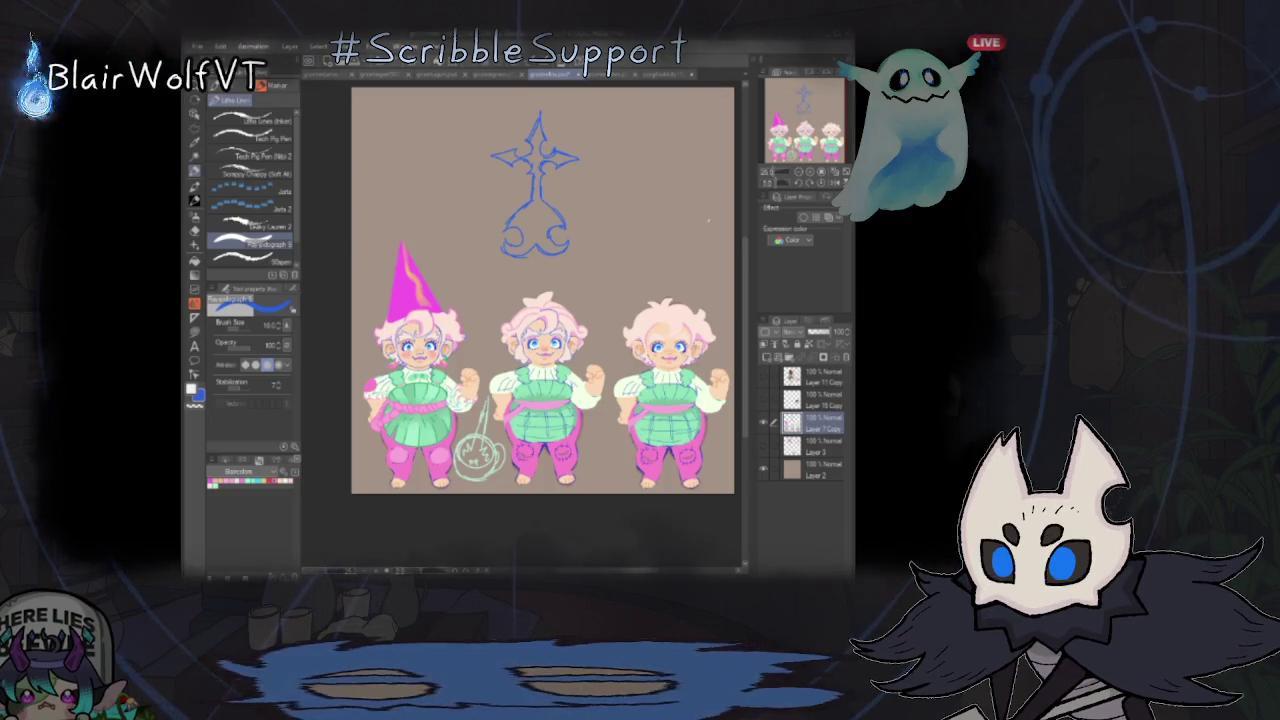
# - Zoom in and ink the middle gnome's right overall strap
pyautogui.scroll(3, 490, 450)
pyautogui.scroll(1, 545, 300)
pyautogui.scroll(1, 520, 310)
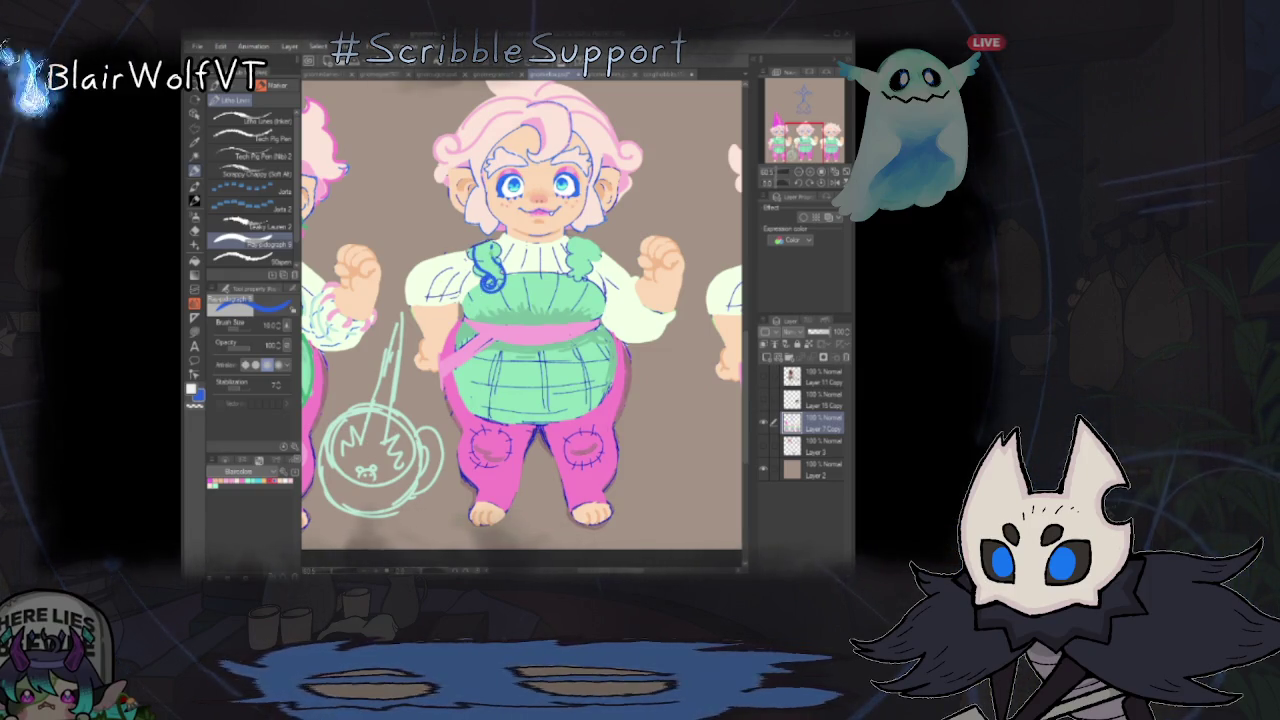
pyautogui.moveTo(570, 248); pyautogui.dragTo(584, 278)
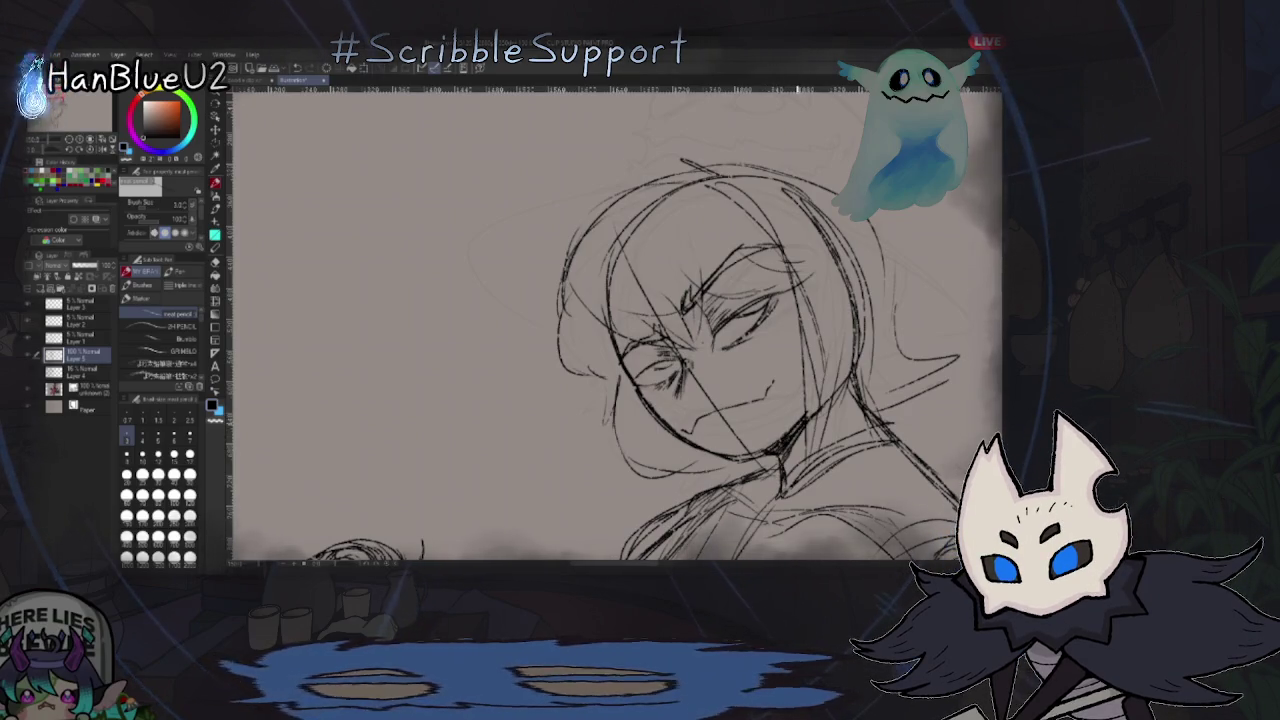
# - Mirror the view, fade the witch sketch layer to about 14% opacity, and start a free transform
pyautogui.scroll(-3, 824, 422)
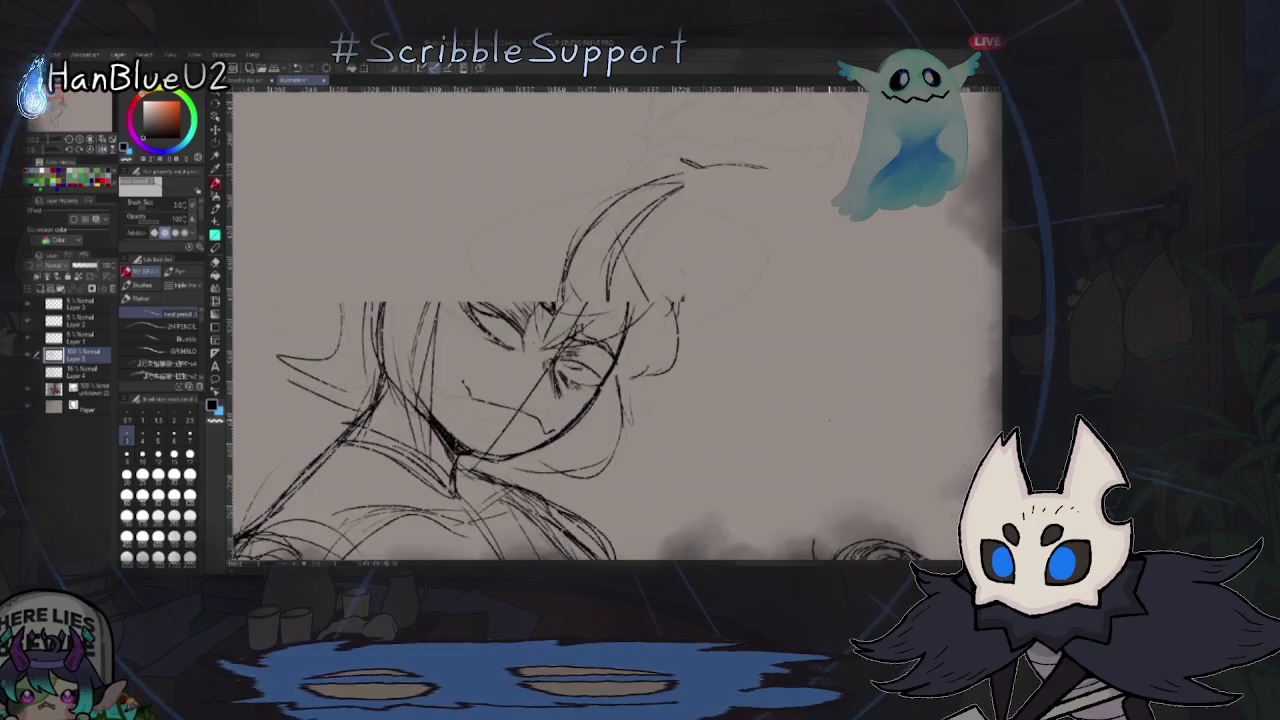
pyautogui.scroll(-3, 824, 422)
pyautogui.press('h')
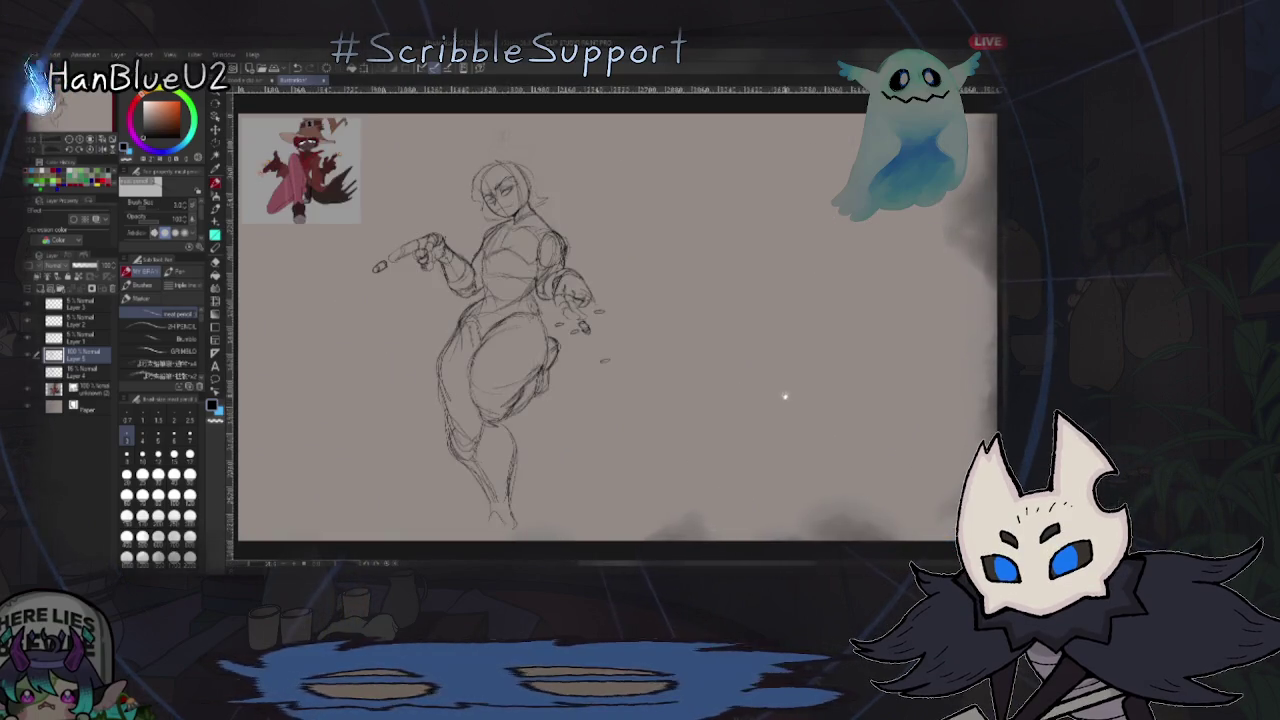
pyautogui.scroll(-2, 780, 390)
pyautogui.scroll(-2, 780, 390)
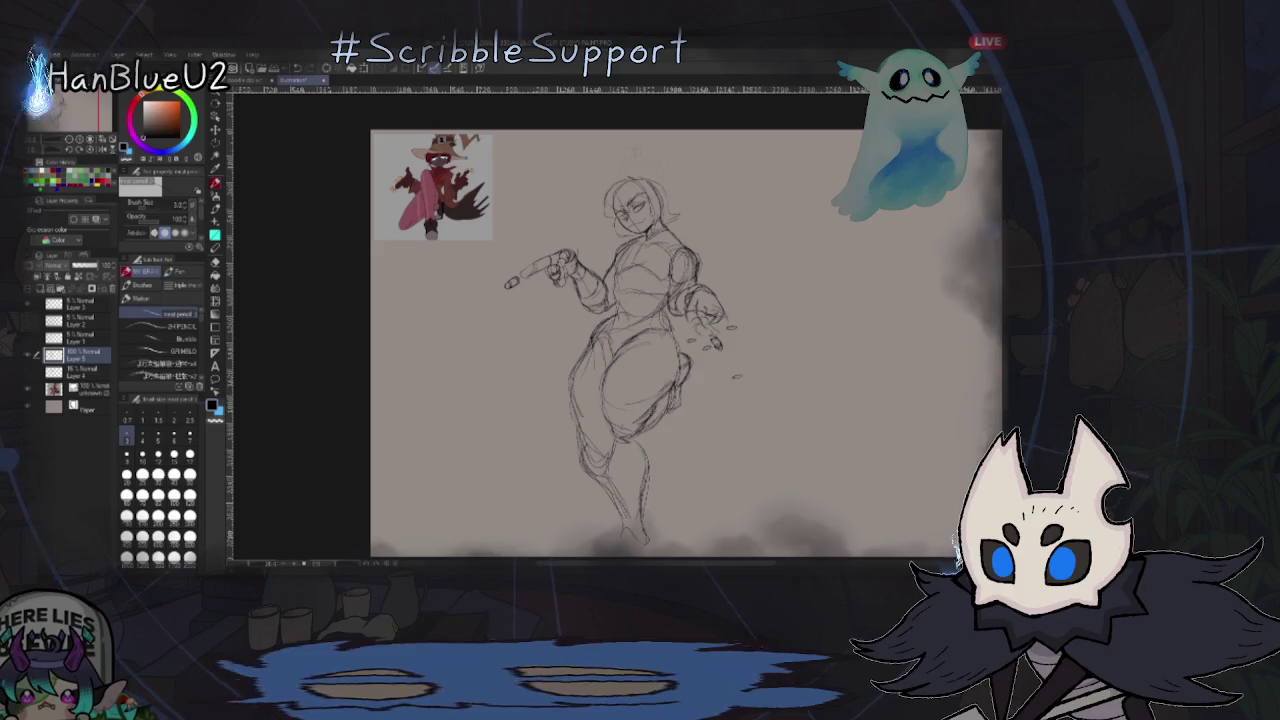
pyautogui.moveTo(110, 265); pyautogui.dragTo(42, 265)
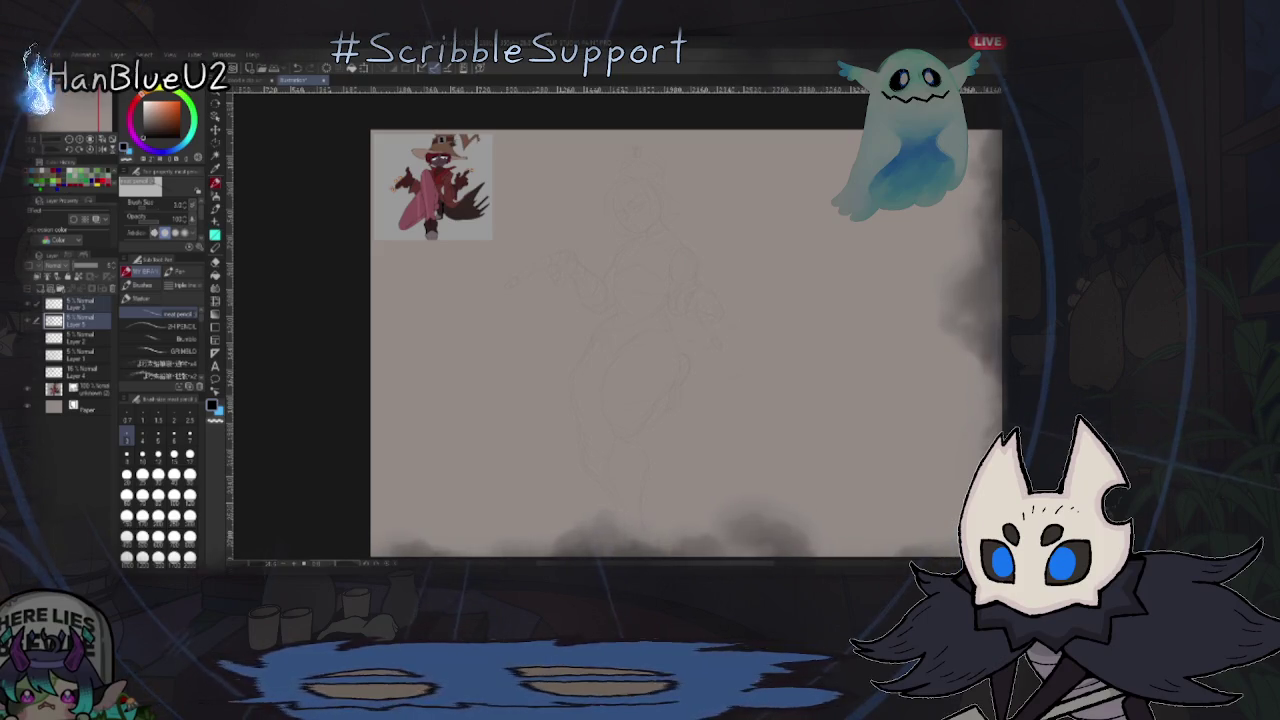
pyautogui.hotkey('ctrl', 't')
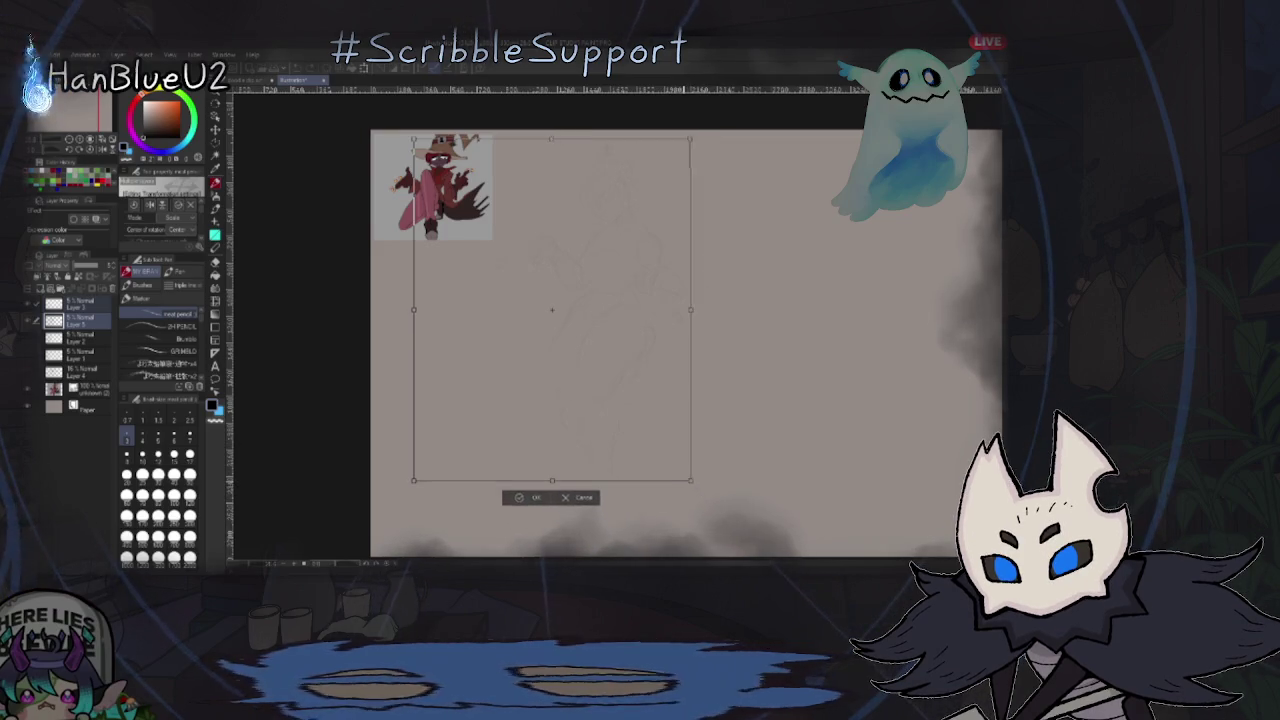
# - Shift the faded sketch right and down, slightly resized, then add a new layer above
pyautogui.moveTo(557, 316); pyautogui.dragTo(621, 324)
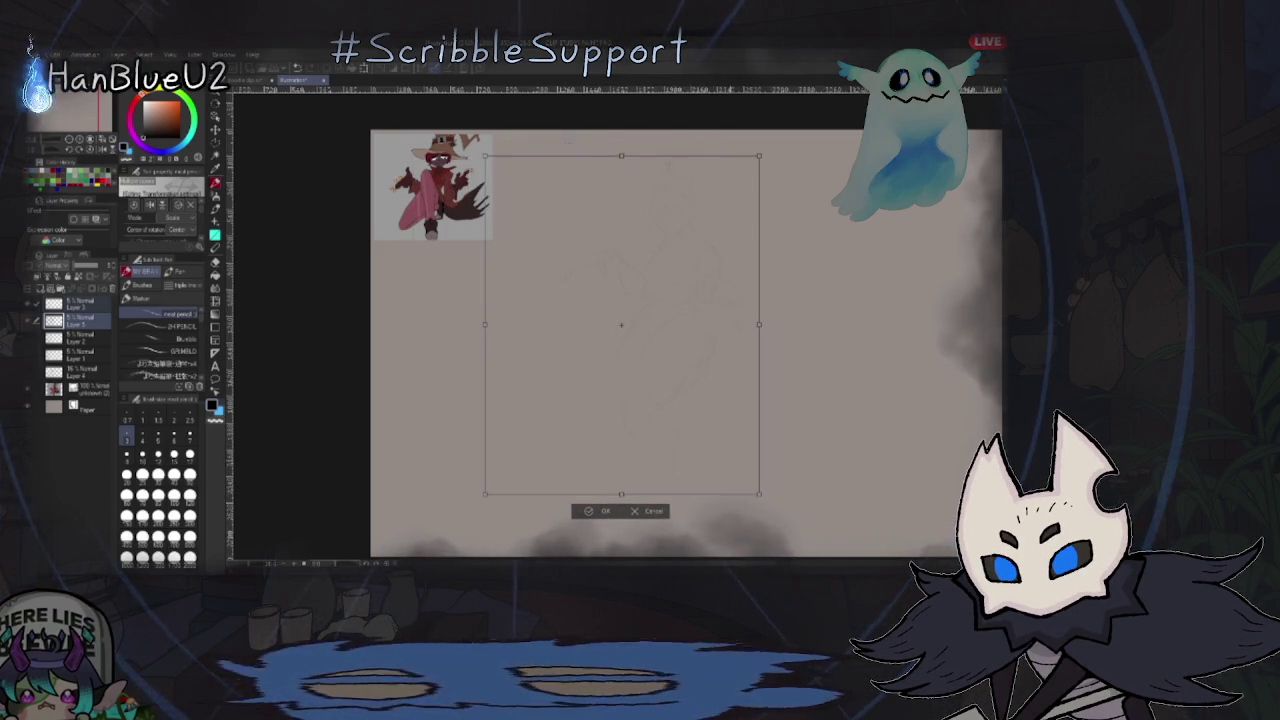
pyautogui.press('Return')
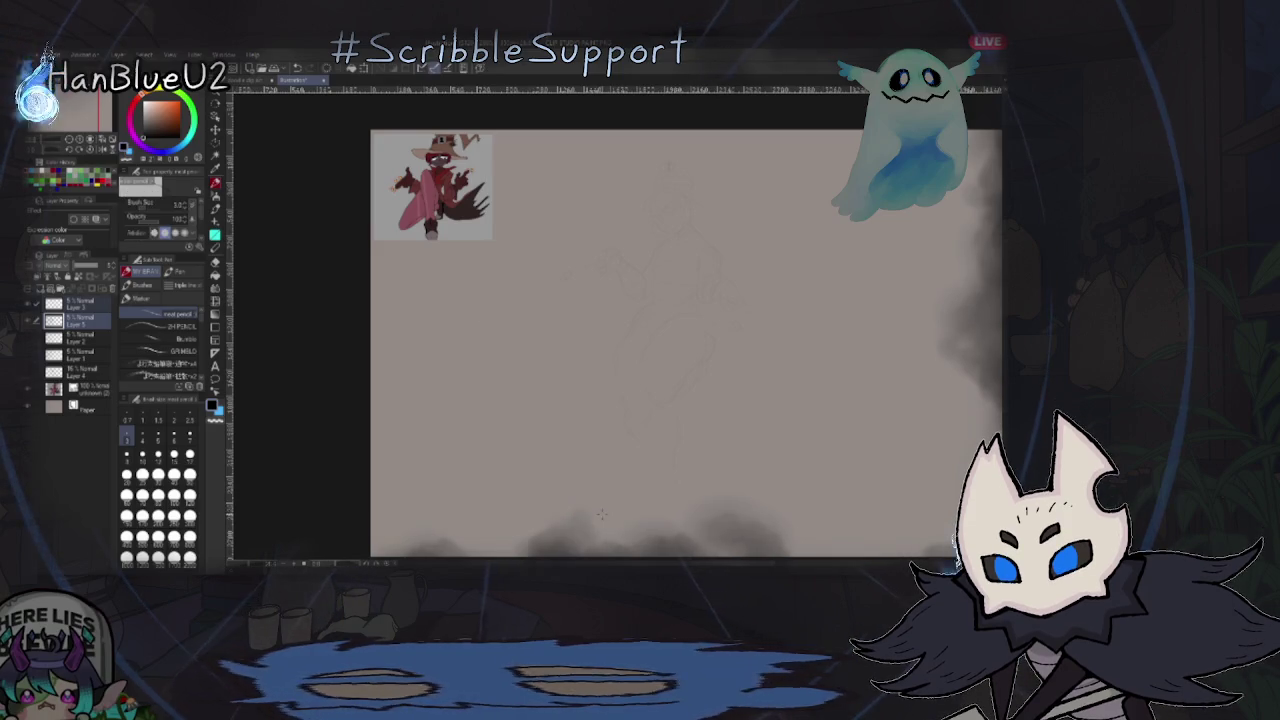
pyautogui.hotkey('ctrl', 'shift', 'n')
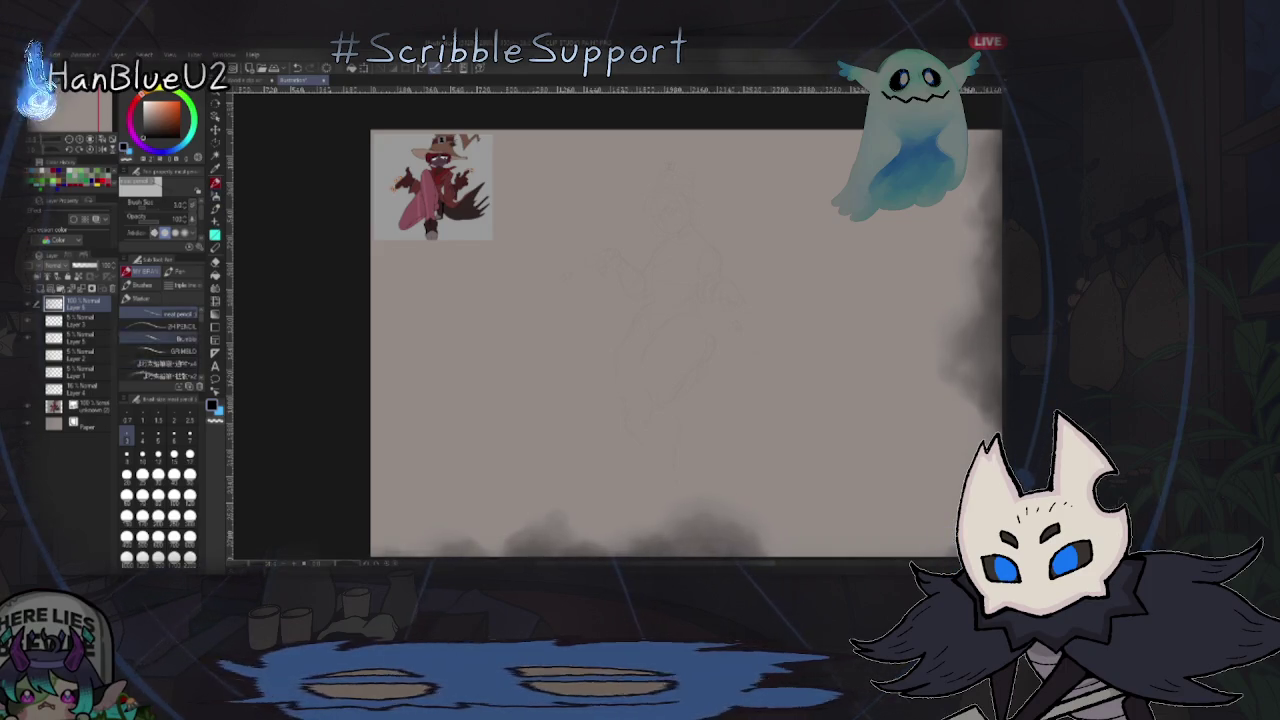
# - Pick a different pencil and try several curved test strokes over the sketch, undoing each
pyautogui.click(158, 375)
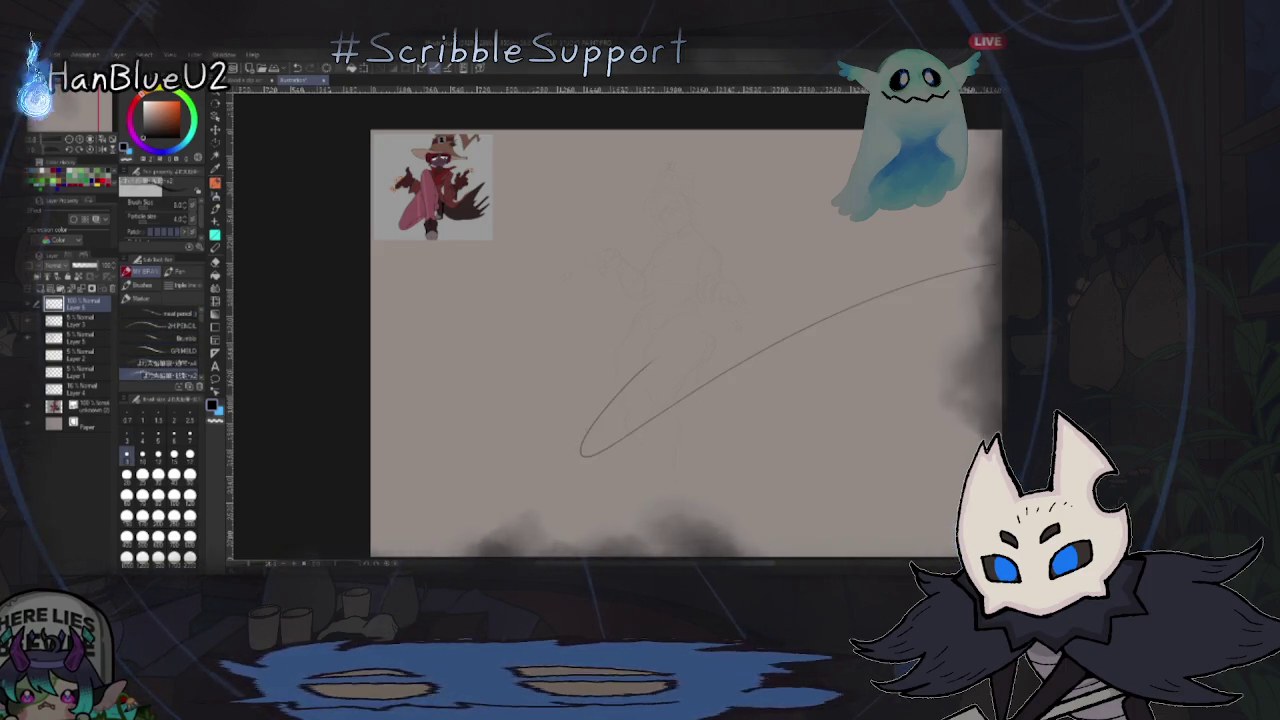
pyautogui.hotkey('ctrl', 'z')
pyautogui.scroll(2, 674, 320)
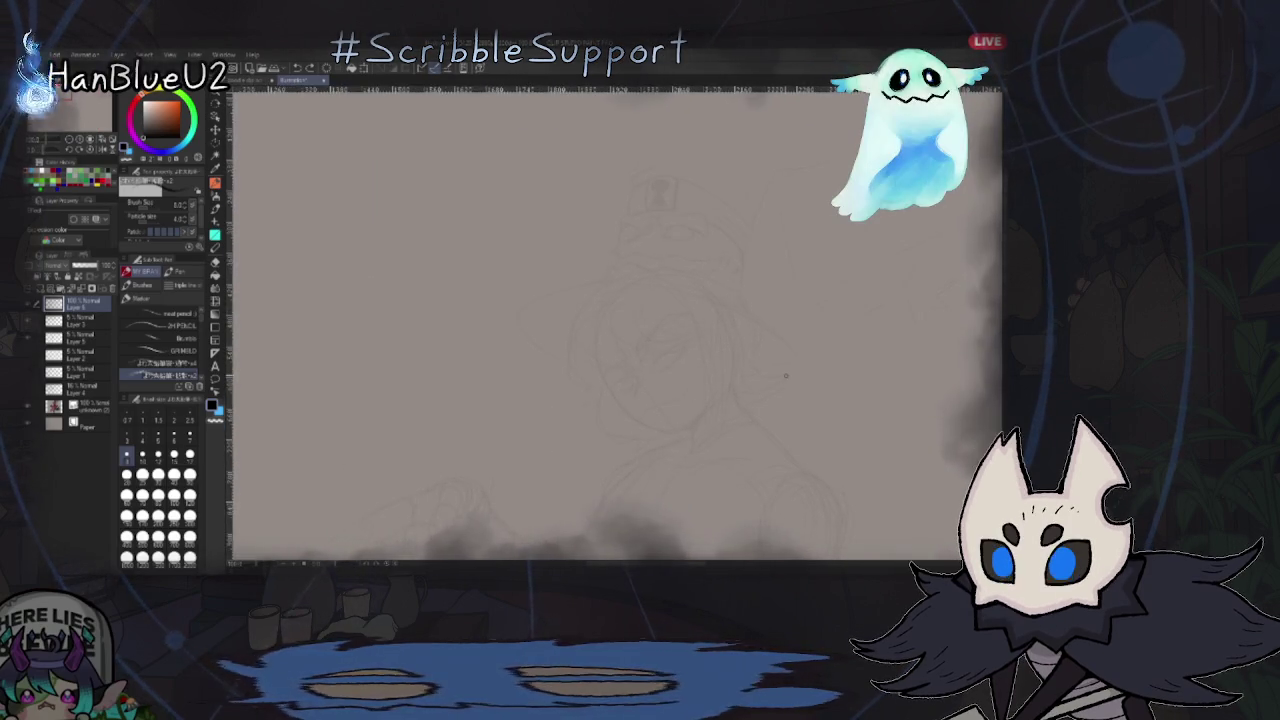
pyautogui.moveTo(766, 370)
pyautogui.mouseDown()
pyautogui.moveTo(800, 358)
pyautogui.moveTo(787, 364)
pyautogui.moveTo(790, 350)
pyautogui.mouseUp()
pyautogui.hotkey('ctrl', 'z')
pyautogui.hotkey('ctrl', 'z')
pyautogui.hotkey('ctrl', 'z')
pyautogui.hotkey('ctrl', 'z')
pyautogui.moveTo(684, 350)
pyautogui.mouseDown()
pyautogui.moveTo(670, 372)
pyautogui.moveTo(794, 306)
pyautogui.mouseUp()
pyautogui.hotkey('ctrl', 'z')
pyautogui.hotkey('ctrl', 'z')
pyautogui.hotkey('ctrl', 'z')
pyautogui.hotkey('ctrl', 'z')
pyautogui.moveTo(700, 375); pyautogui.dragTo(762, 318)
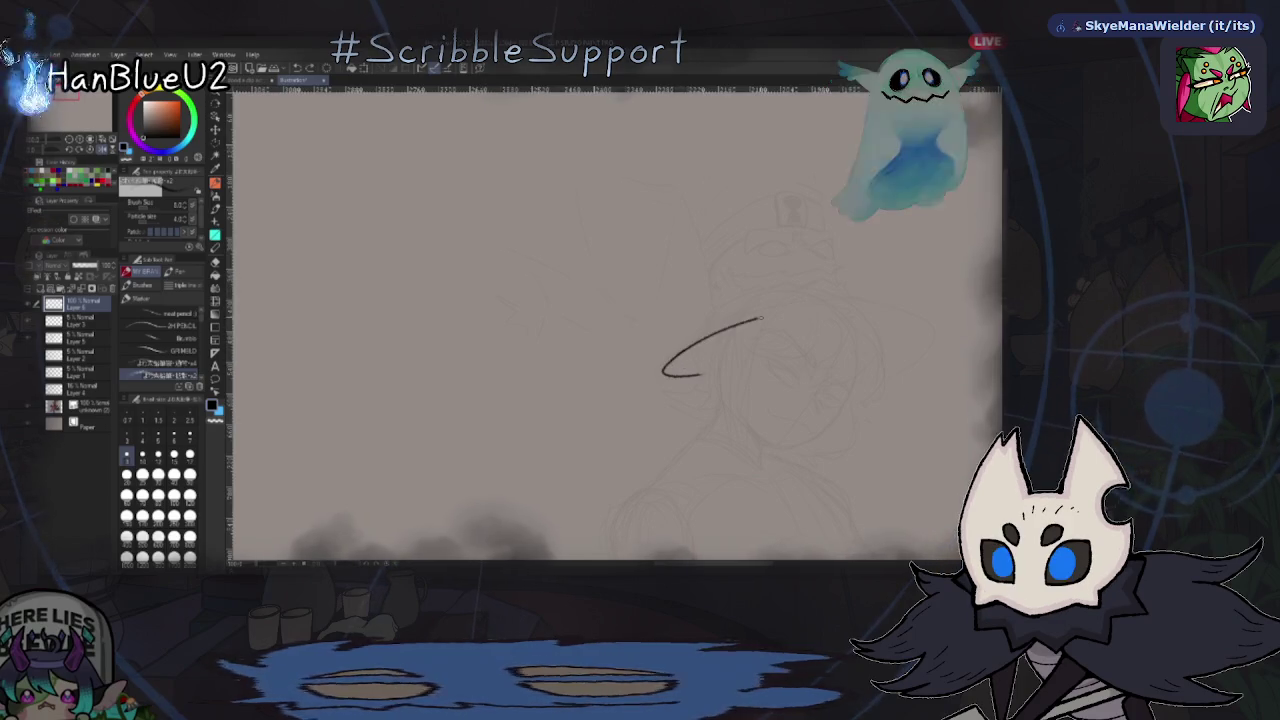
pyautogui.press('h')
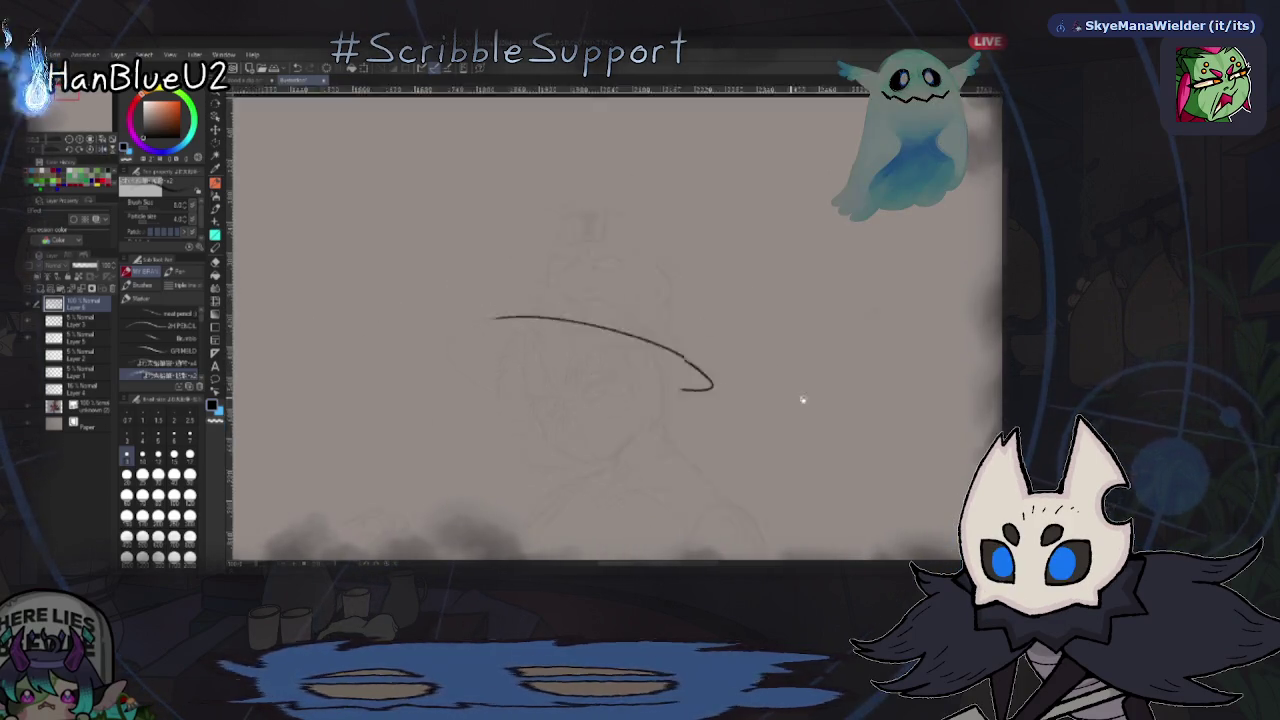
pyautogui.hotkey('ctrl', 'z')
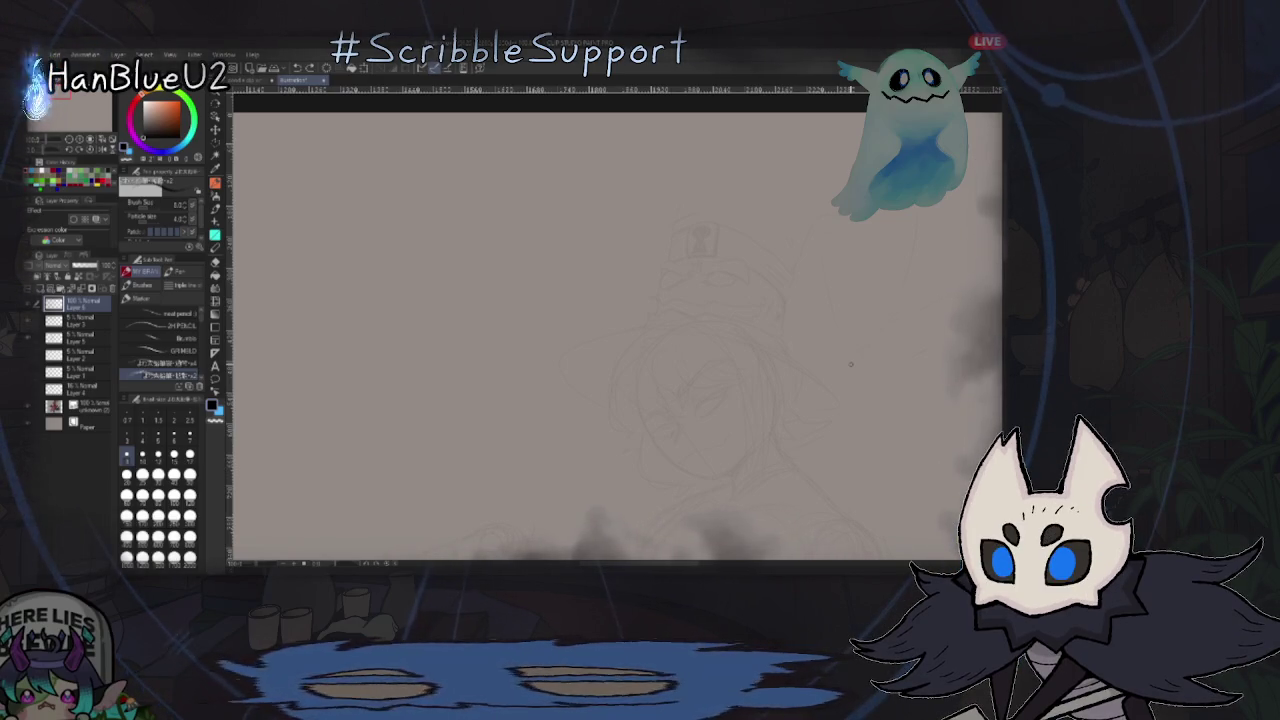
# - Test short dark strokes near the face and a first arc attempt, undoing each
pyautogui.moveTo(857, 268); pyautogui.dragTo(814, 386)
pyautogui.hotkey('ctrl', 'z')
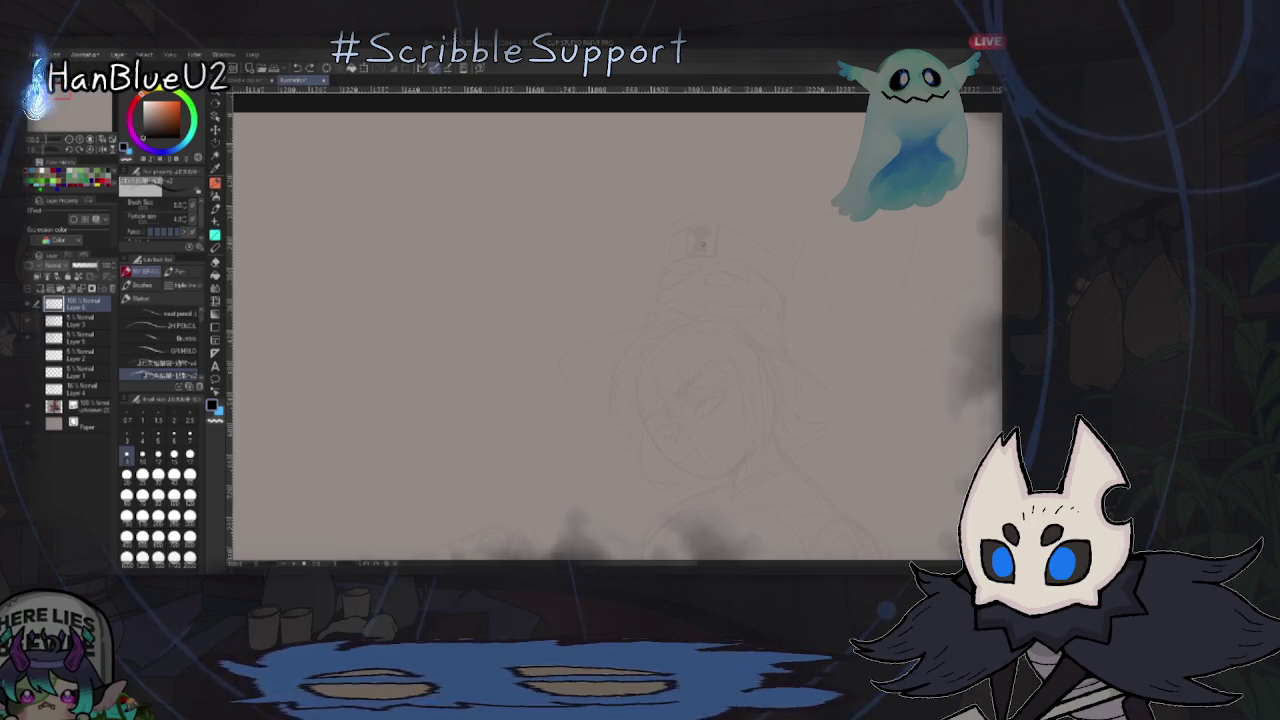
pyautogui.scroll(2, 672, 300)
pyautogui.scroll(1, 672, 300)
pyautogui.moveTo(648, 295)
pyautogui.mouseDown()
pyautogui.moveTo(660, 283)
pyautogui.moveTo(640, 303)
pyautogui.moveTo(635, 352)
pyautogui.mouseUp()
pyautogui.hotkey('ctrl', 'z')
pyautogui.hotkey('ctrl', 'z')
pyautogui.hotkey('ctrl', 'z')
pyautogui.hotkey('ctrl', 'z')
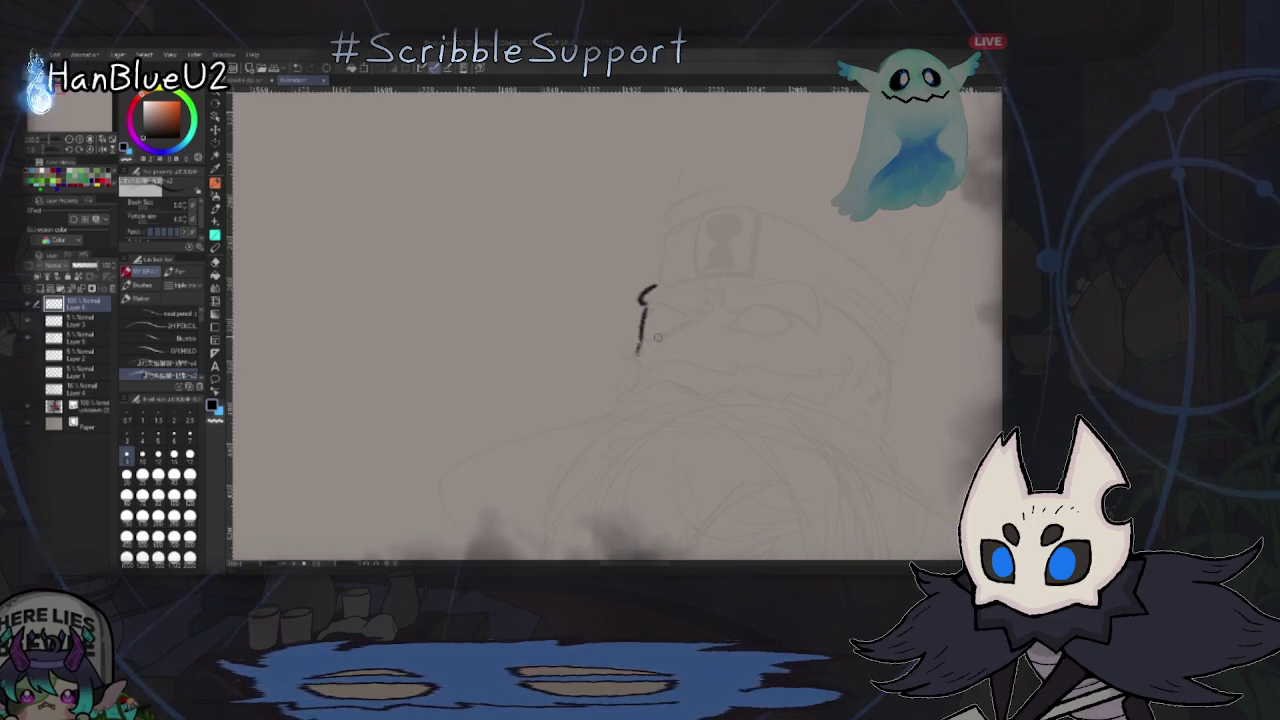
pyautogui.hotkey('ctrl', 'z')
pyautogui.hotkey('ctrl', 'z')
pyautogui.scroll(2, 714, 470)
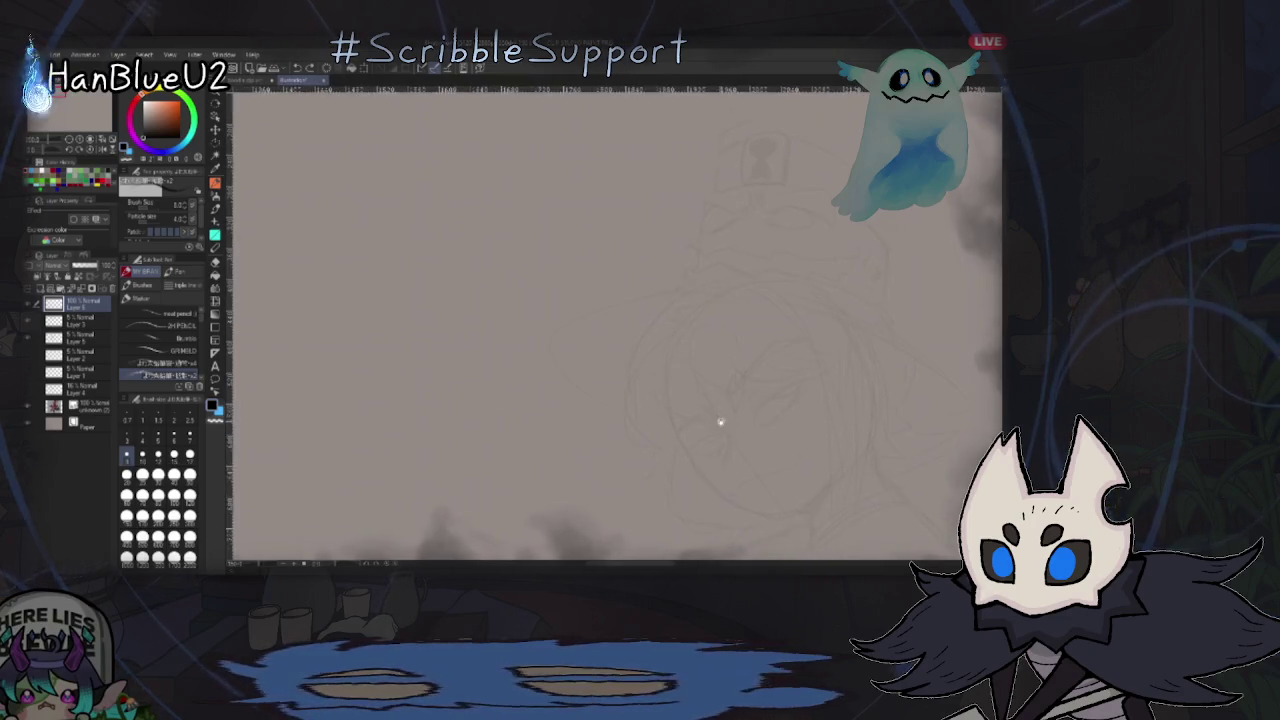
pyautogui.moveTo(535, 326)
pyautogui.mouseDown()
pyautogui.moveTo(588, 308)
pyautogui.moveTo(914, 357)
pyautogui.mouseUp()
pyautogui.hotkey('ctrl', 'z')
# - Redraw the wide hat-brim arc across the head, refining its right tip and left end
pyautogui.moveTo(531, 320); pyautogui.dragTo(586, 388)
pyautogui.hotkey('ctrl', 'z')
pyautogui.moveTo(543, 323)
pyautogui.mouseDown()
pyautogui.moveTo(586, 380)
pyautogui.moveTo(686, 400)
pyautogui.mouseUp()
pyautogui.hotkey('ctrl', 'z')
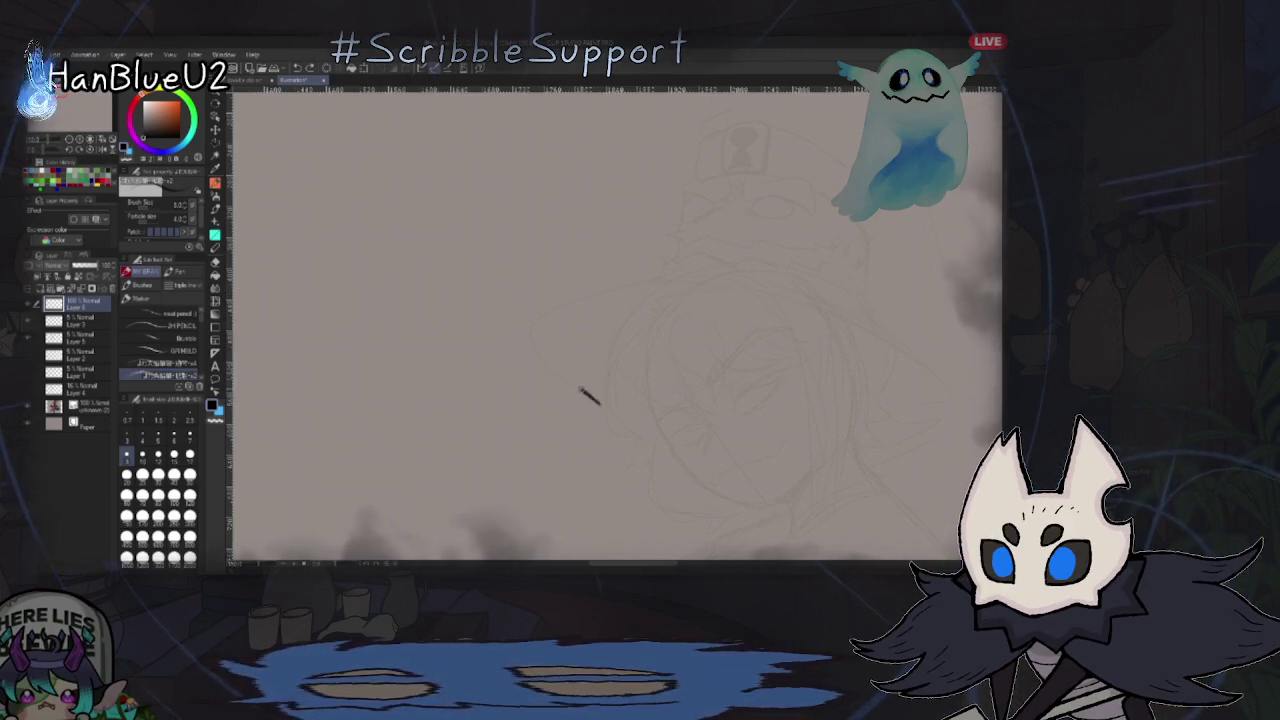
pyautogui.moveTo(715, 295); pyautogui.dragTo(914, 354)
pyautogui.hotkey('ctrl', 'z')
pyautogui.moveTo(715, 295); pyautogui.dragTo(914, 354)
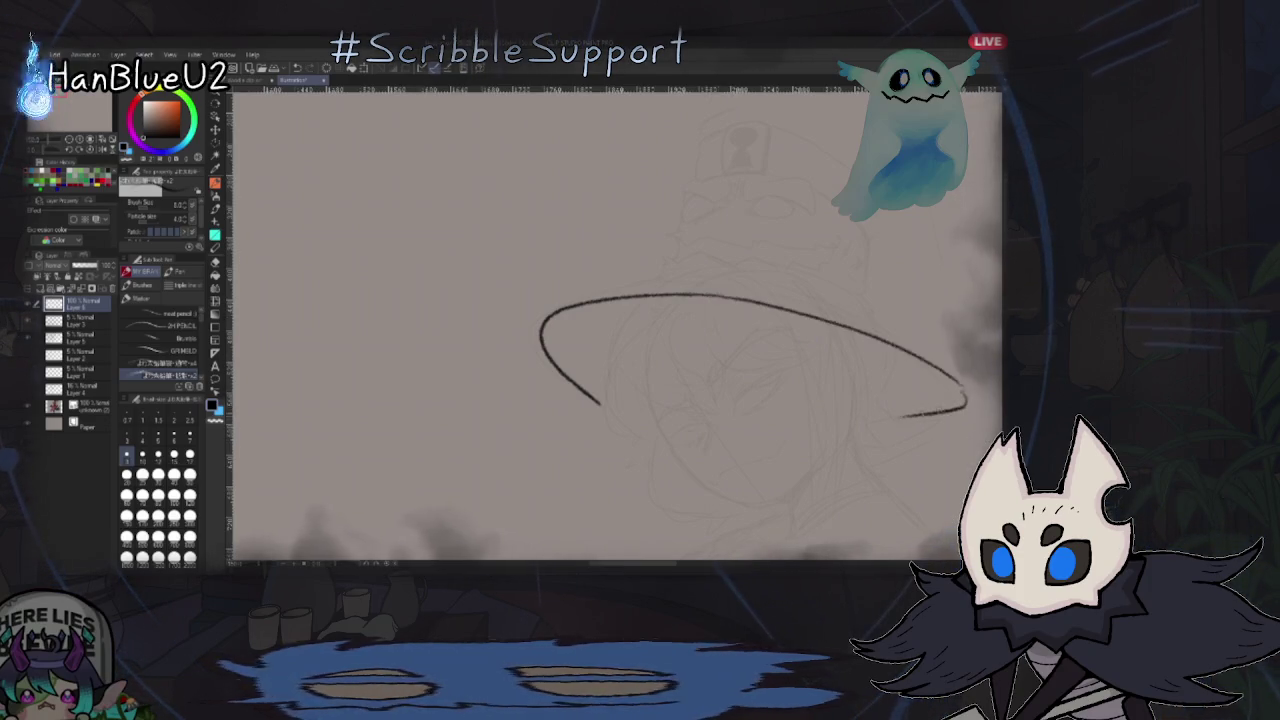
pyautogui.hotkey('ctrl', 'z')
pyautogui.moveTo(962, 386); pyautogui.dragTo(890, 414)
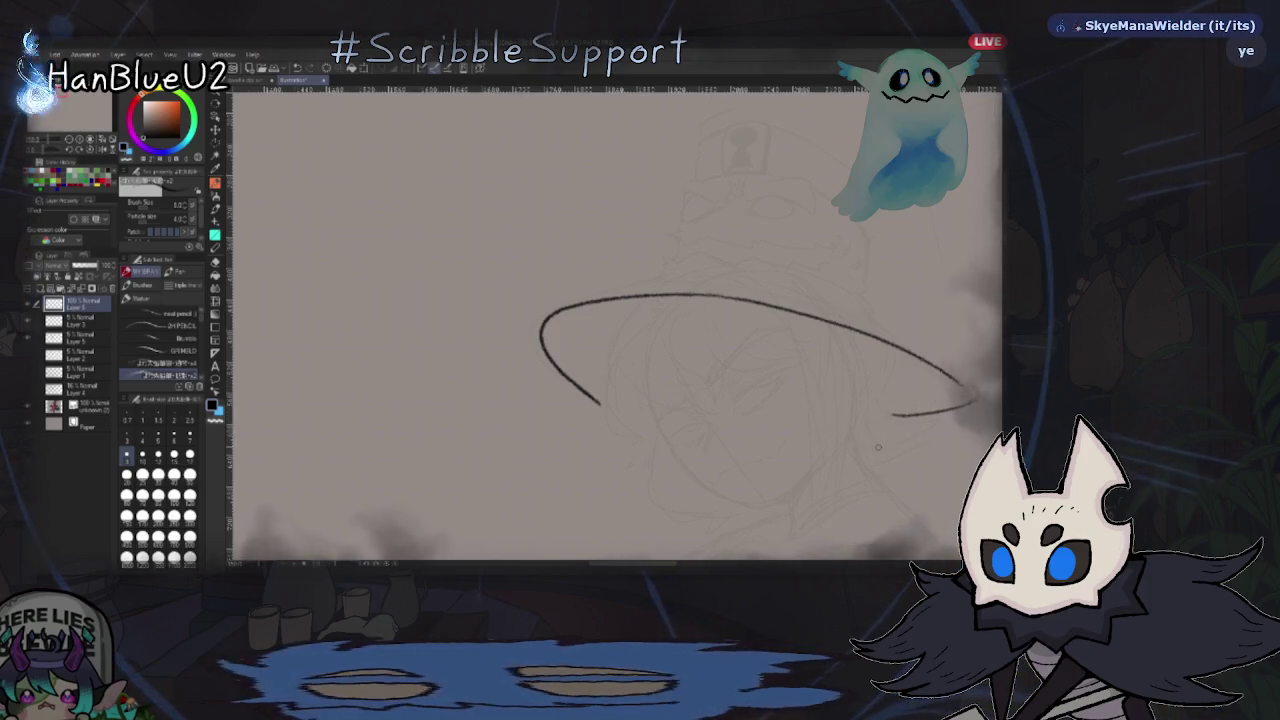
pyautogui.hscroll(5, 816, 461)
pyautogui.moveTo(274, 383); pyautogui.dragTo(355, 418)
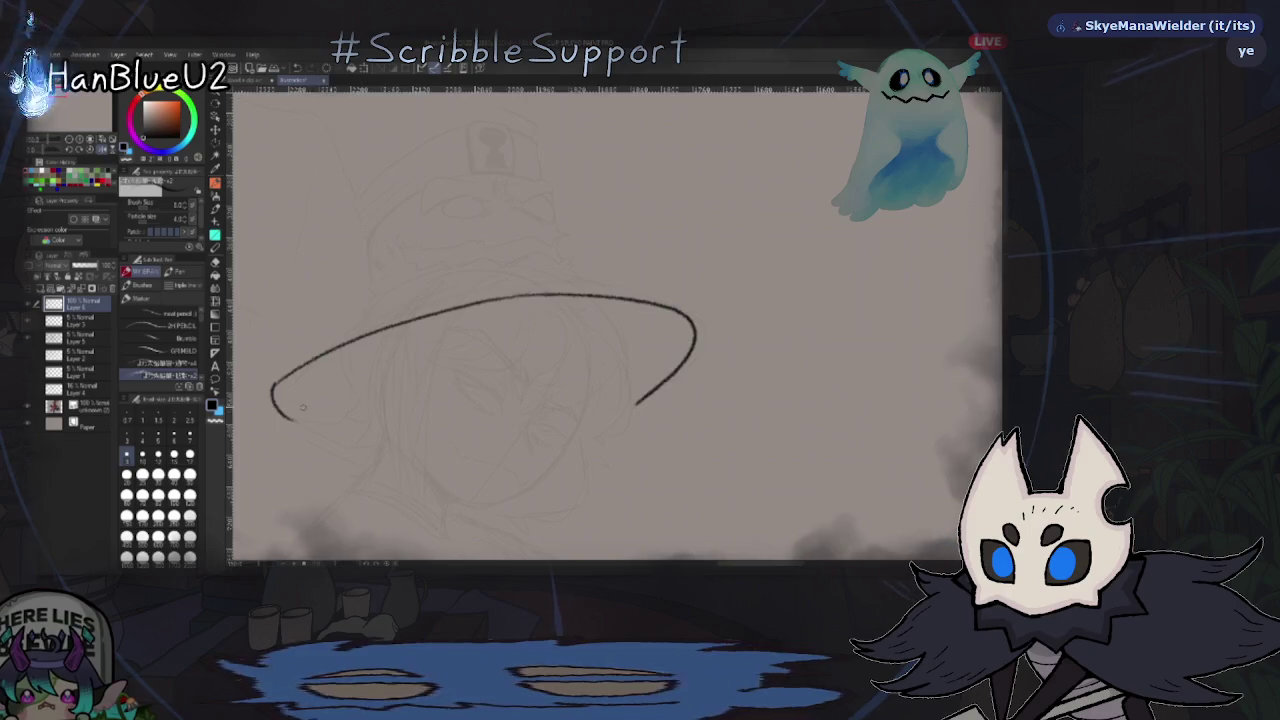
pyautogui.hscroll(-5, 772, 421)
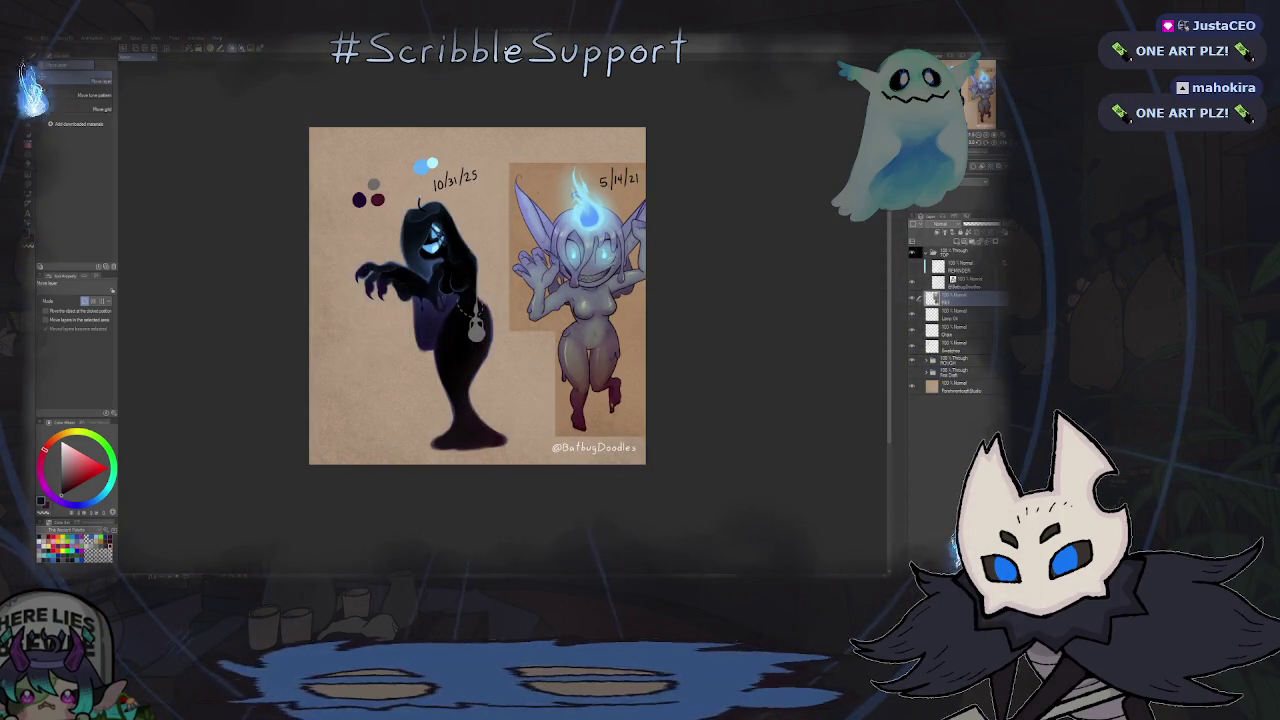
# - Zoom and pan the view to centre both ghostly character drawings
pyautogui.scroll(3, 602, 357)
pyautogui.scroll(2, 602, 357)
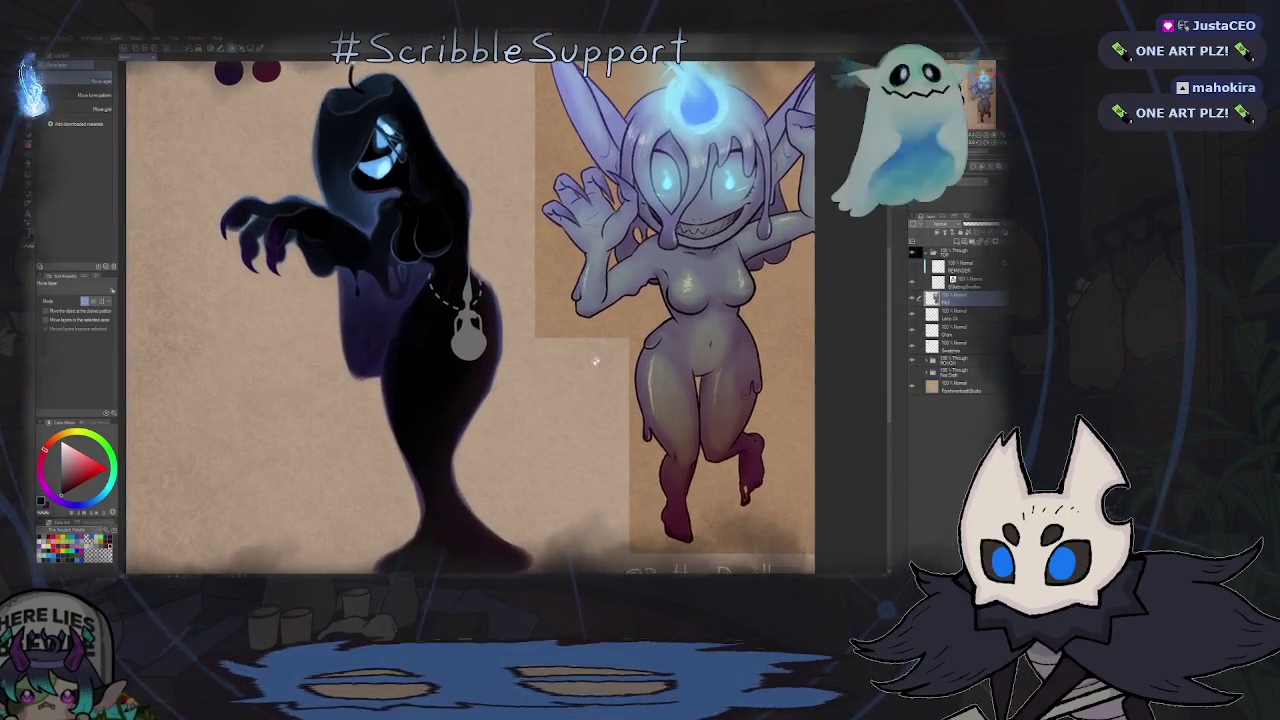
pyautogui.scroll(-2, 602, 357)
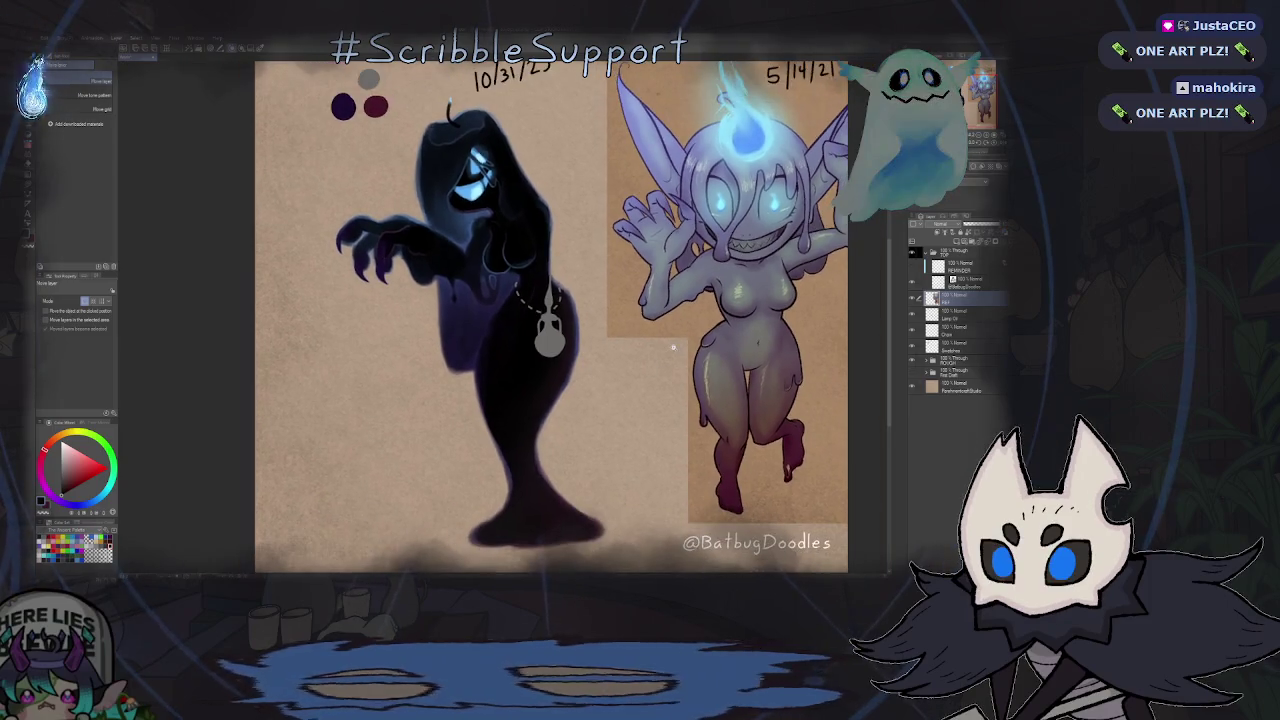
pyautogui.moveTo(673, 347); pyautogui.dragTo(616, 372)
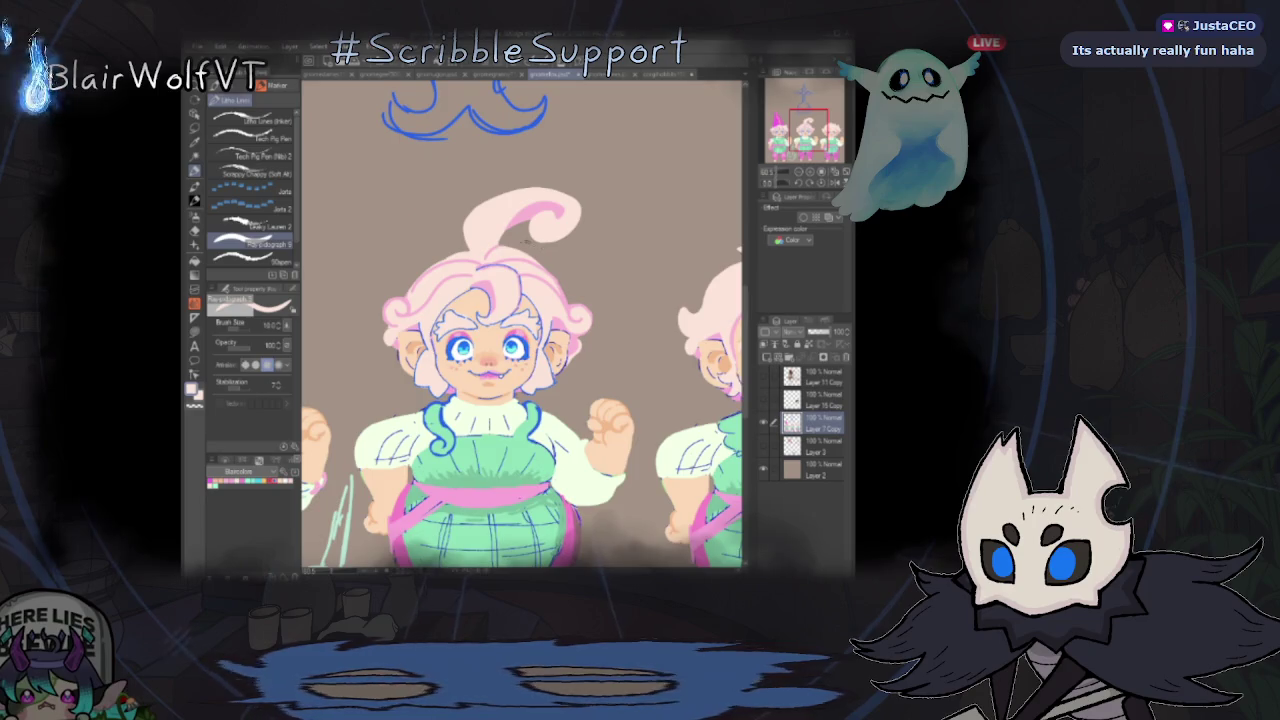
# - Eyedrop the middle gnome's peach skin colour and switch to the Lasso fill sub-tool
pyautogui.scroll(-3, 545, 245)
pyautogui.scroll(4, 515, 282)
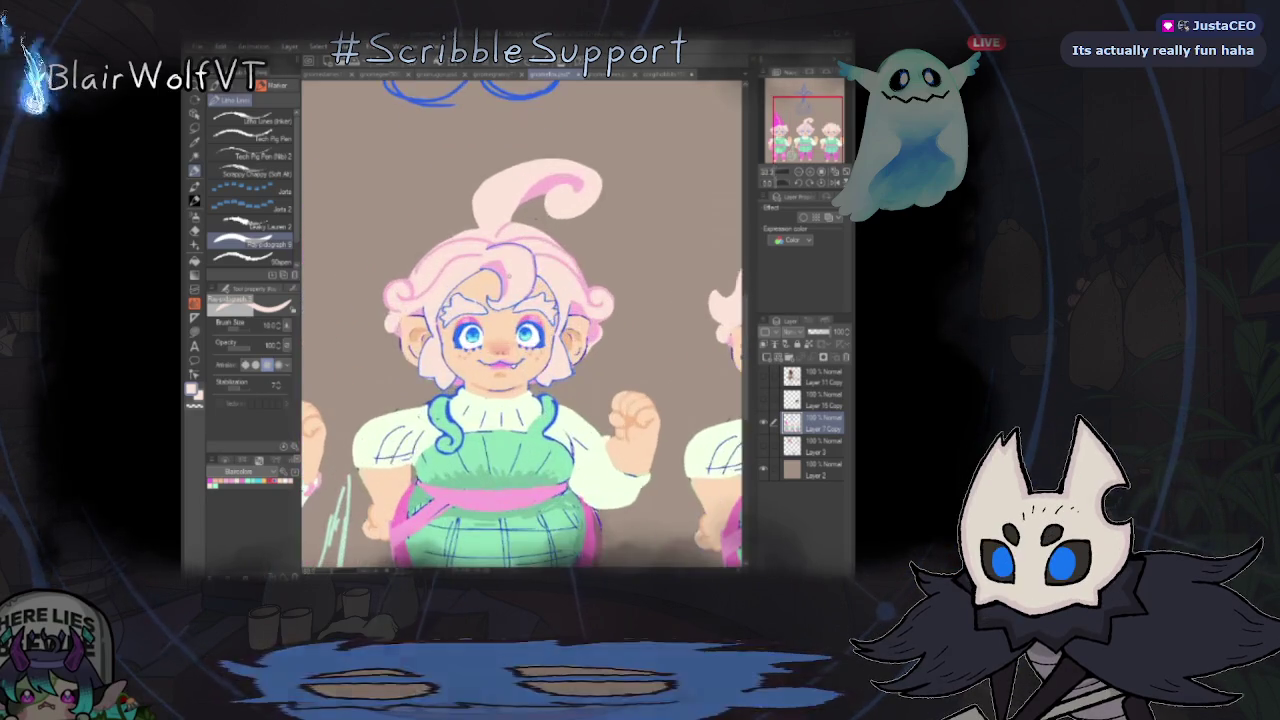
pyautogui.scroll(2, 517, 280)
pyautogui.keyDown('alt'); pyautogui.click(487, 288); pyautogui.keyUp('alt')
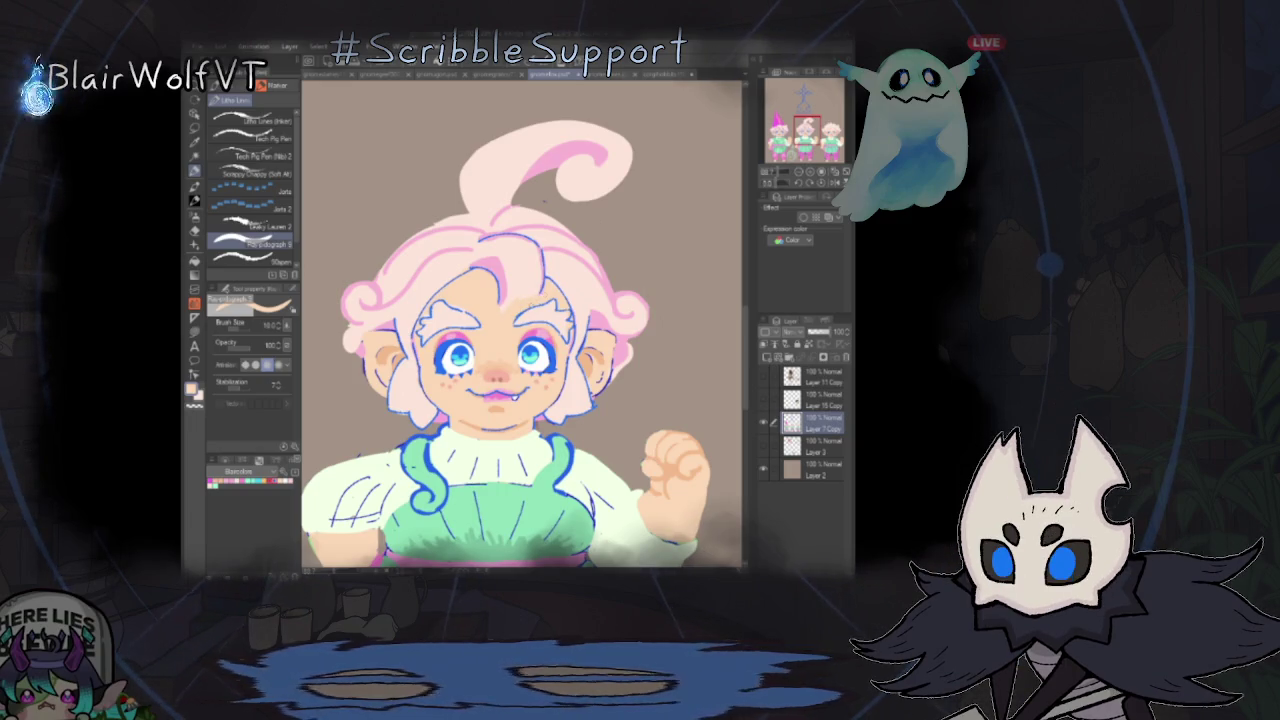
pyautogui.press('u')
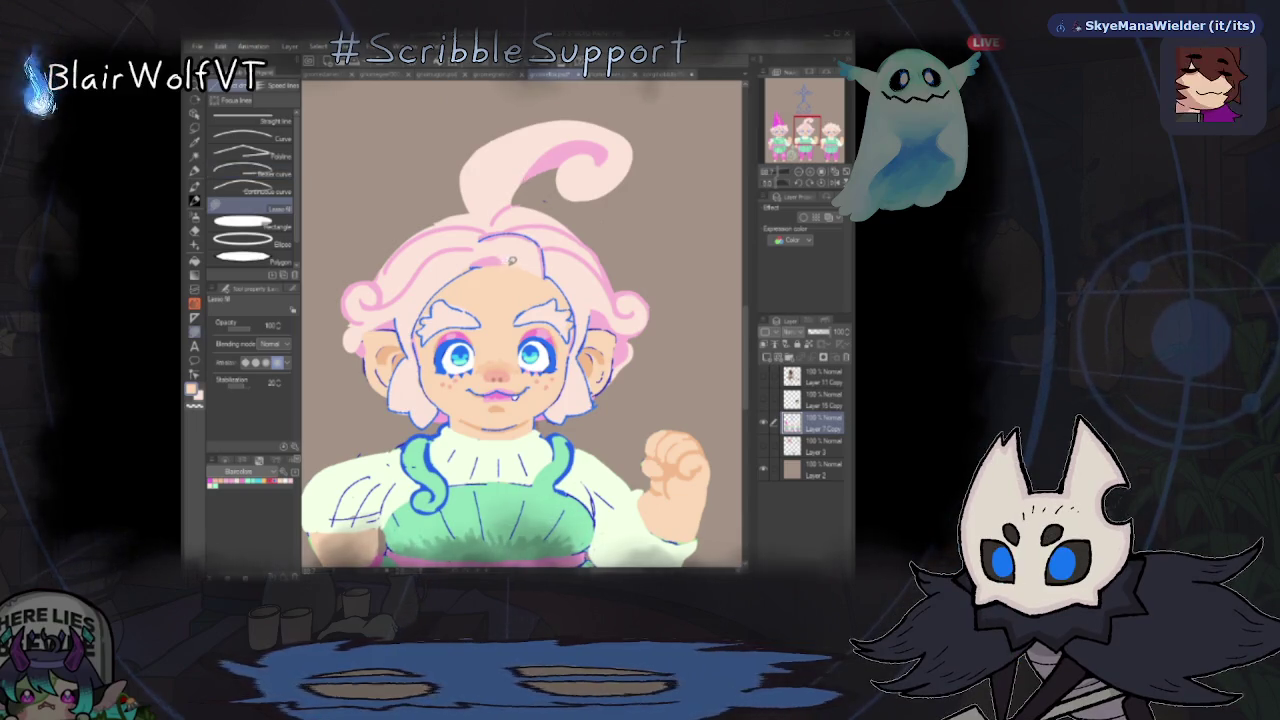
# - Try a faint stroke on the gnome's forehead, then undo it
pyautogui.moveTo(485, 265); pyautogui.dragTo(500, 285)
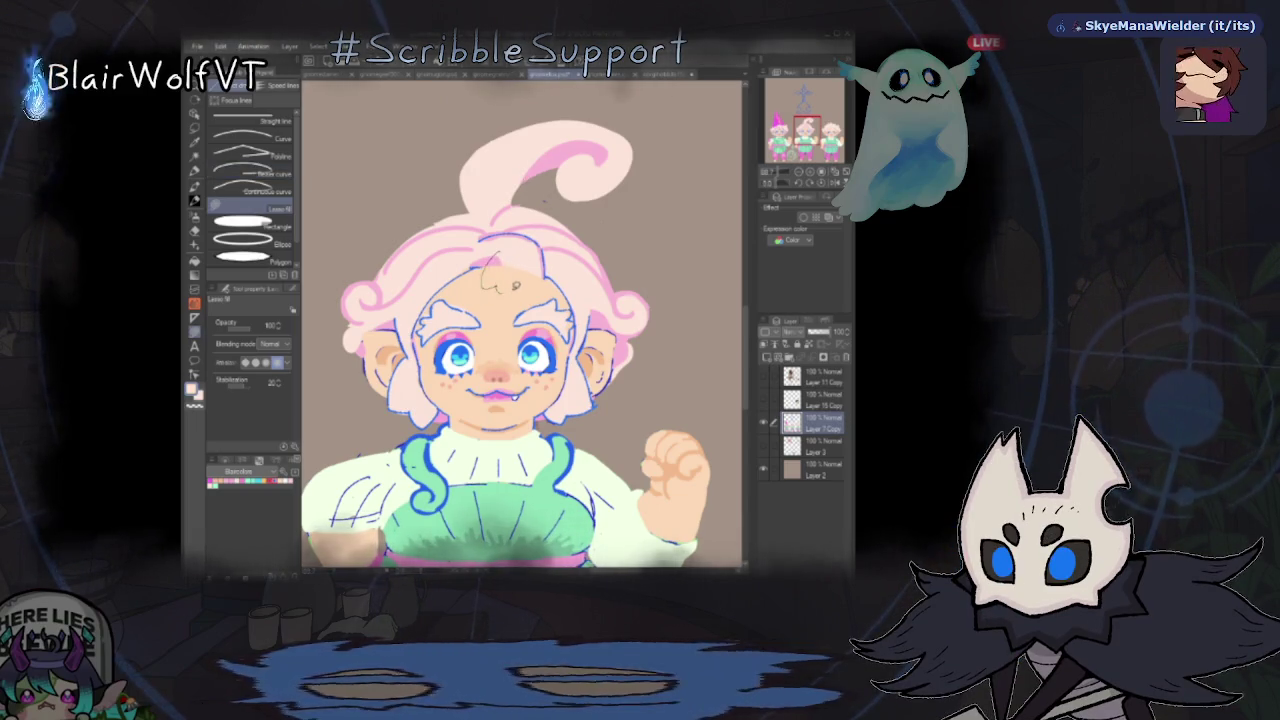
pyautogui.hotkey('ctrl', 'z')
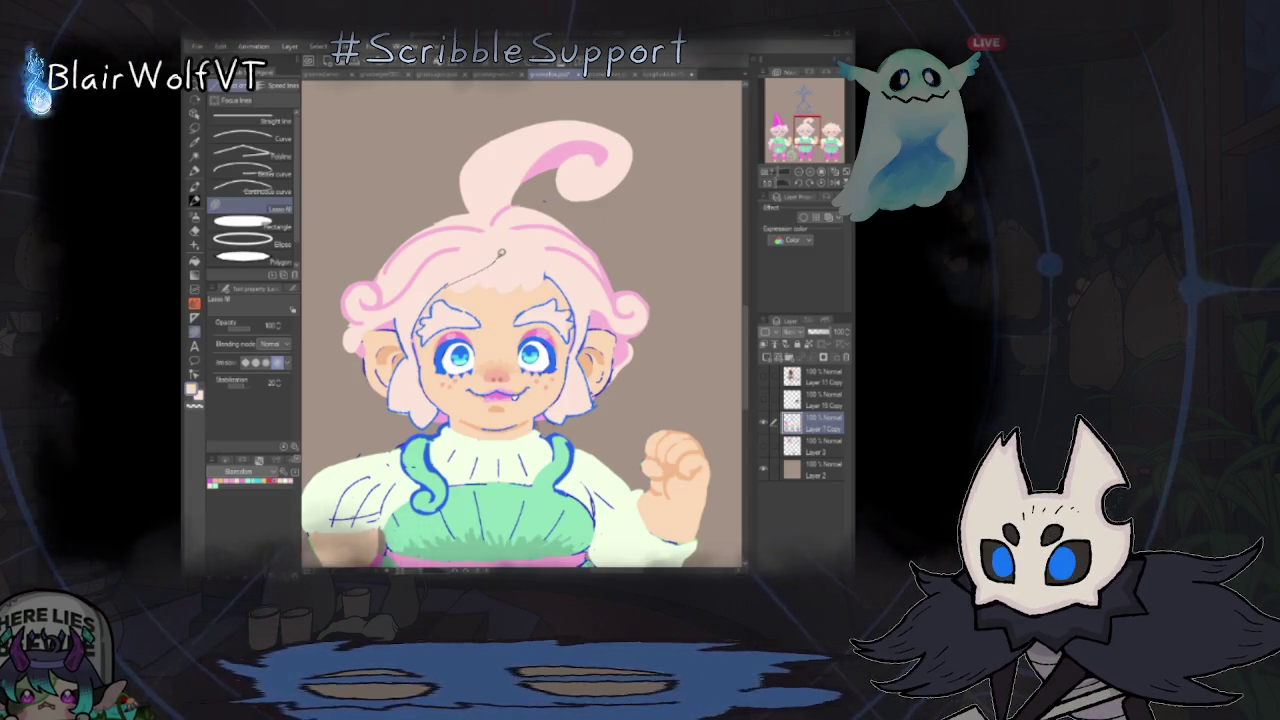
pyautogui.scroll(-3, 534, 260)
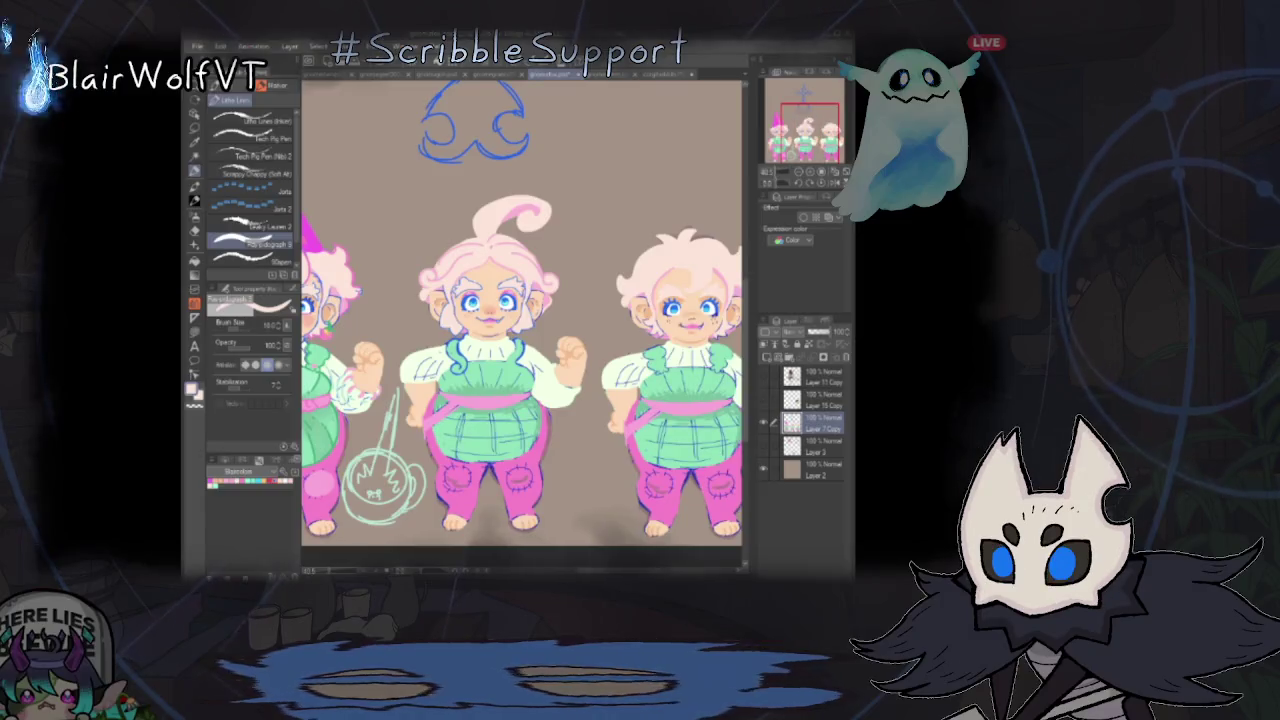
pyautogui.scroll(3, 481, 239)
# - Return to the pen tool and zoom in and out around the gnome sheet
pyautogui.press('p')
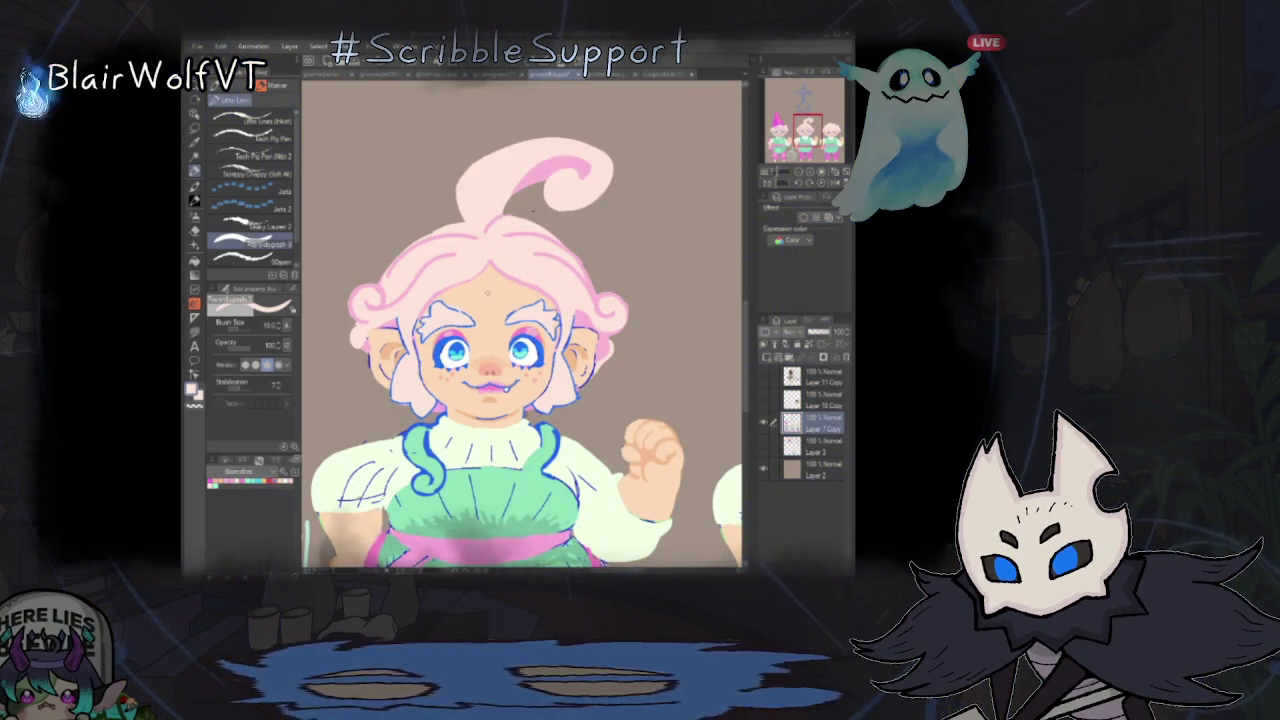
pyautogui.scroll(-2, 533, 210)
pyautogui.scroll(-2, 672, 171)
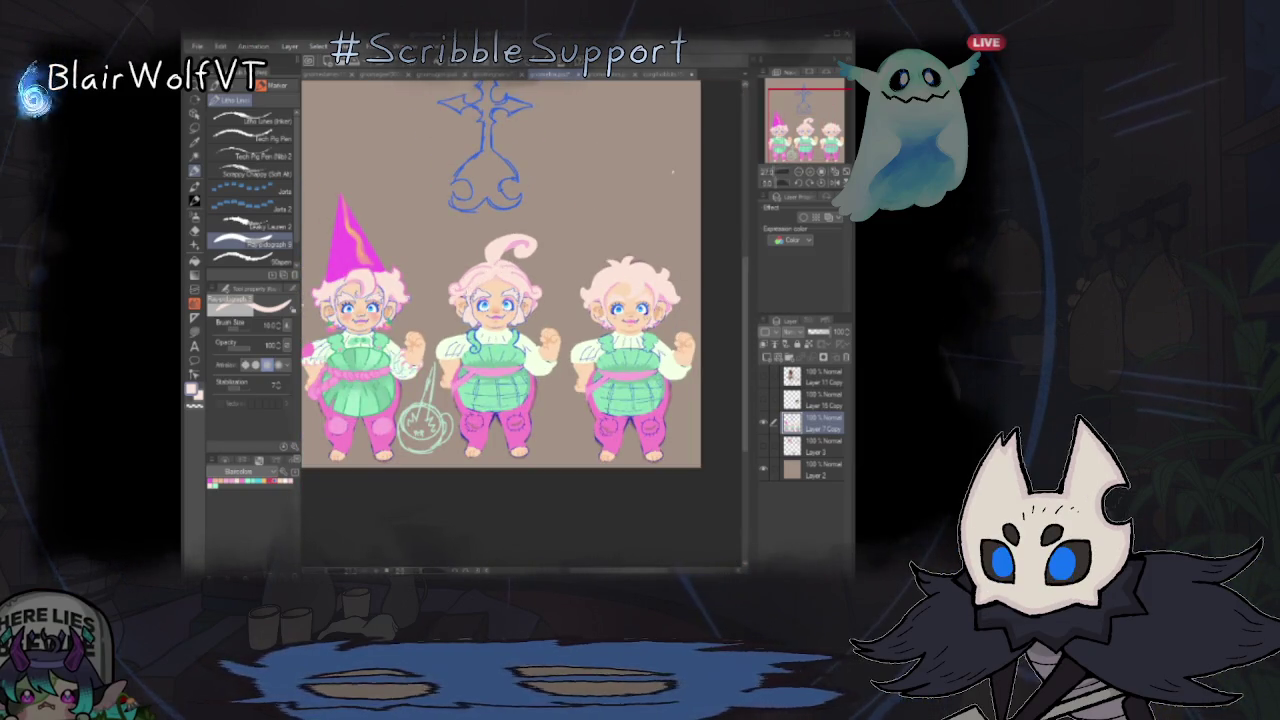
pyautogui.scroll(2, 495, 312)
pyautogui.scroll(1, 495, 312)
pyautogui.scroll(1, 518, 325)
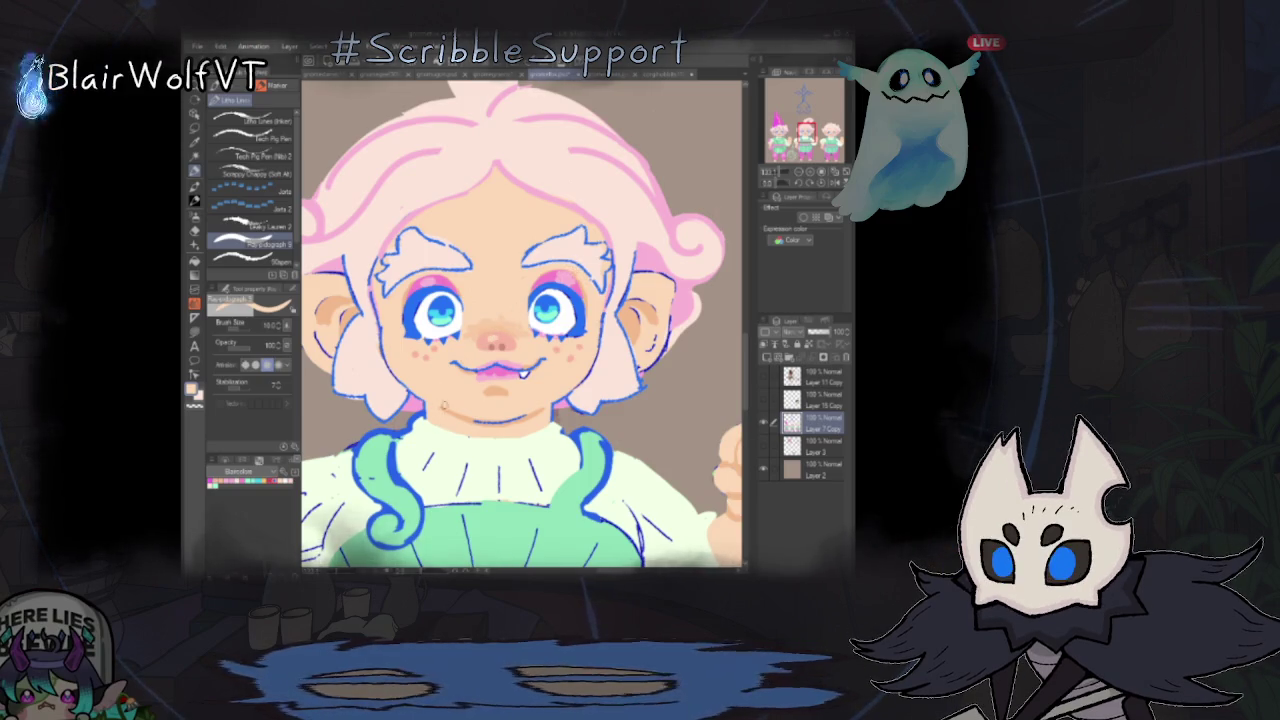
pyautogui.scroll(-1, 490, 320)
pyautogui.scroll(-1, 490, 320)
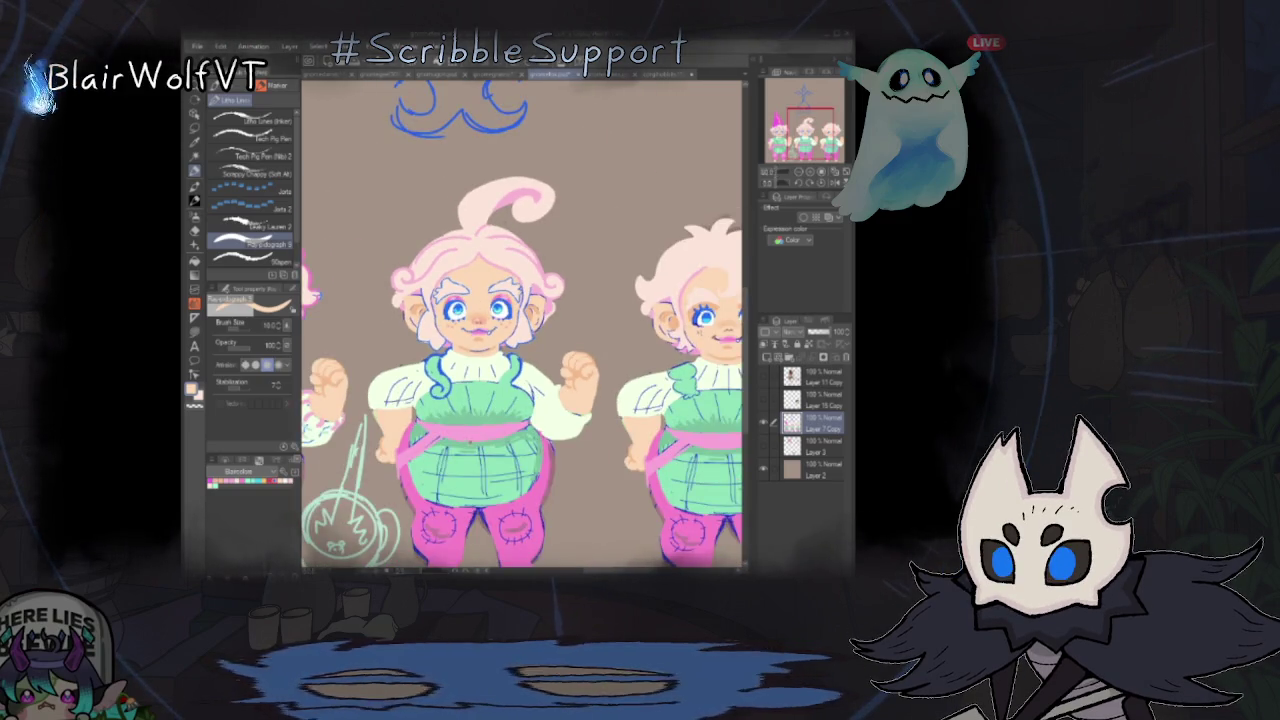
pyautogui.scroll(-1, 490, 320)
pyautogui.scroll(1, 490, 320)
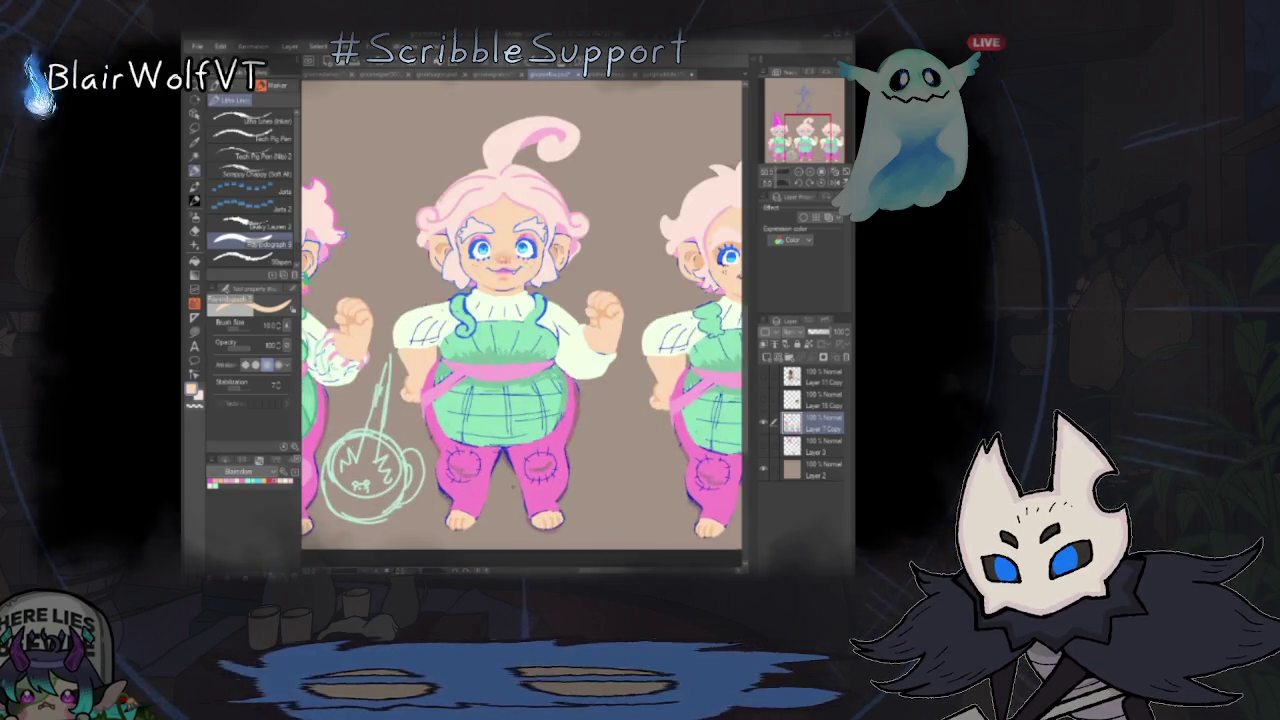
pyautogui.scroll(1, 490, 320)
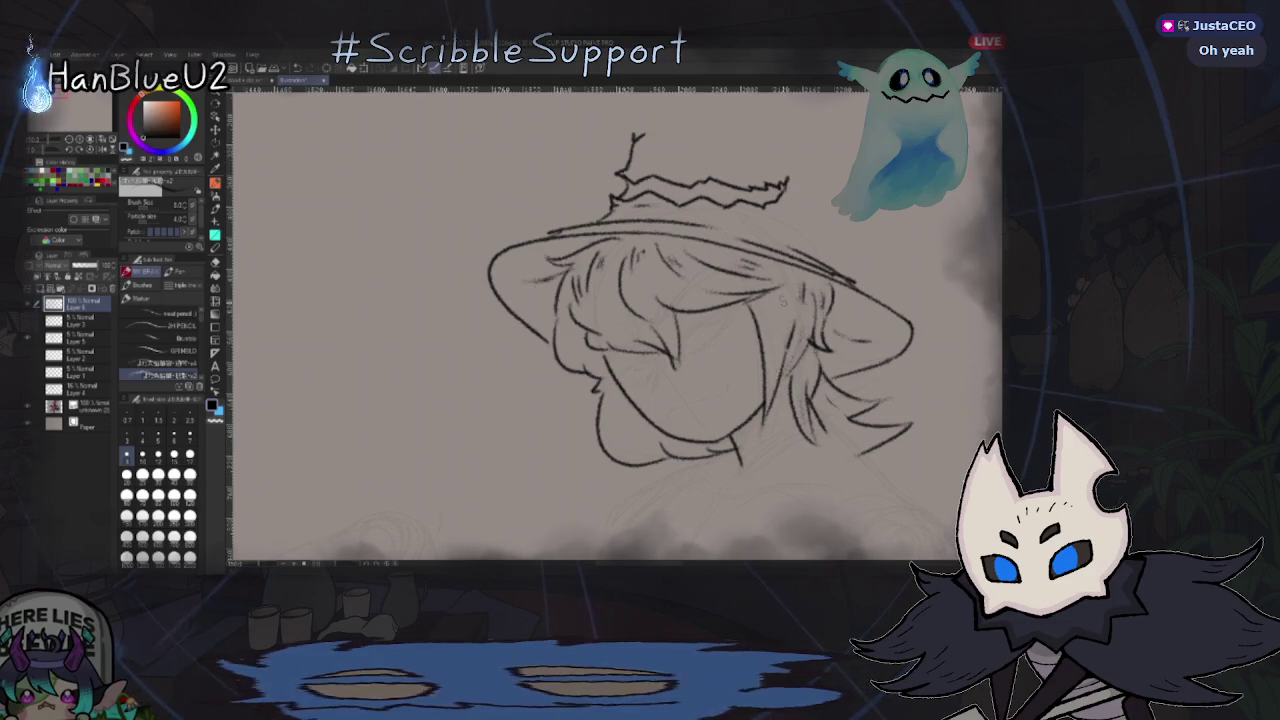
# - Zoom the witch sketch, toggle eraser and pencil, and mirror-check the drawing
pyautogui.scroll(-2, 724, 471)
pyautogui.scroll(-2, 724, 471)
pyautogui.scroll(5, 724, 471)
pyautogui.scroll(-2, 724, 471)
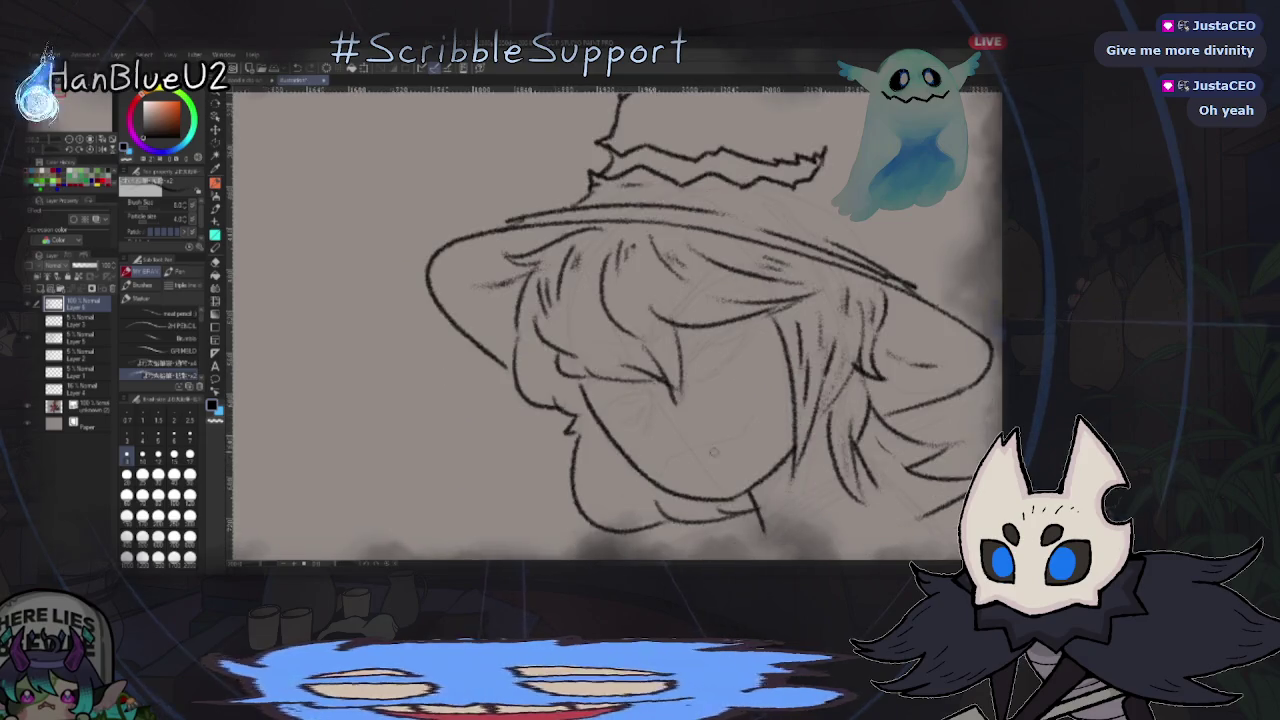
pyautogui.press('b')
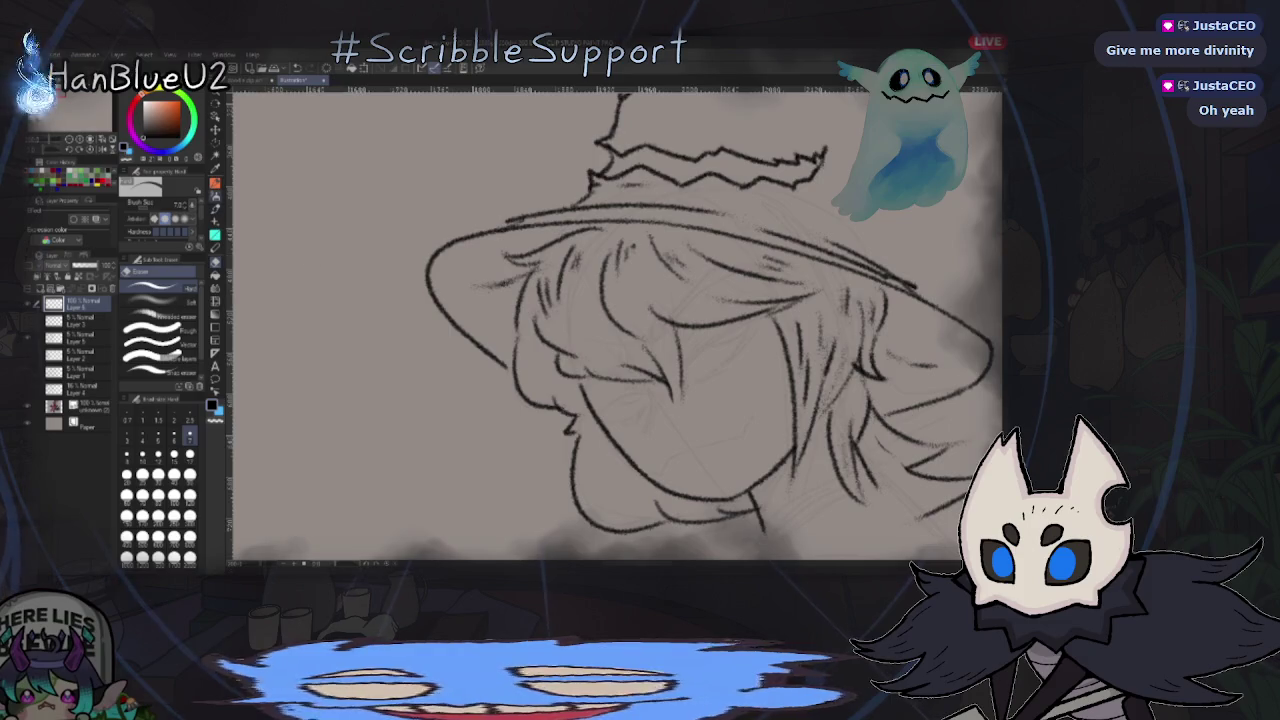
pyautogui.press('p')
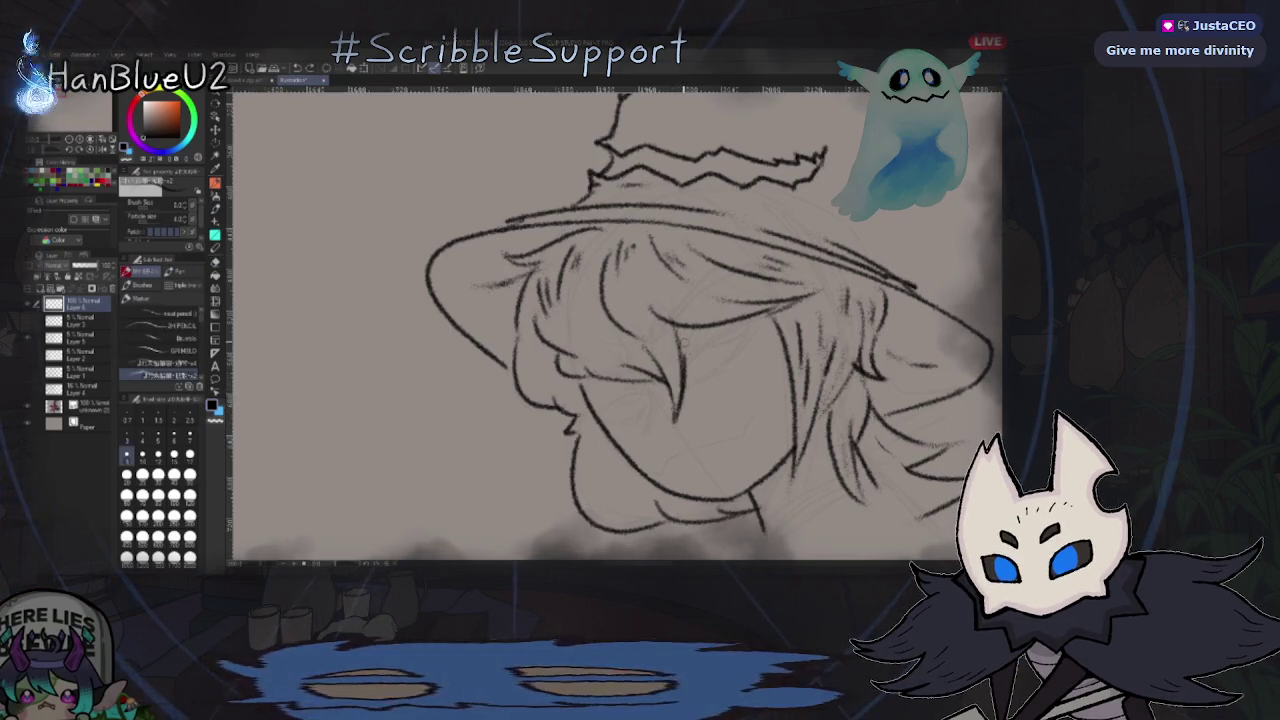
pyautogui.press('h')
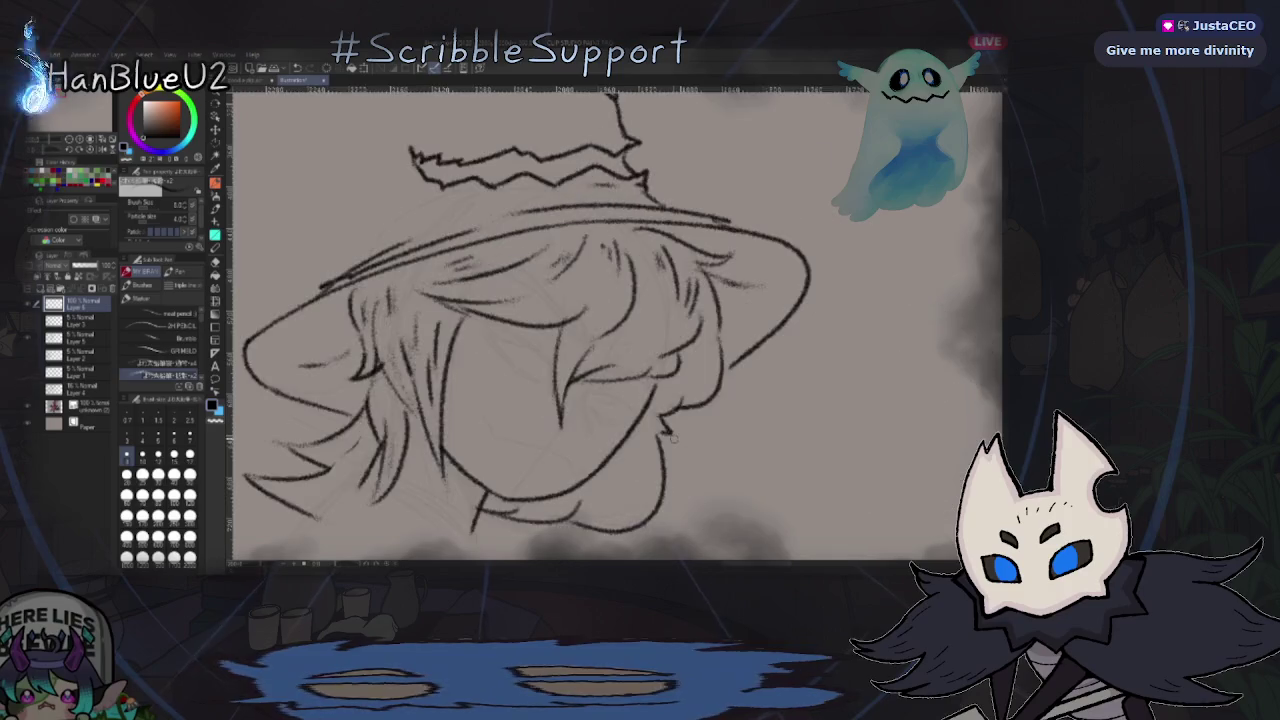
pyautogui.press('h')
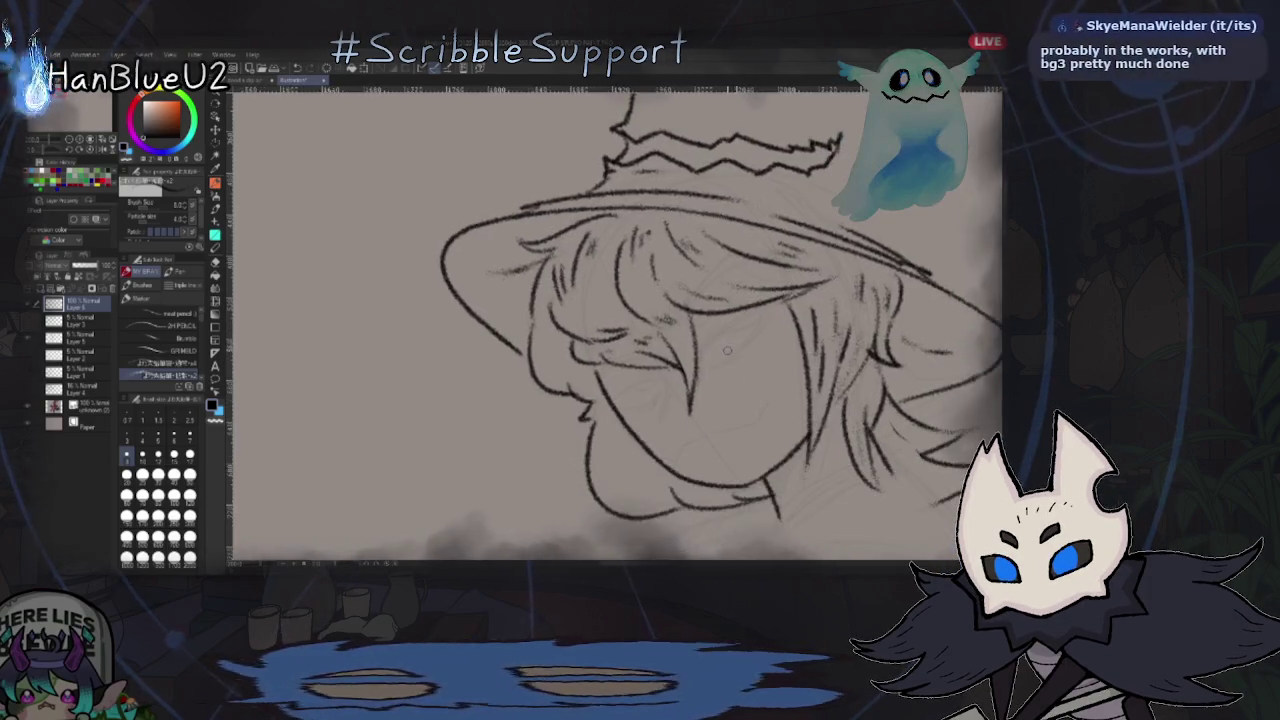
# - Pan to the hat's tip and draw the right edge of its crown, mirror-checking
pyautogui.moveTo(700, 363); pyautogui.dragTo(565, 476)
pyautogui.moveTo(698, 336)
pyautogui.mouseDown()
pyautogui.moveTo(713, 298)
pyautogui.moveTo(679, 339)
pyautogui.mouseUp()
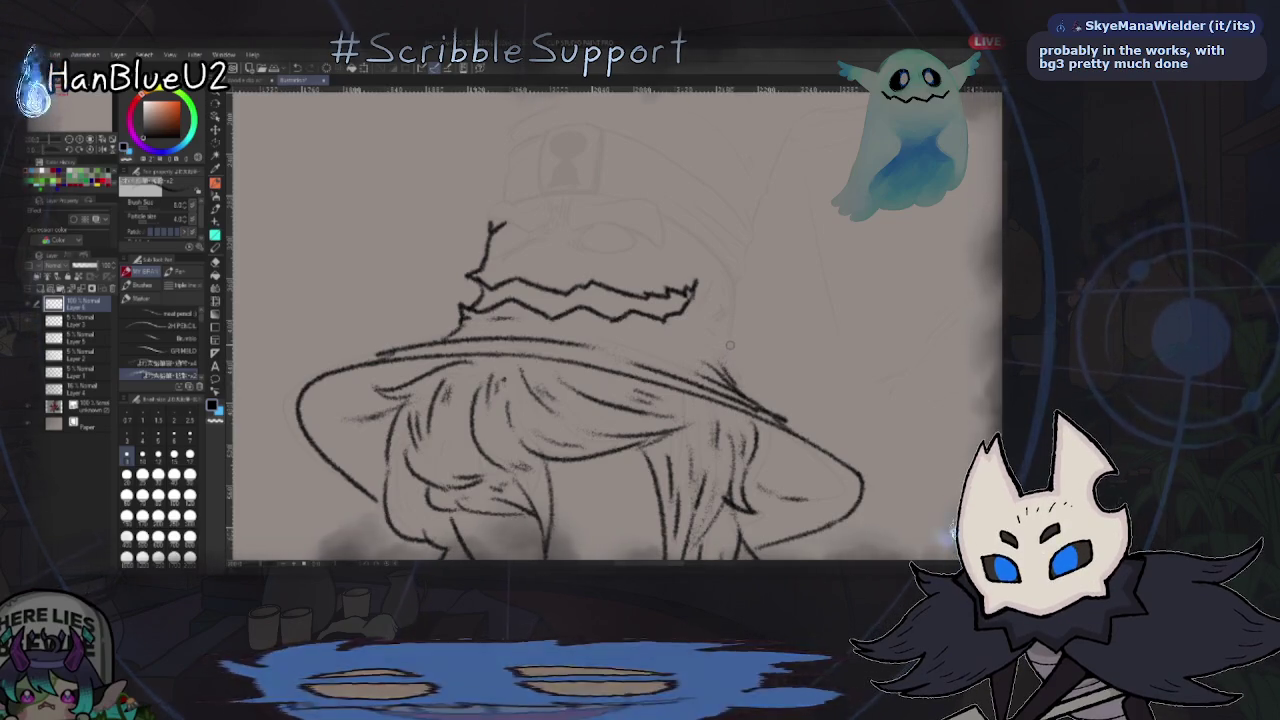
pyautogui.press('h')
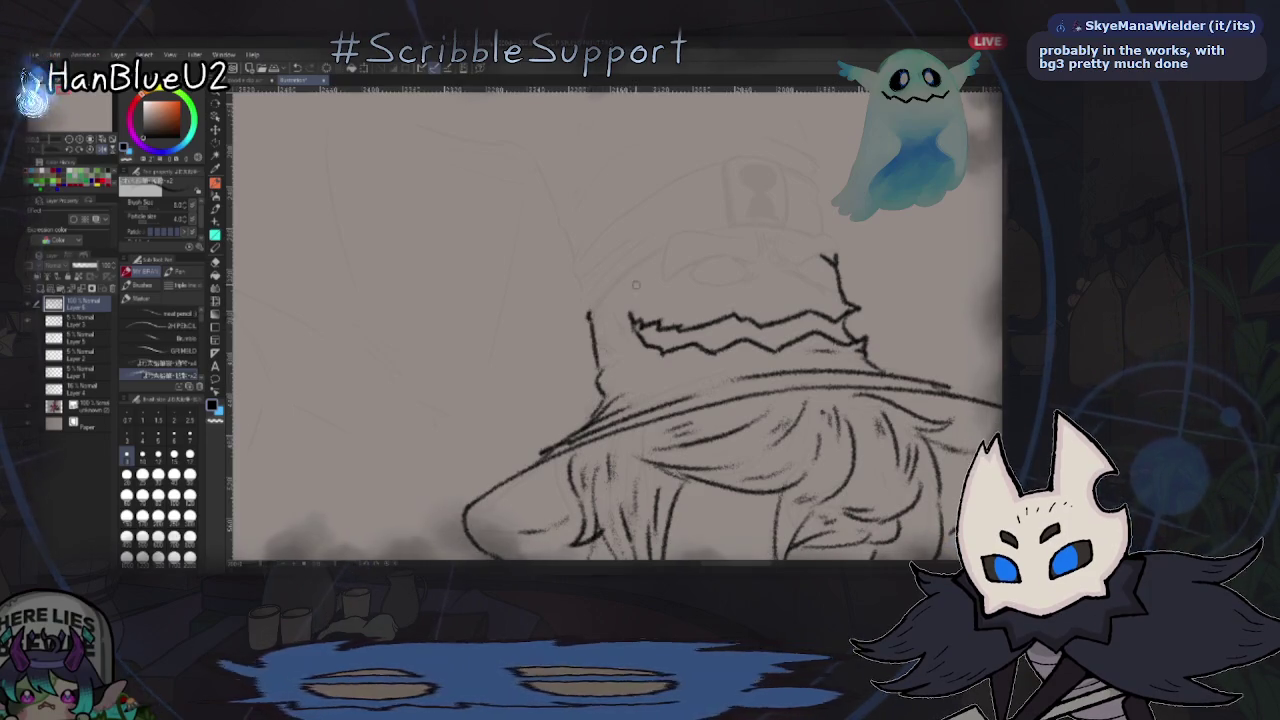
pyautogui.press('h')
pyautogui.moveTo(645, 330); pyautogui.dragTo(600, 286)
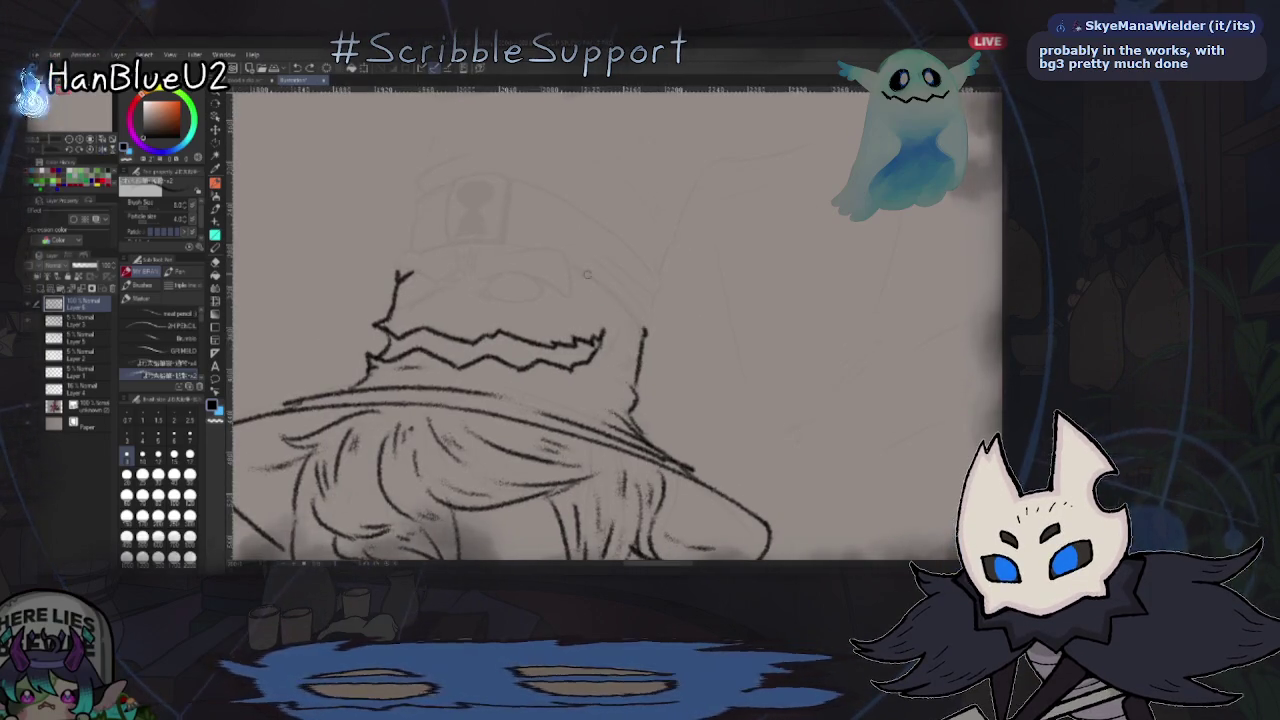
pyautogui.press('h')
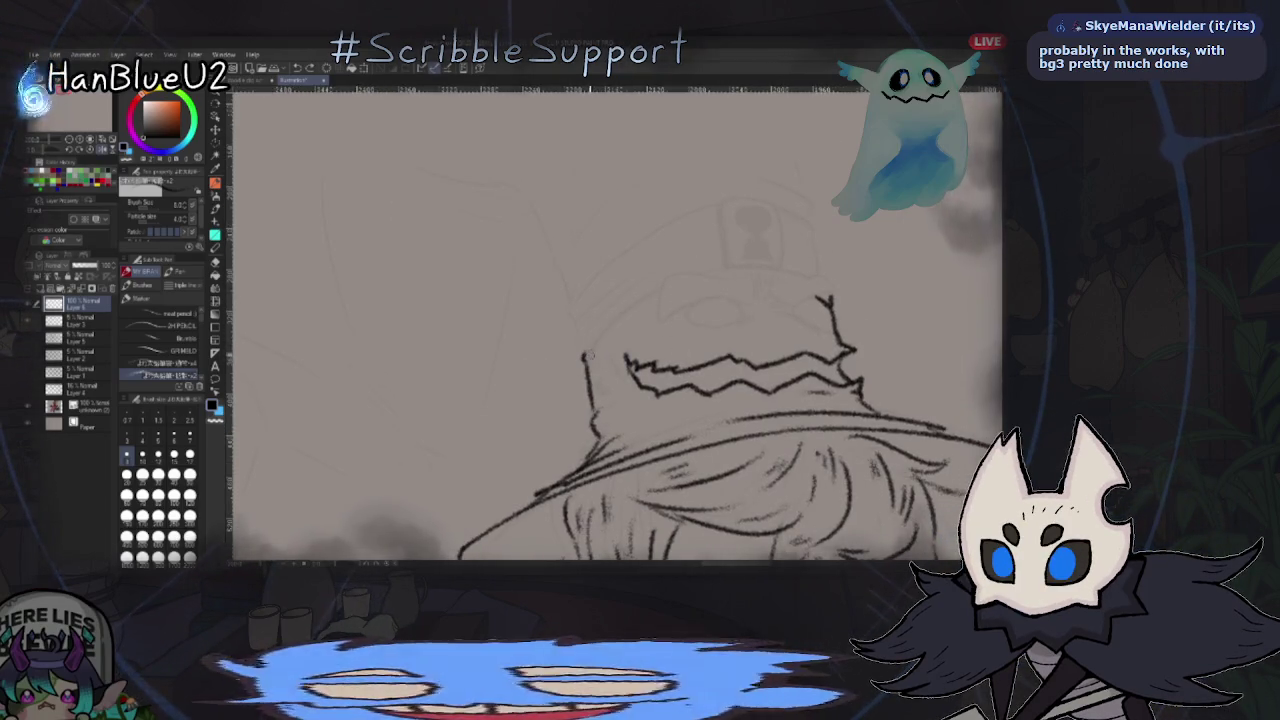
# - Undo the hat's curved upper-left stroke, mirror the canvas, and zoom in on the hat
pyautogui.hotkey('ctrl', 'z')
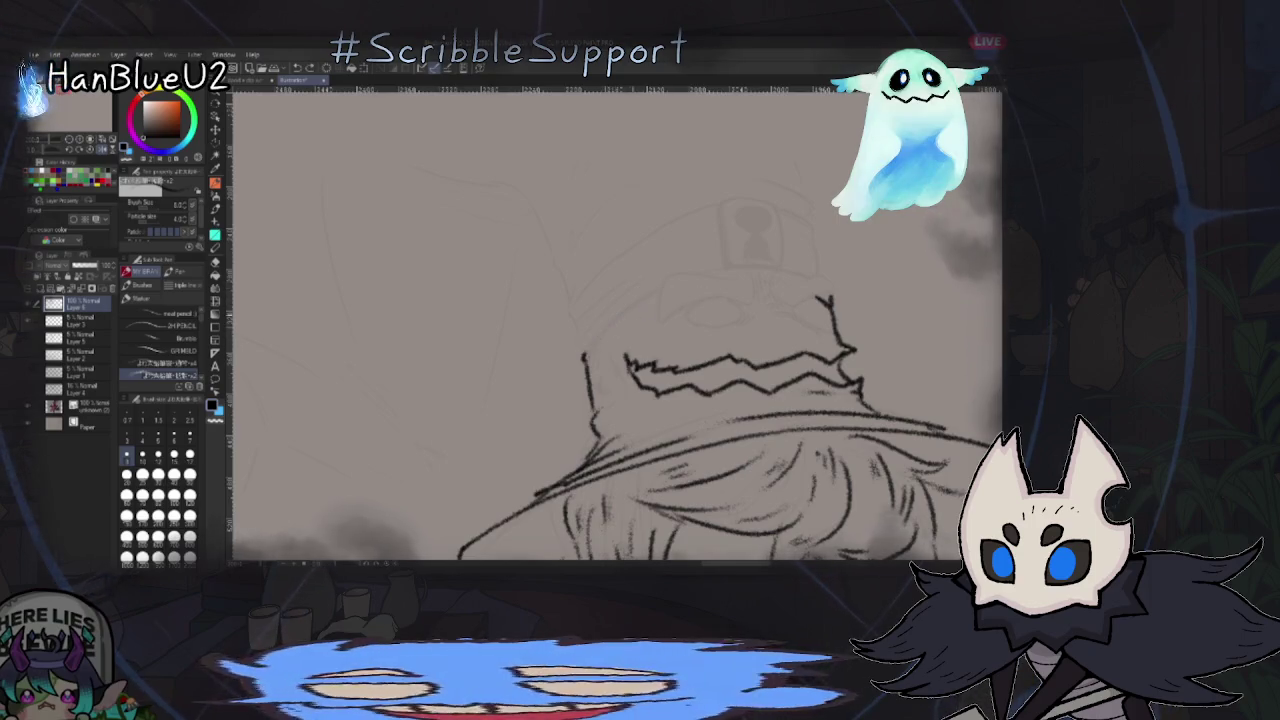
pyautogui.hotkey('ctrl', 'z')
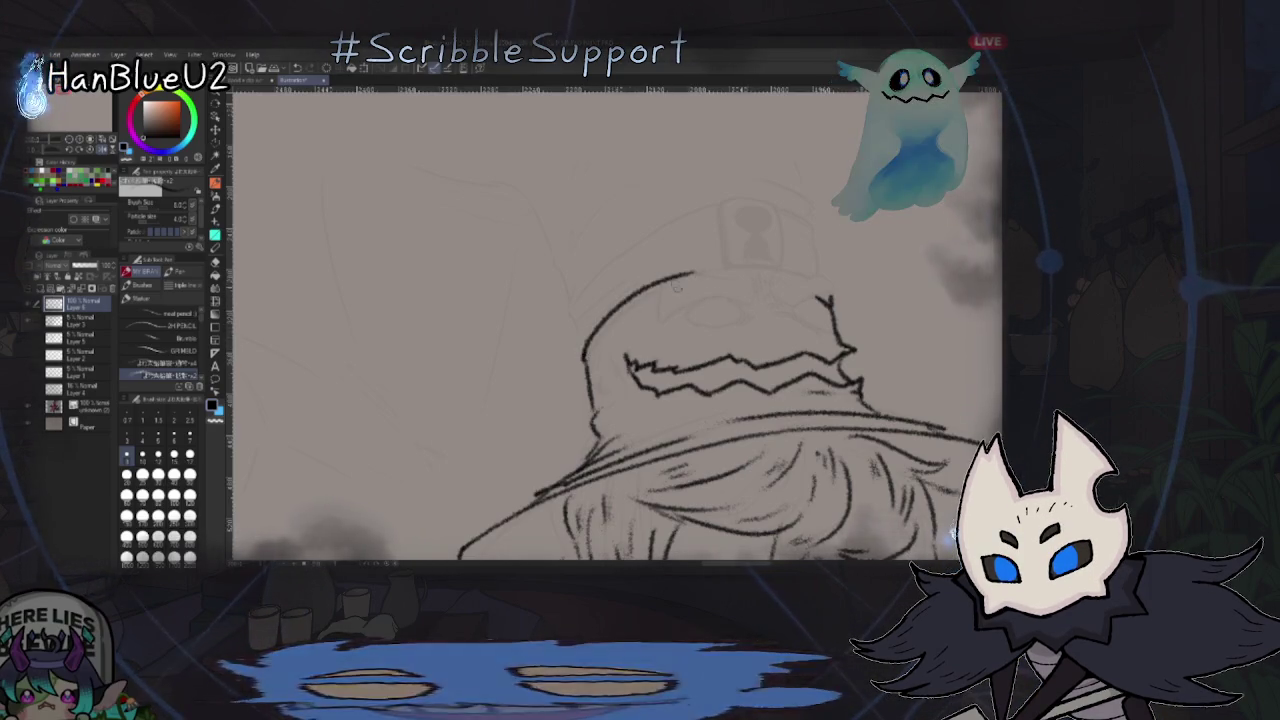
pyautogui.press('h')
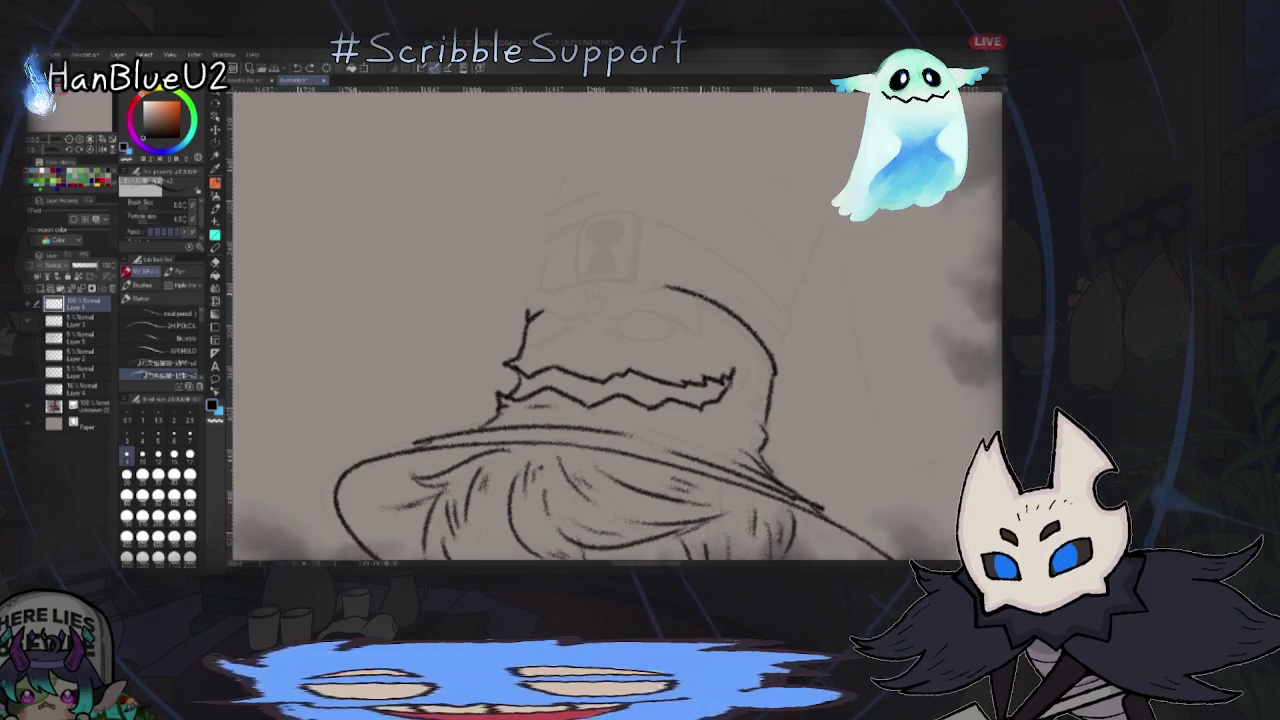
pyautogui.scroll(3, 532, 302)
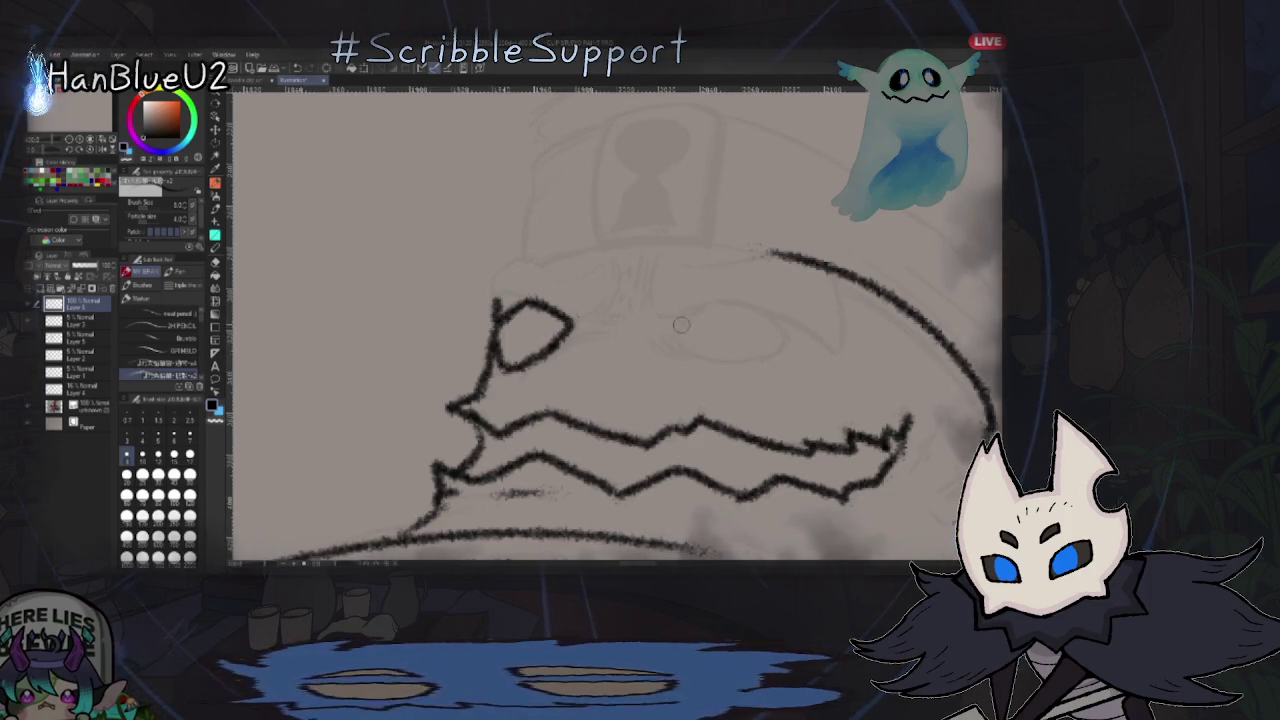
# - Draw the hat creature's eyes, brows and head outline, mirror-checking the result
pyautogui.moveTo(668, 323); pyautogui.dragTo(803, 347)
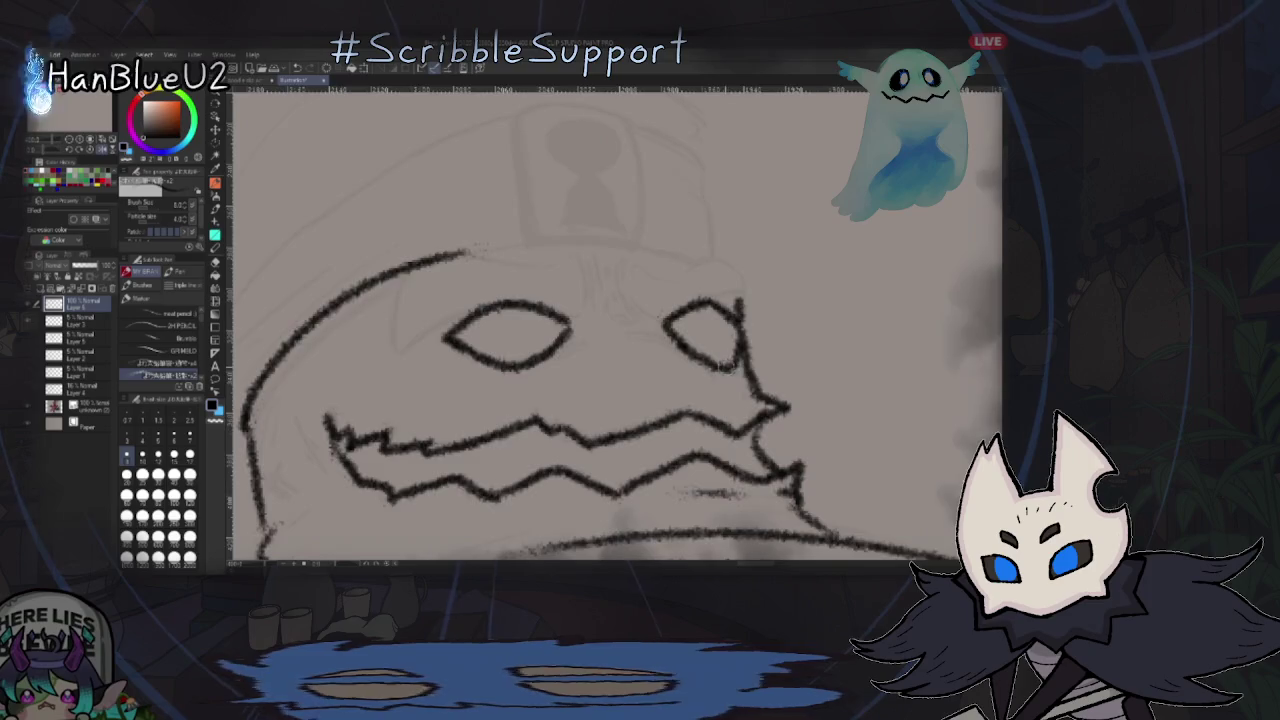
pyautogui.moveTo(588, 345)
pyautogui.mouseDown()
pyautogui.moveTo(636, 298)
pyautogui.moveTo(555, 285)
pyautogui.moveTo(519, 311)
pyautogui.moveTo(566, 329)
pyautogui.mouseUp()
pyautogui.hotkey('ctrl', 'z')
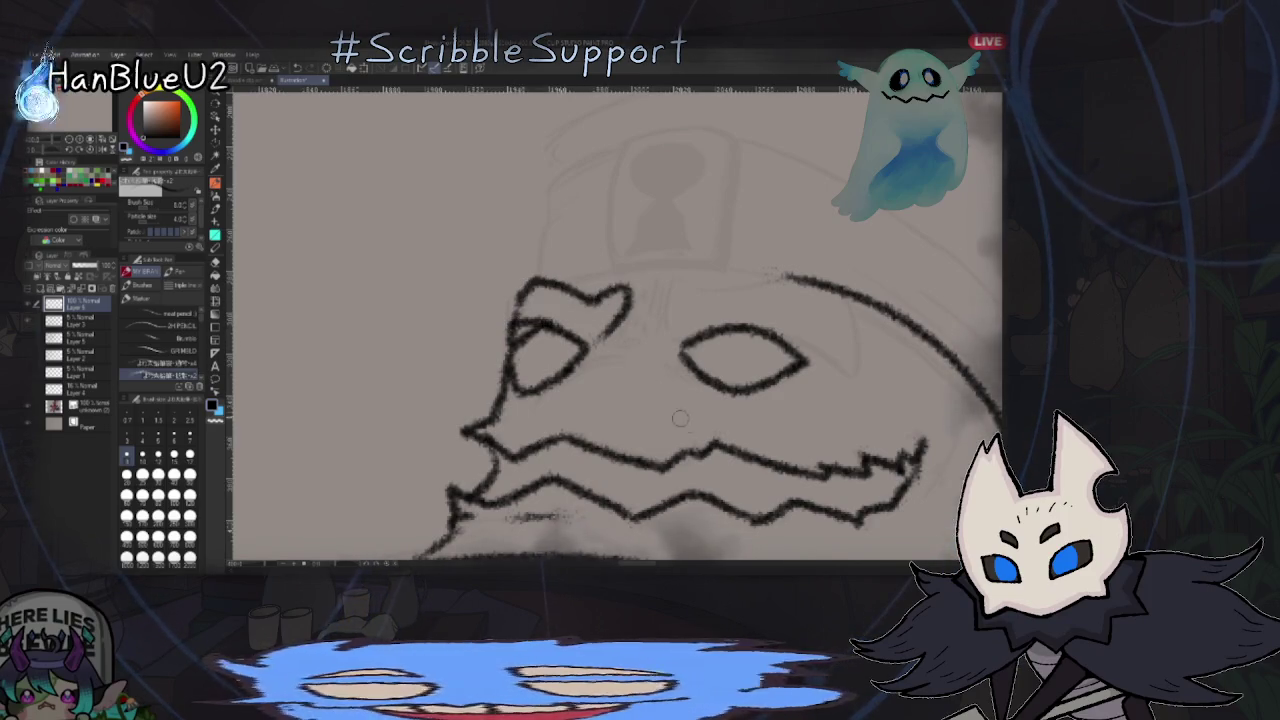
pyautogui.moveTo(674, 345); pyautogui.dragTo(705, 300)
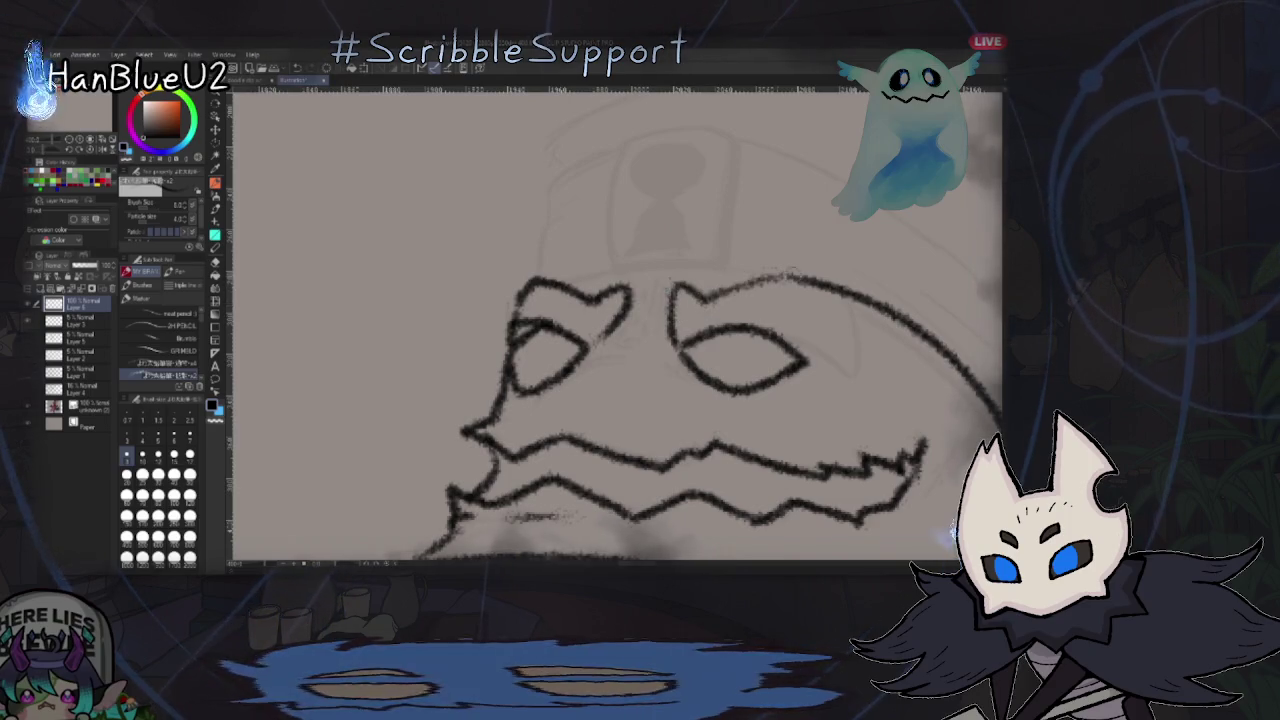
pyautogui.moveTo(710, 297); pyautogui.dragTo(858, 343)
pyautogui.moveTo(778, 333); pyautogui.dragTo(855, 383)
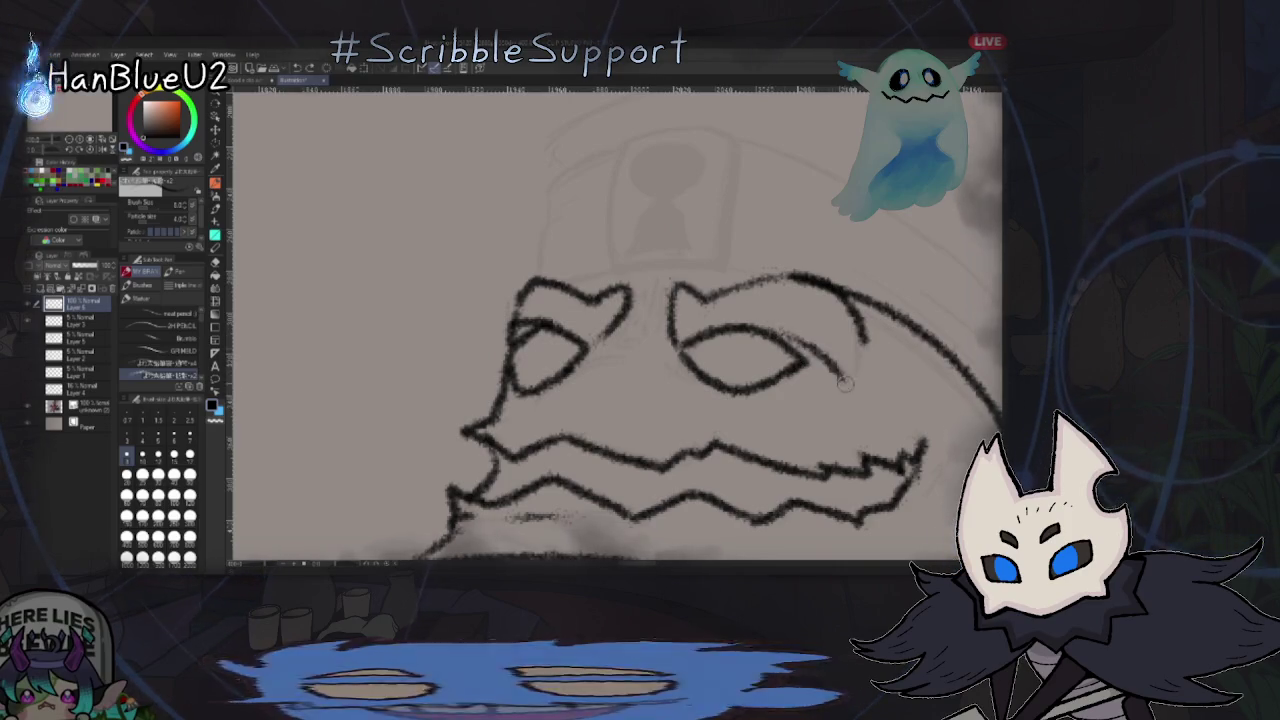
pyautogui.moveTo(824, 280); pyautogui.dragTo(755, 272)
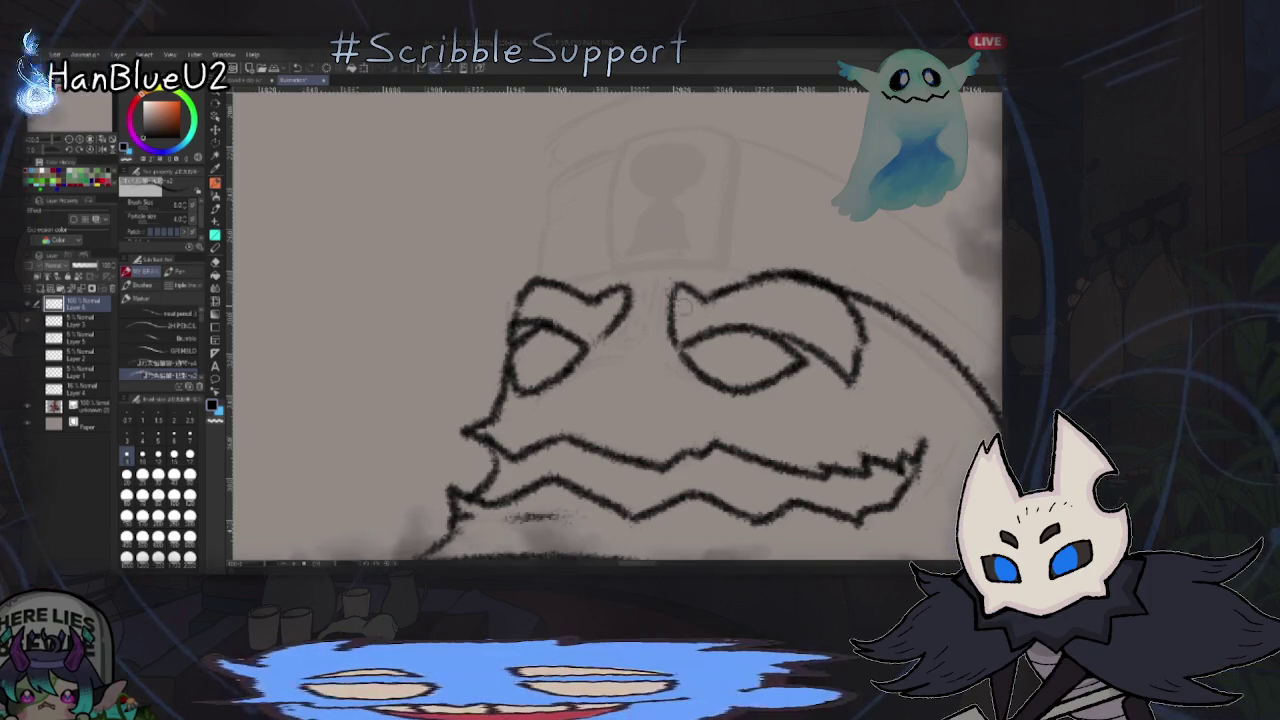
pyautogui.press('h')
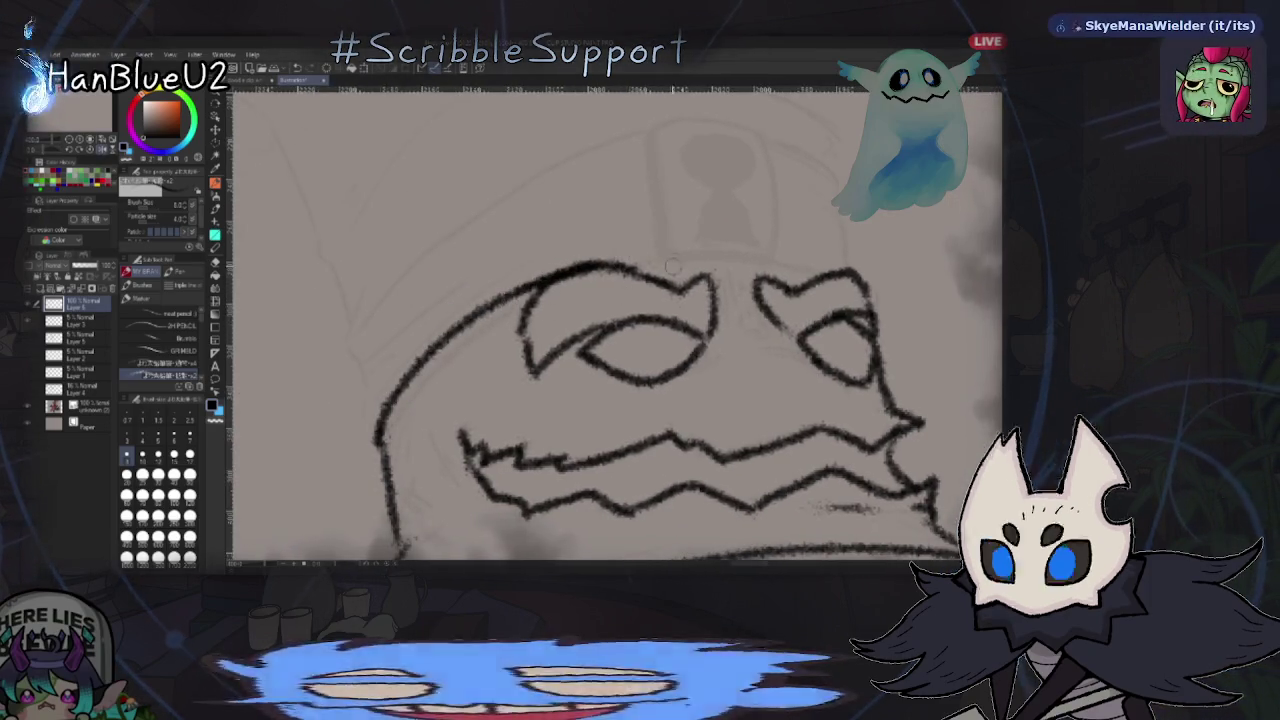
pyautogui.moveTo(593, 266); pyautogui.dragTo(726, 260)
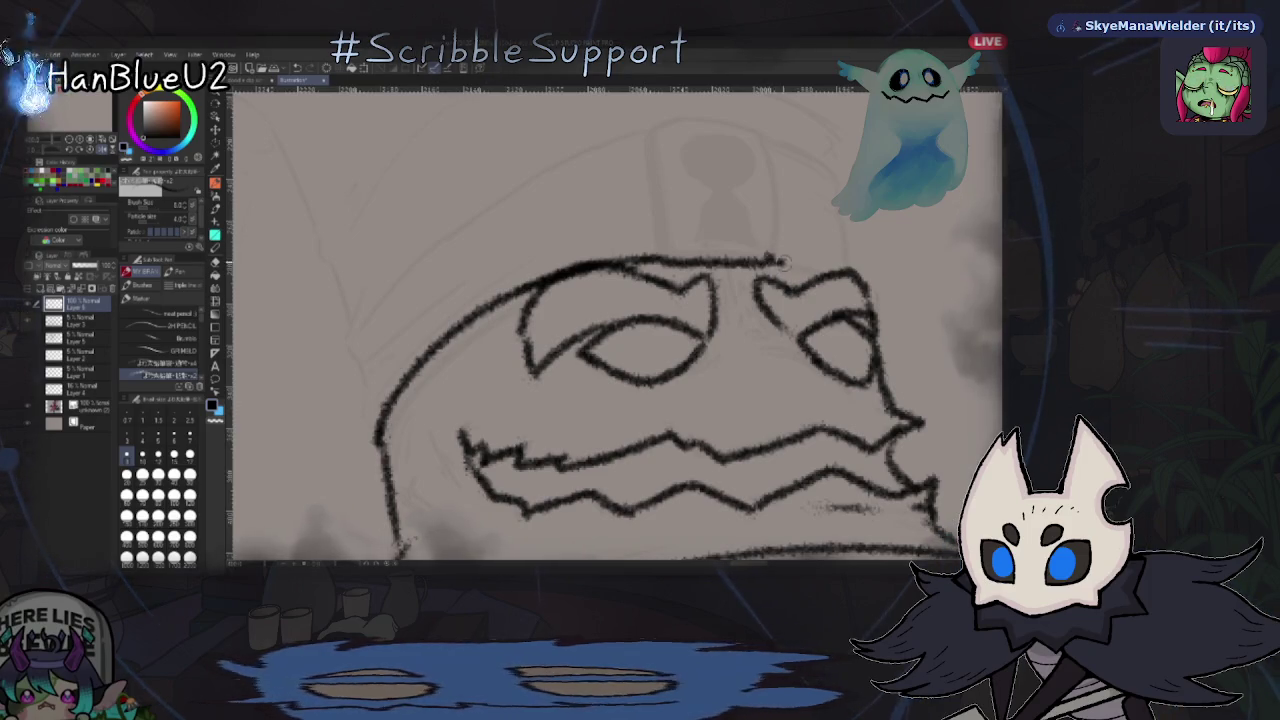
pyautogui.press('h')
# - Ink a box on top of the head with straight sides and a rounded corner
pyautogui.moveTo(557, 288); pyautogui.dragTo(555, 330)
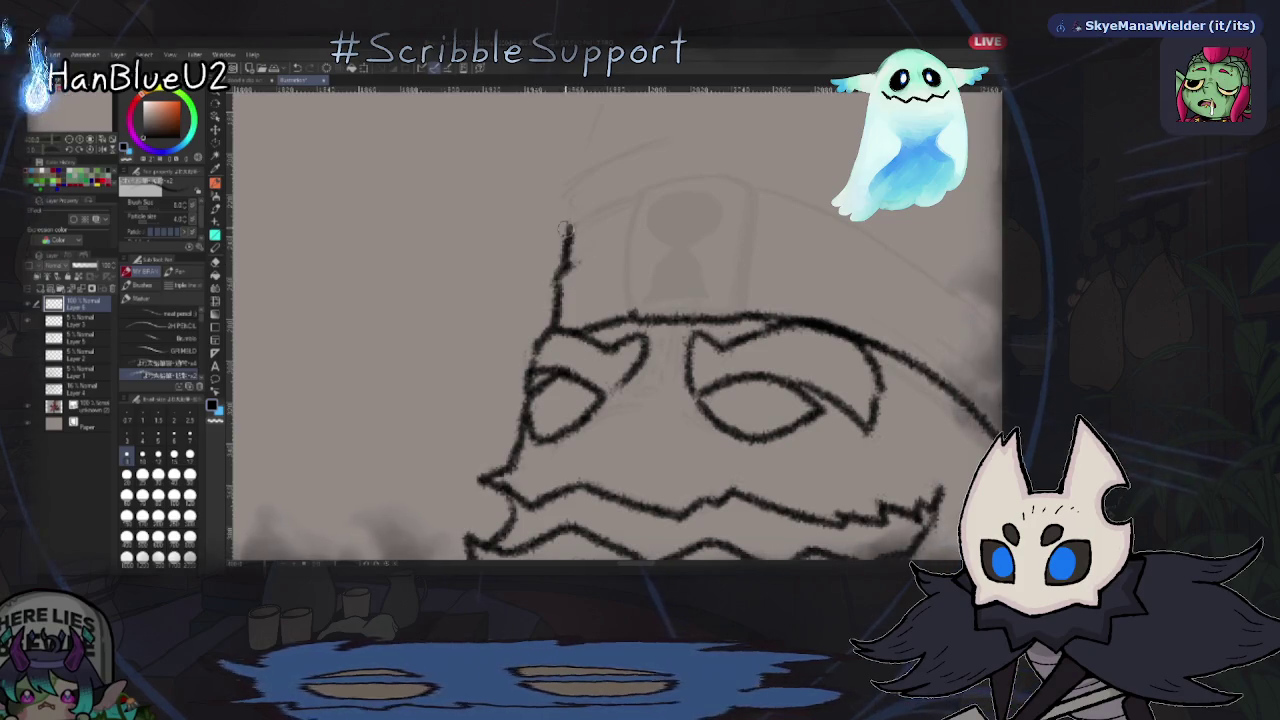
pyautogui.moveTo(632, 195); pyautogui.dragTo(628, 315)
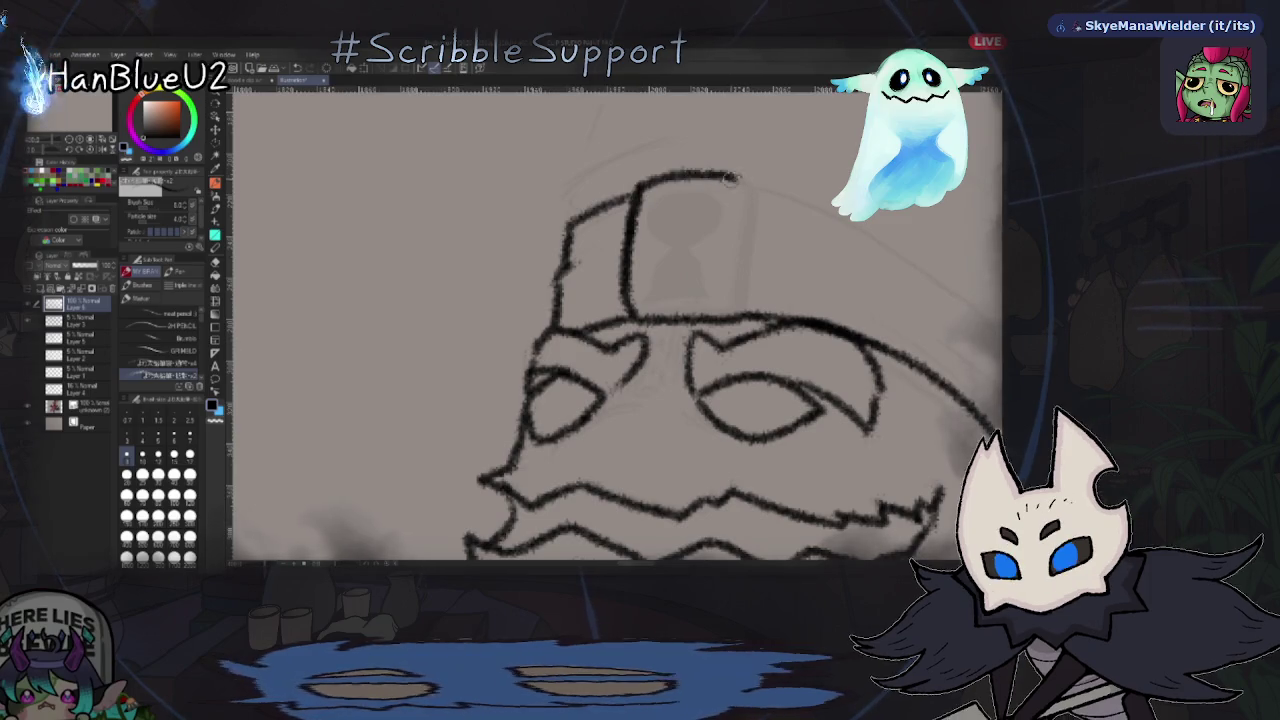
pyautogui.moveTo(740, 176); pyautogui.dragTo(722, 315)
pyautogui.hotkey('ctrl', 'z')
pyautogui.moveTo(752, 178); pyautogui.dragTo(740, 315)
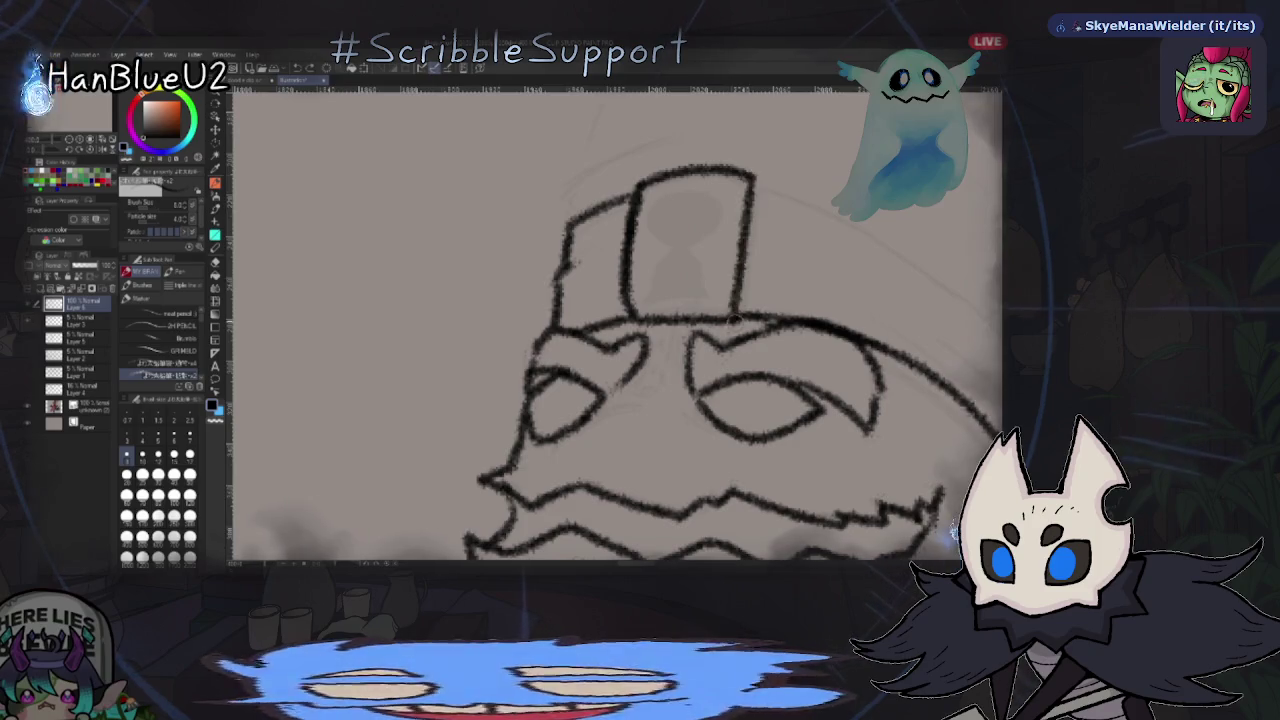
pyautogui.moveTo(752, 175); pyautogui.dragTo(766, 195)
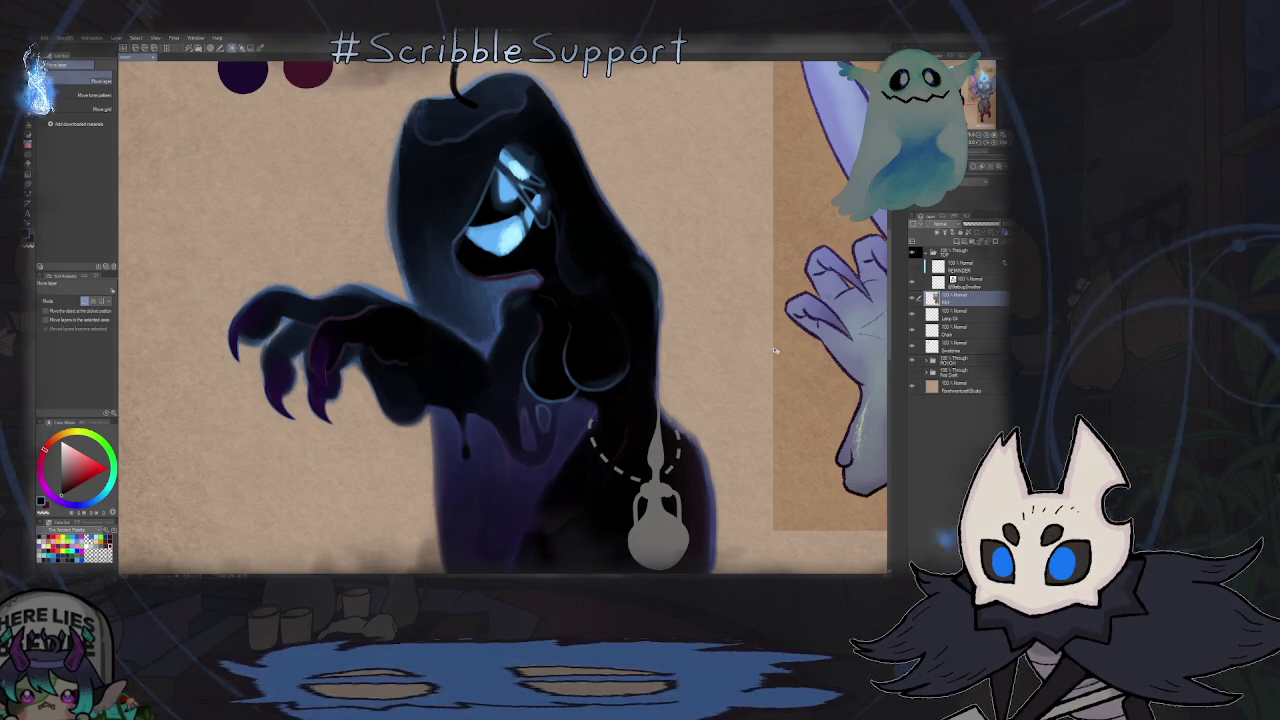
# - Fit the ghost artwork to the window and toggle the chain and lamp layers' visibility
pyautogui.hotkey('ctrl', '0')
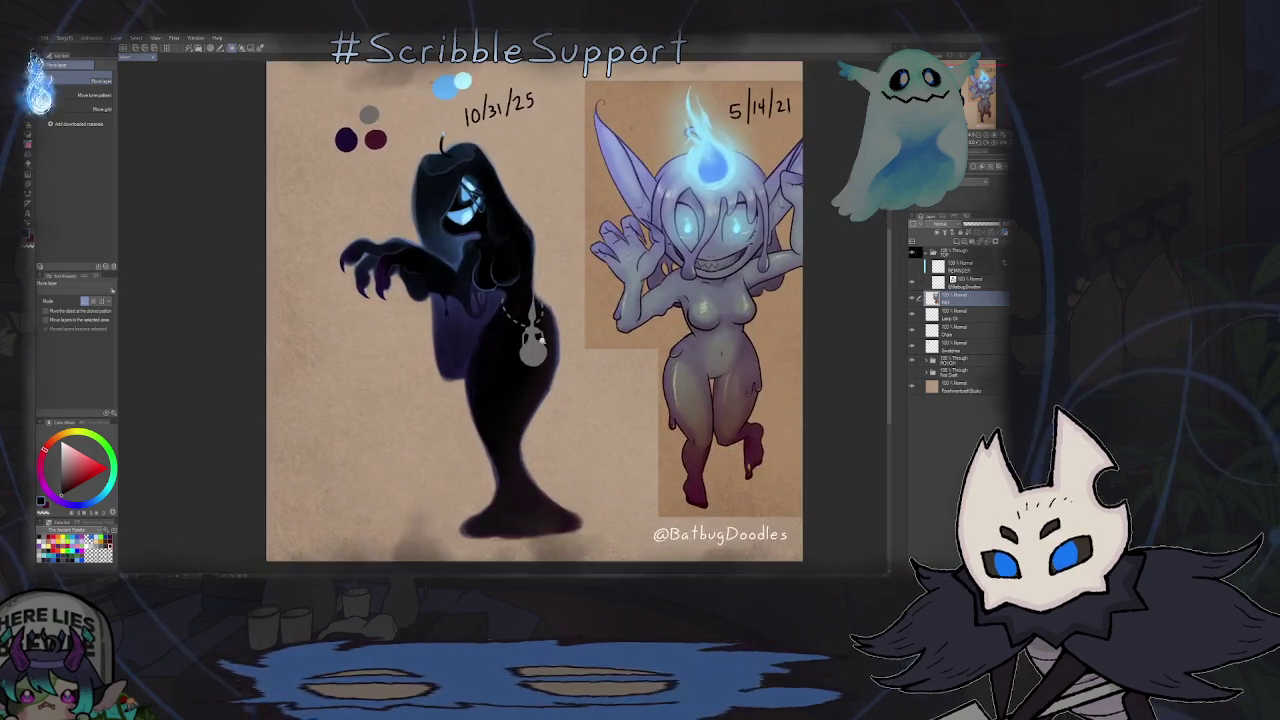
pyautogui.scroll(3, 551, 420)
pyautogui.scroll(2, 551, 420)
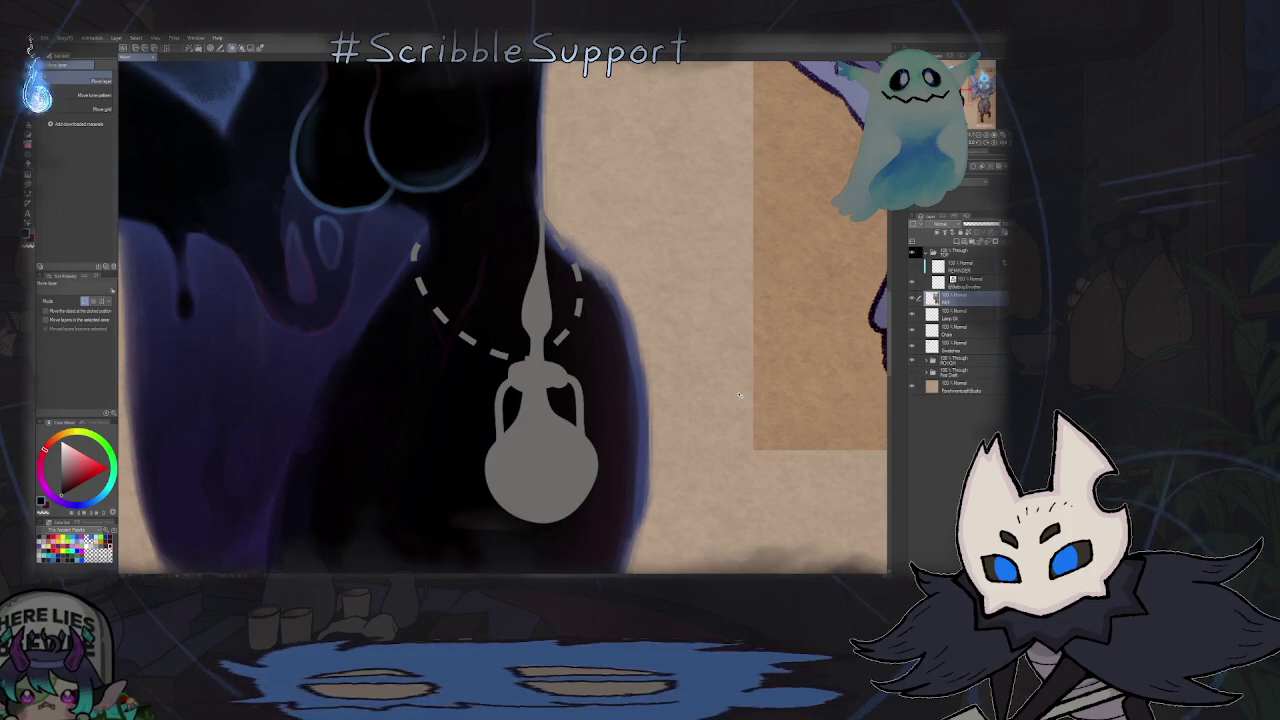
pyautogui.hotkey('ctrl', '0')
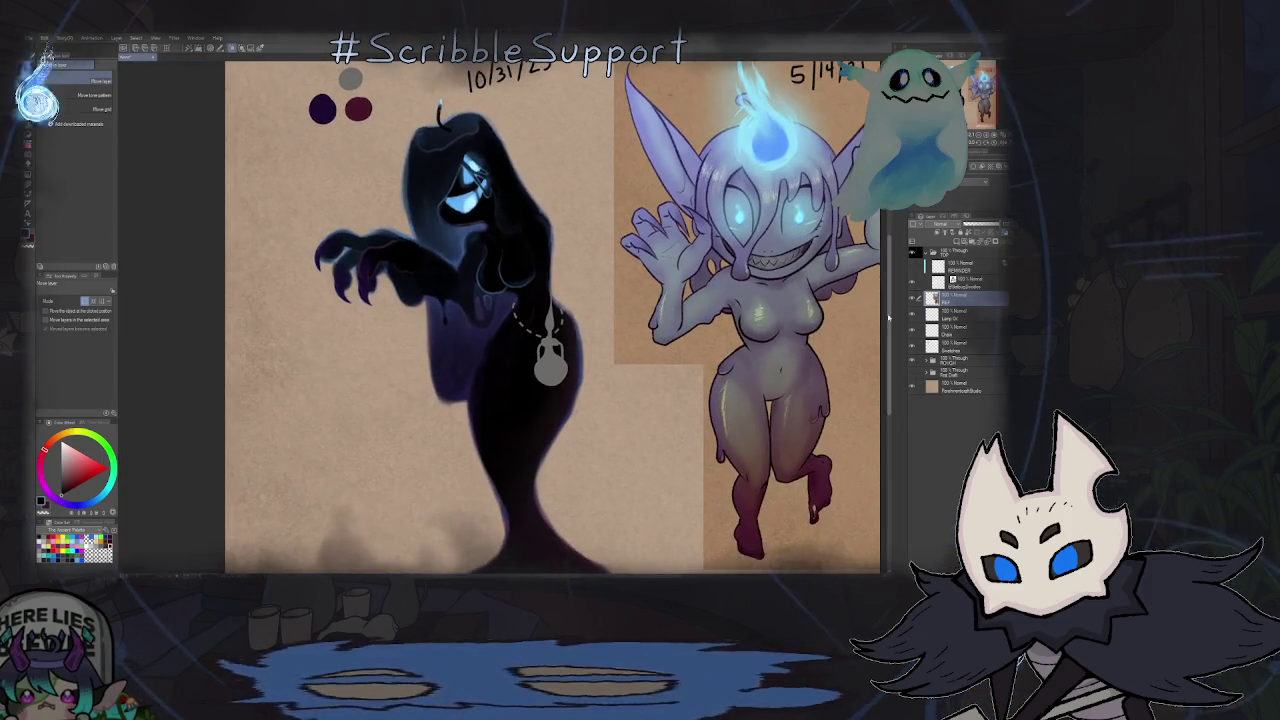
pyautogui.click(911, 332)
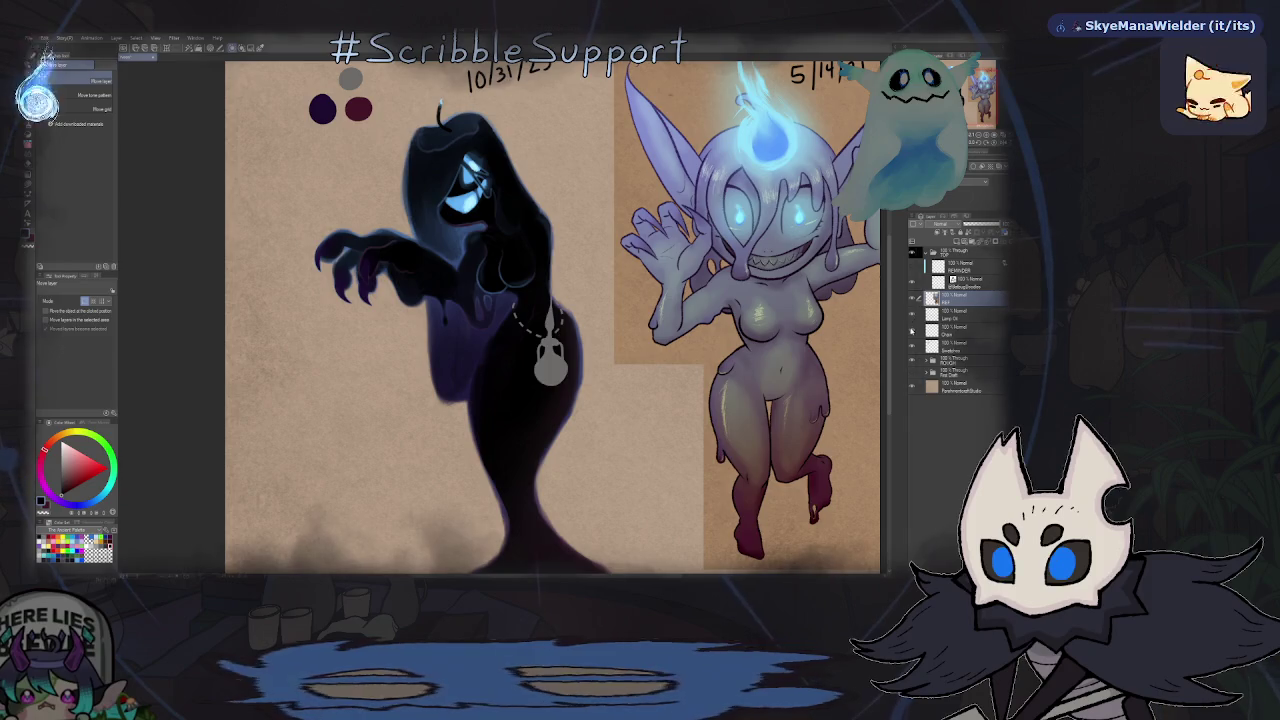
pyautogui.click(907, 324)
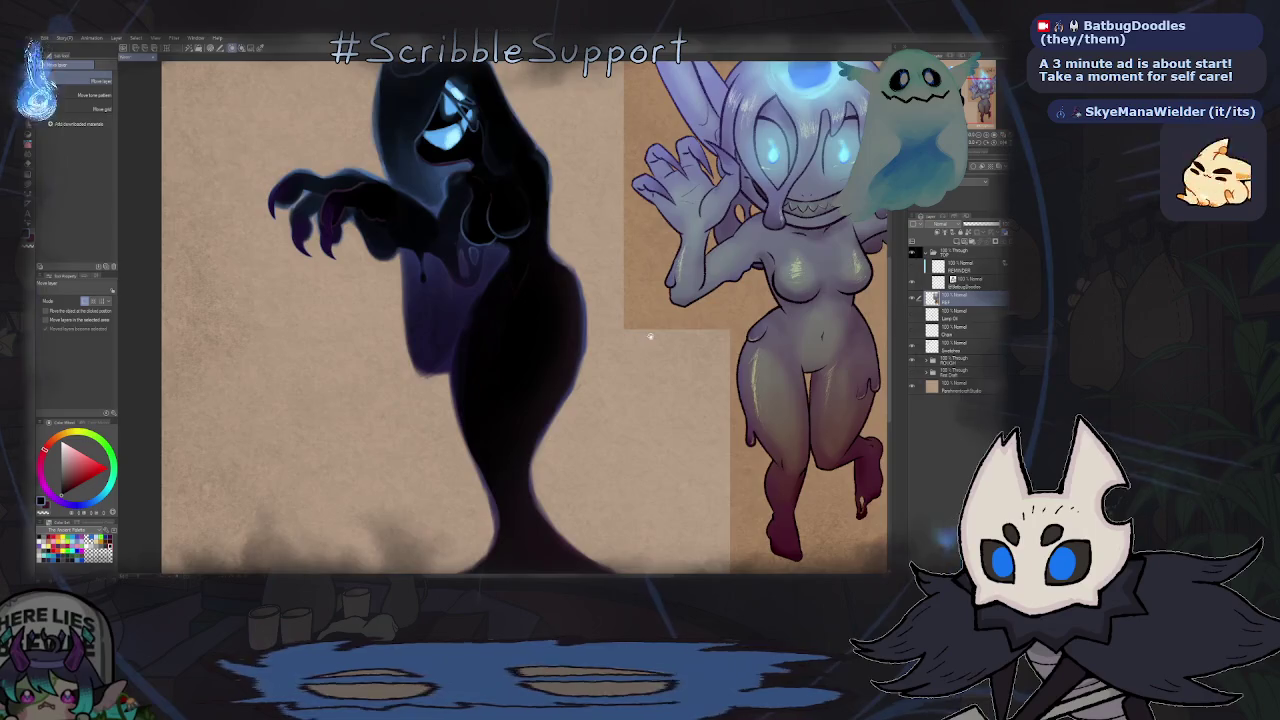
pyautogui.click(916, 321)
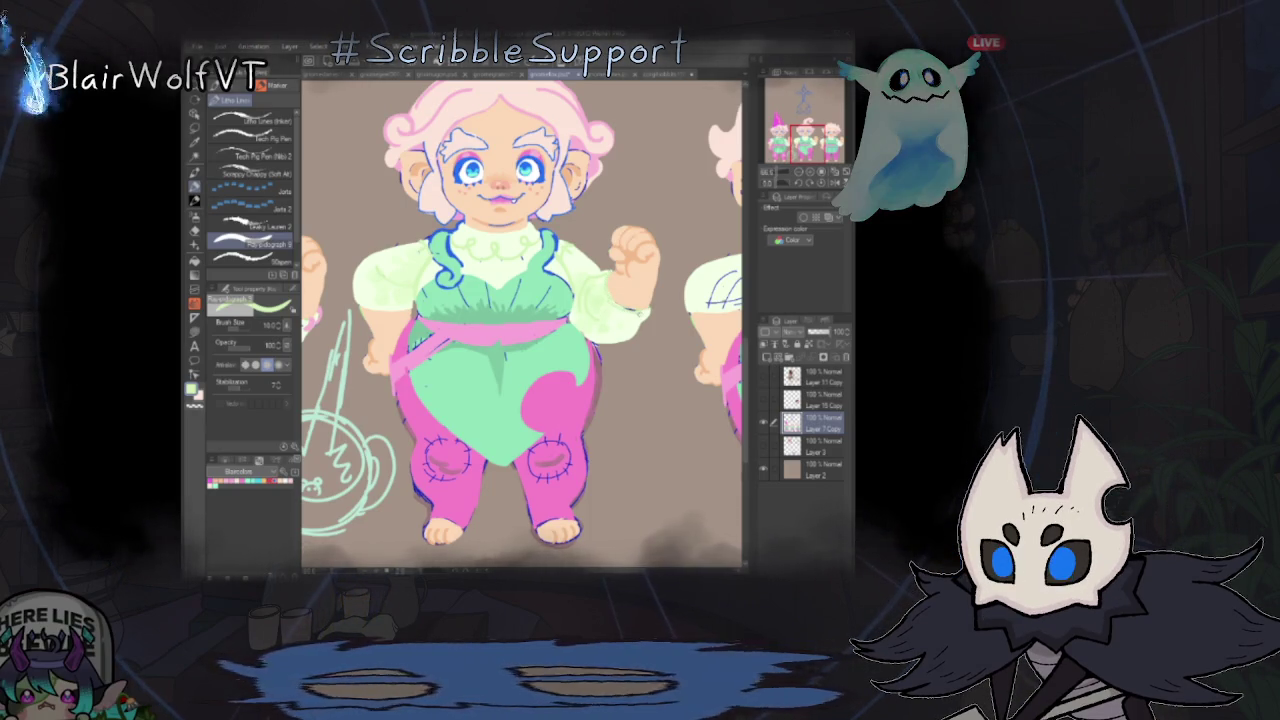
pyautogui.scroll(-1, 740, 356)
pyautogui.scroll(-2, 740, 356)
pyautogui.scroll(1, 560, 230)
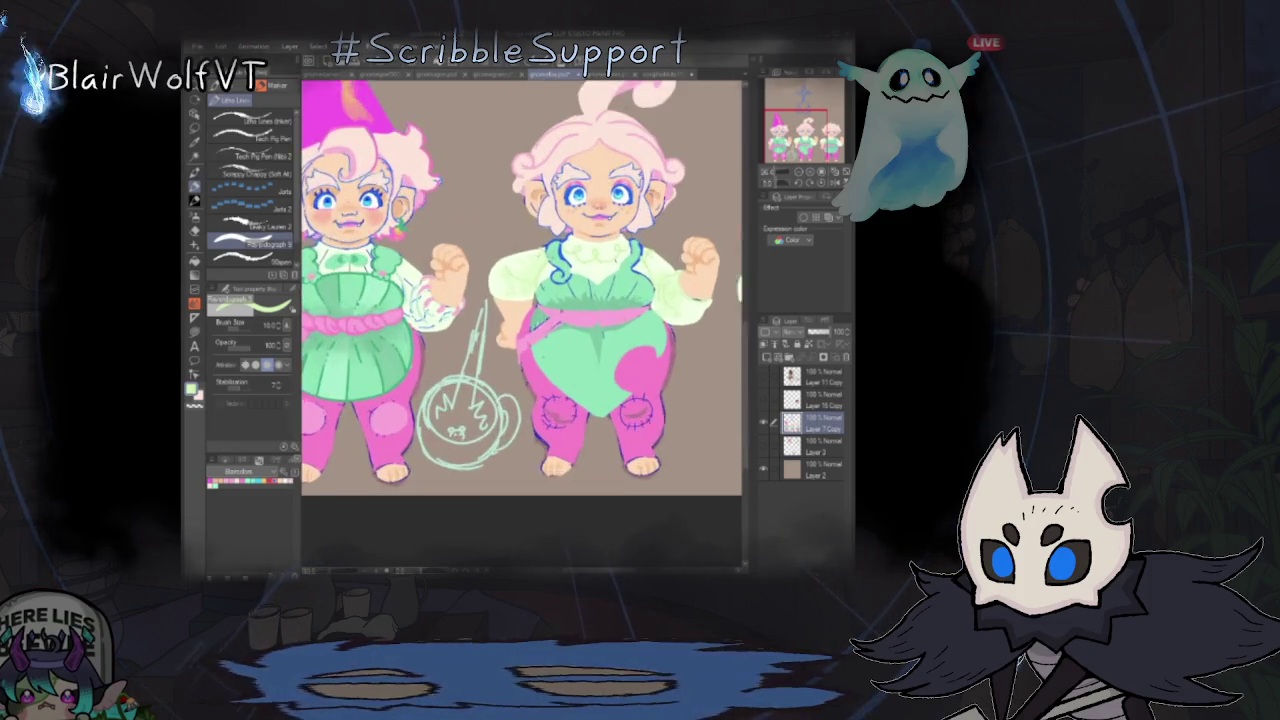
pyautogui.scroll(-1, 700, 200)
pyautogui.scroll(2, 450, 230)
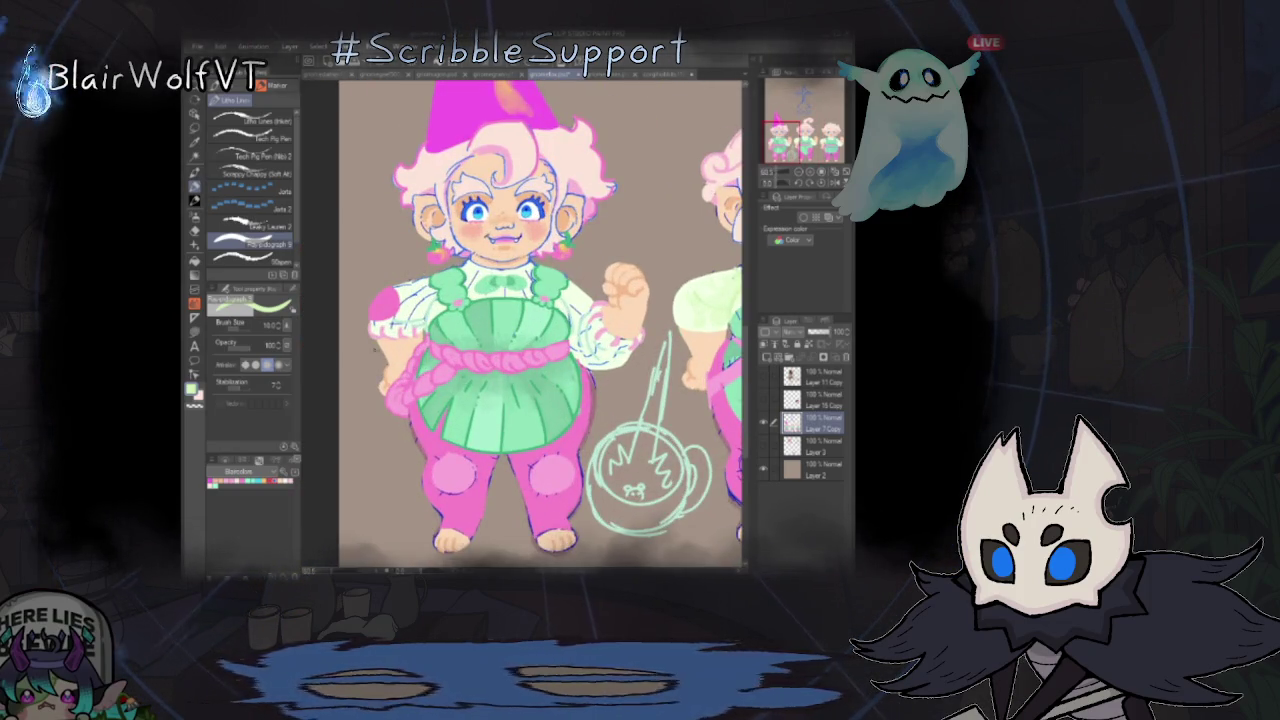
pyautogui.scroll(-2, 540, 320)
pyautogui.scroll(-1, 540, 320)
pyautogui.scroll(2, 560, 300)
pyautogui.scroll(1, 560, 300)
pyautogui.scroll(1, 604, 358)
pyautogui.scroll(-1, 520, 320)
pyautogui.scroll(-1, 520, 320)
pyautogui.scroll(1, 420, 300)
pyautogui.scroll(1, 420, 300)
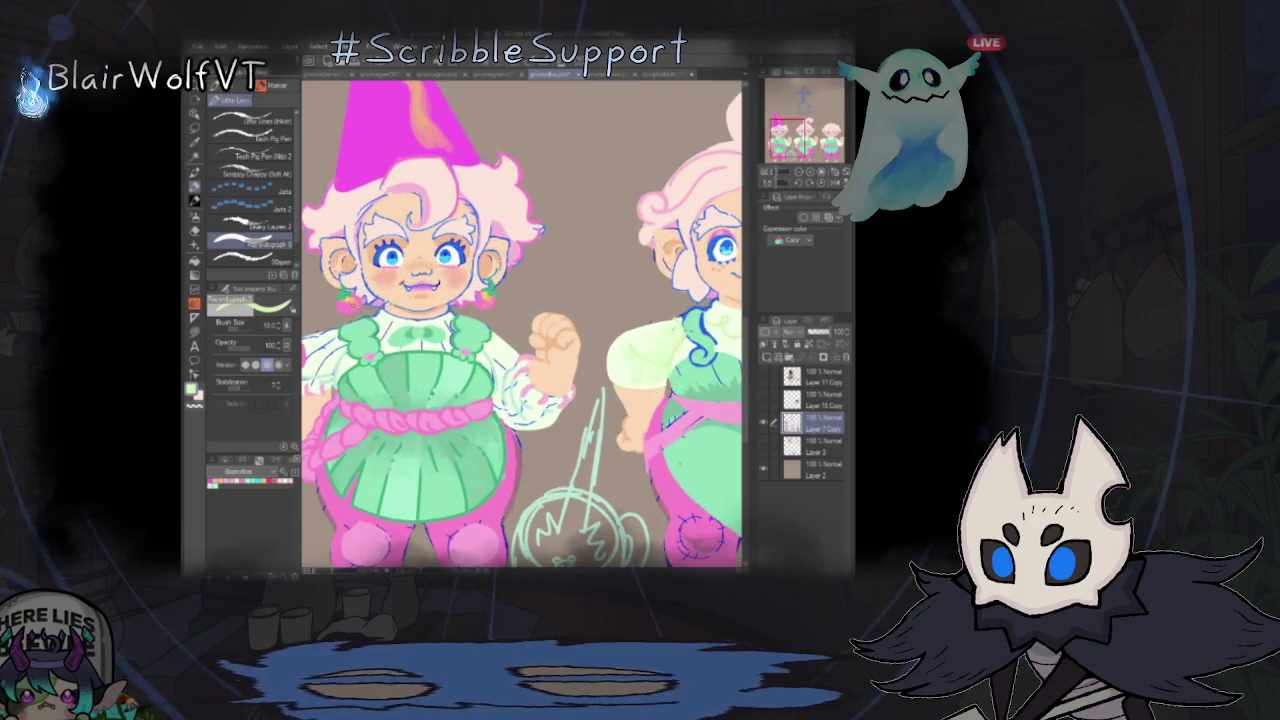
pyautogui.scroll(-1, 520, 320)
pyautogui.scroll(1, 520, 320)
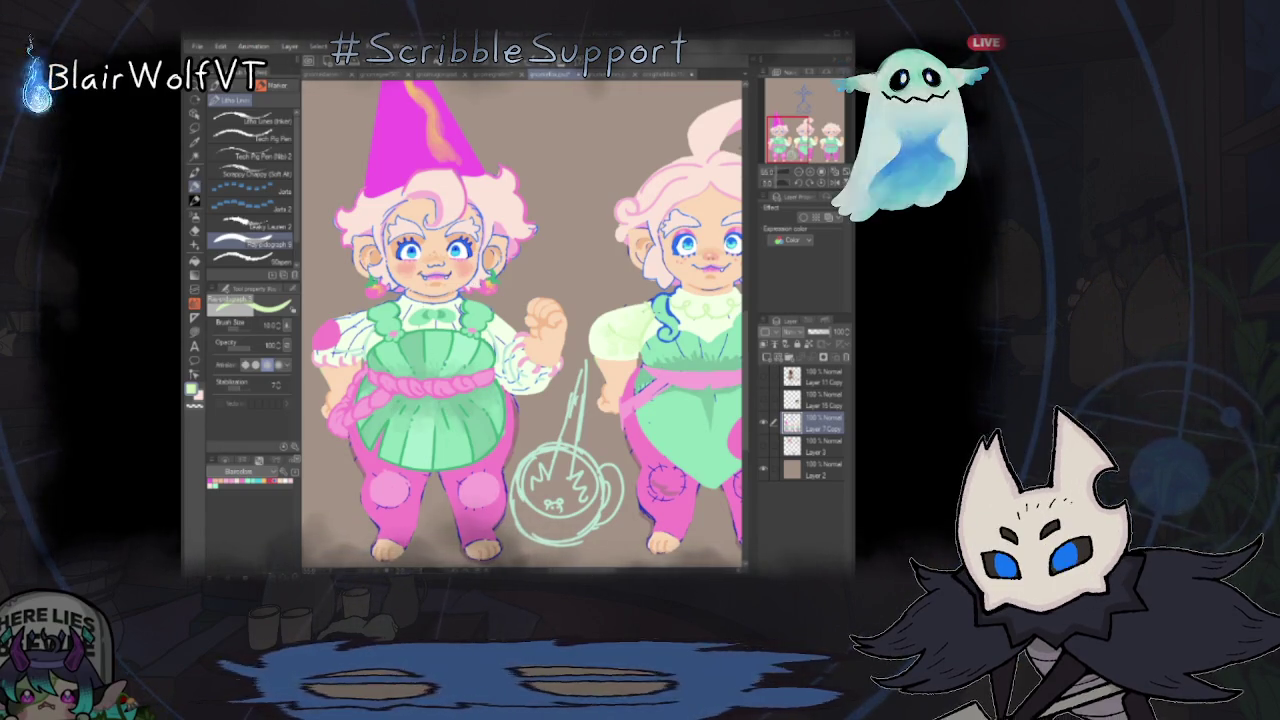
pyautogui.hscroll(3, 522, 323)
pyautogui.hscroll(2, 522, 323)
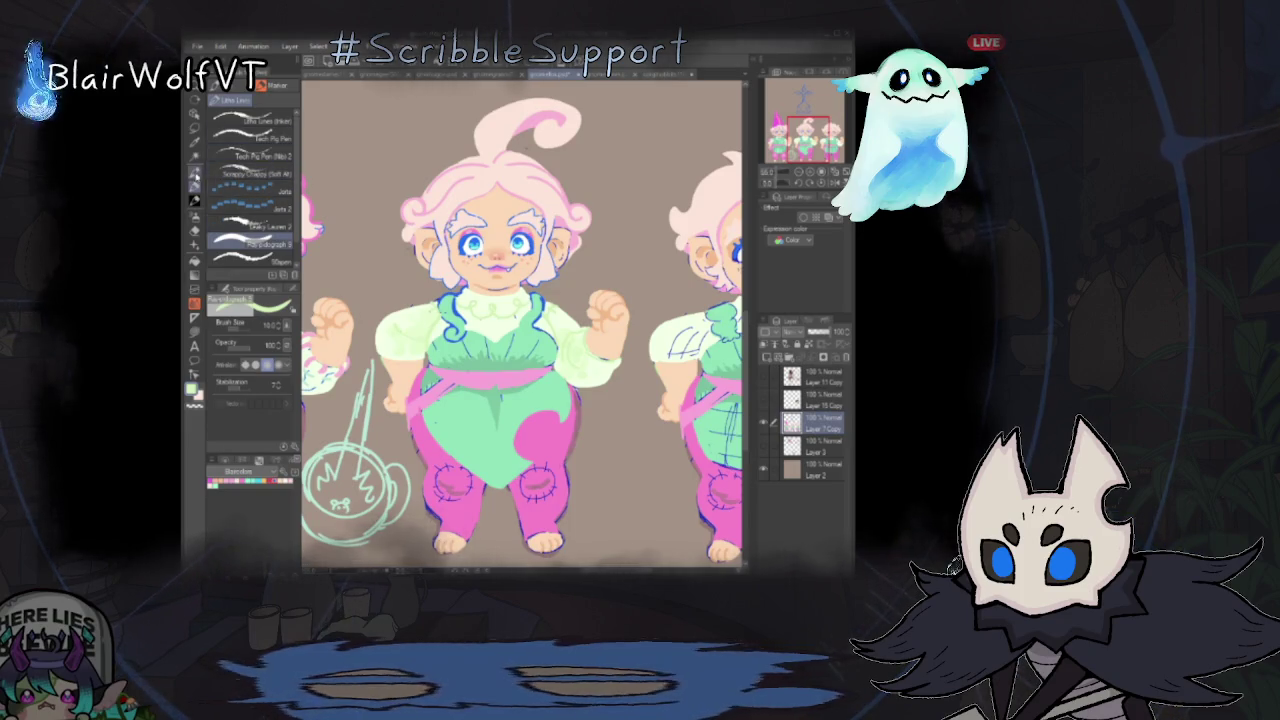
pyautogui.press('b')
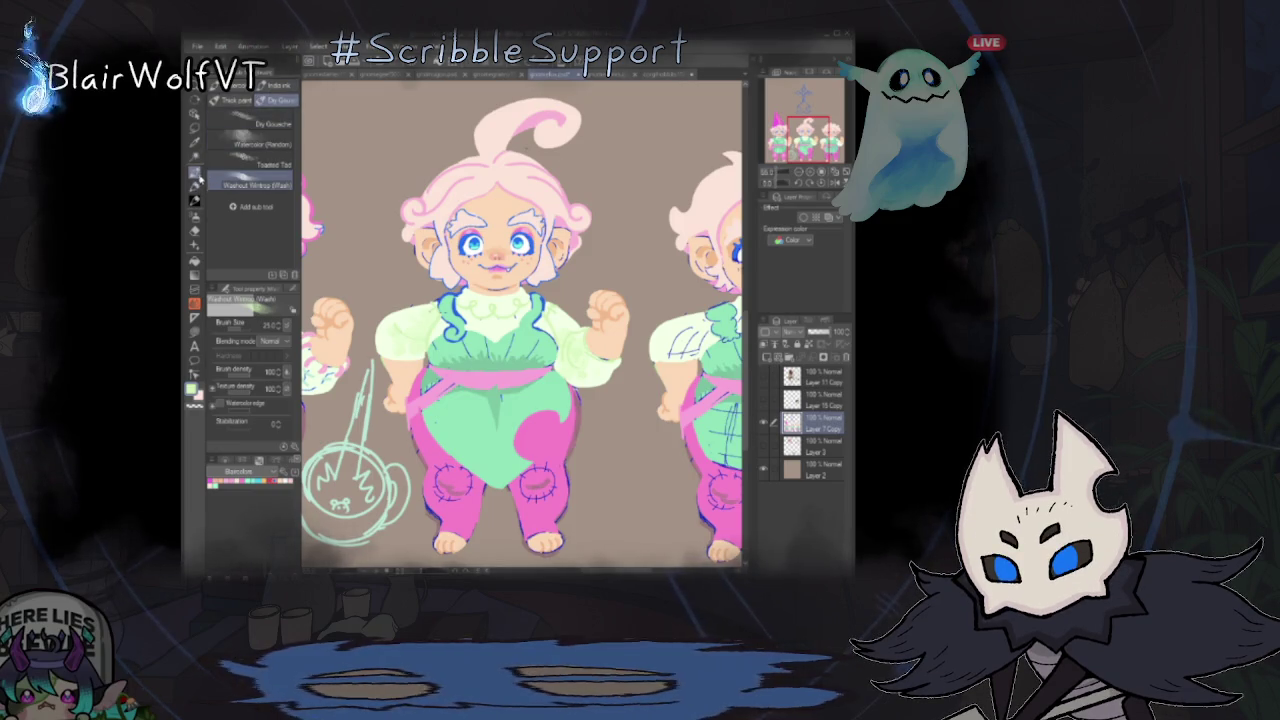
# - Switch the sub-tool group back to the pen and marker brushes
pyautogui.click(195, 172)
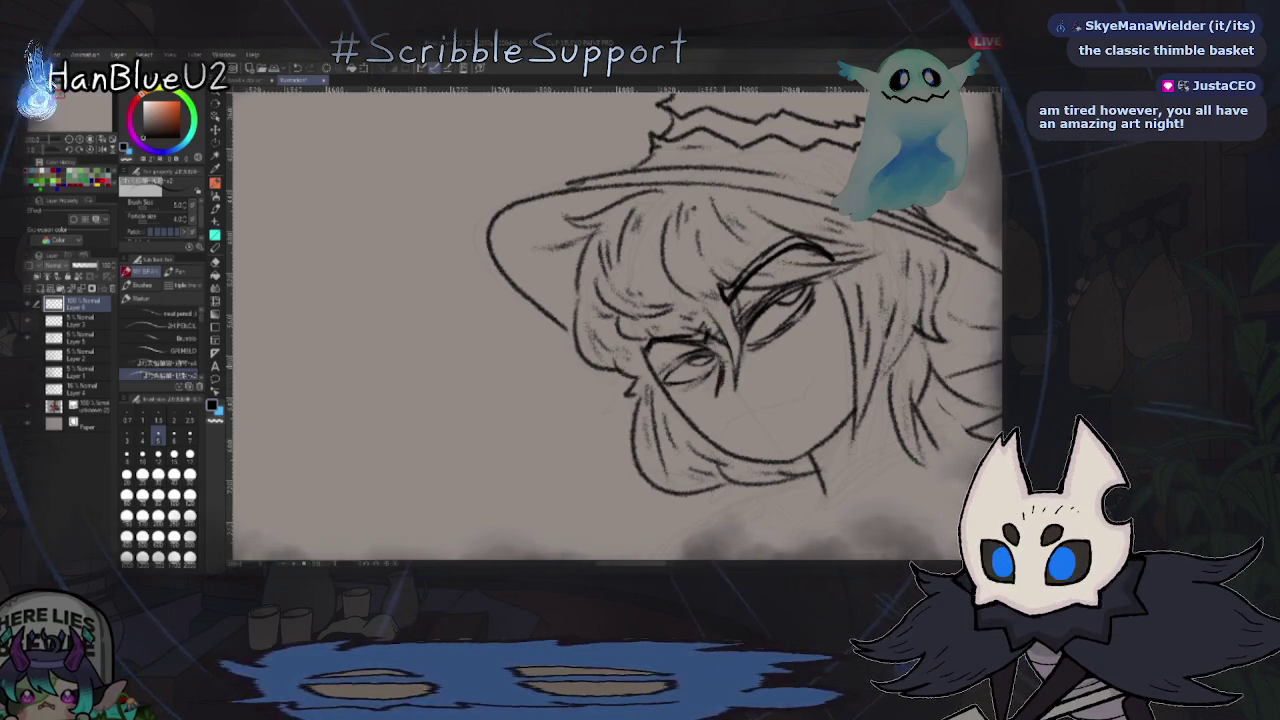
# - Pan the witch sketch slightly left and scroll the view to the right
pyautogui.moveTo(750, 449); pyautogui.dragTo(738, 452)
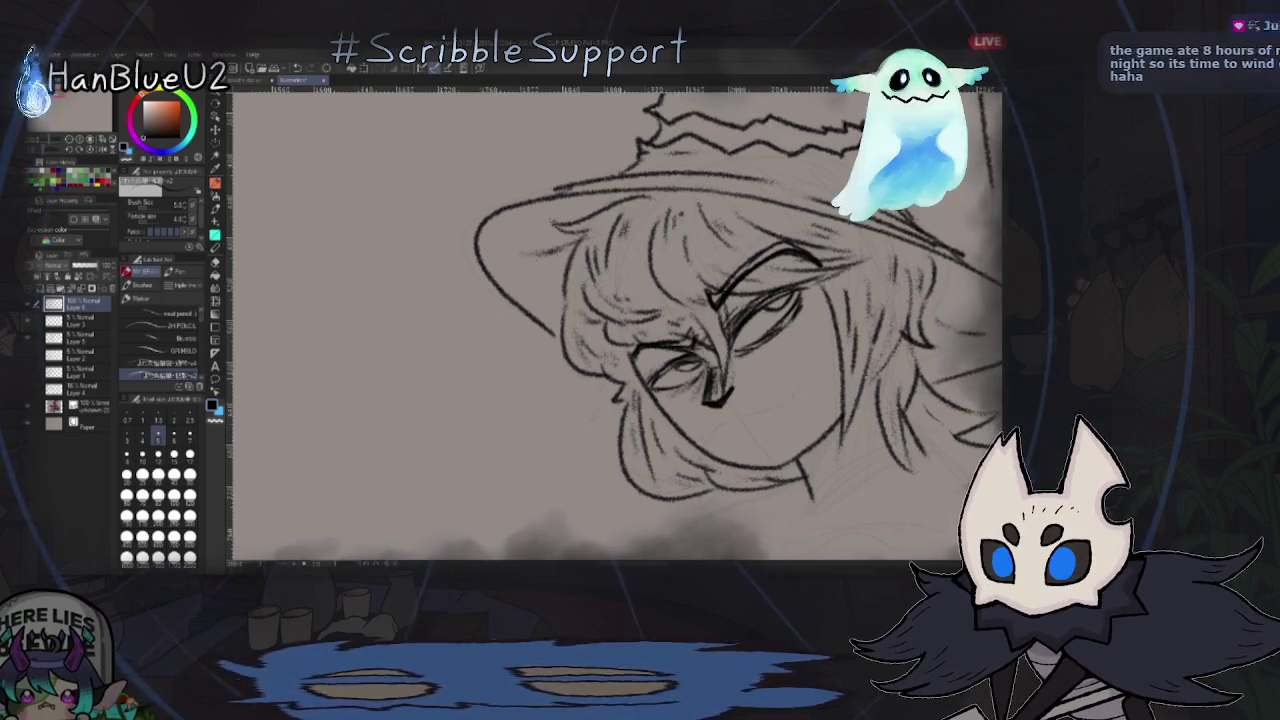
pyautogui.hscroll(2, 615, 320)
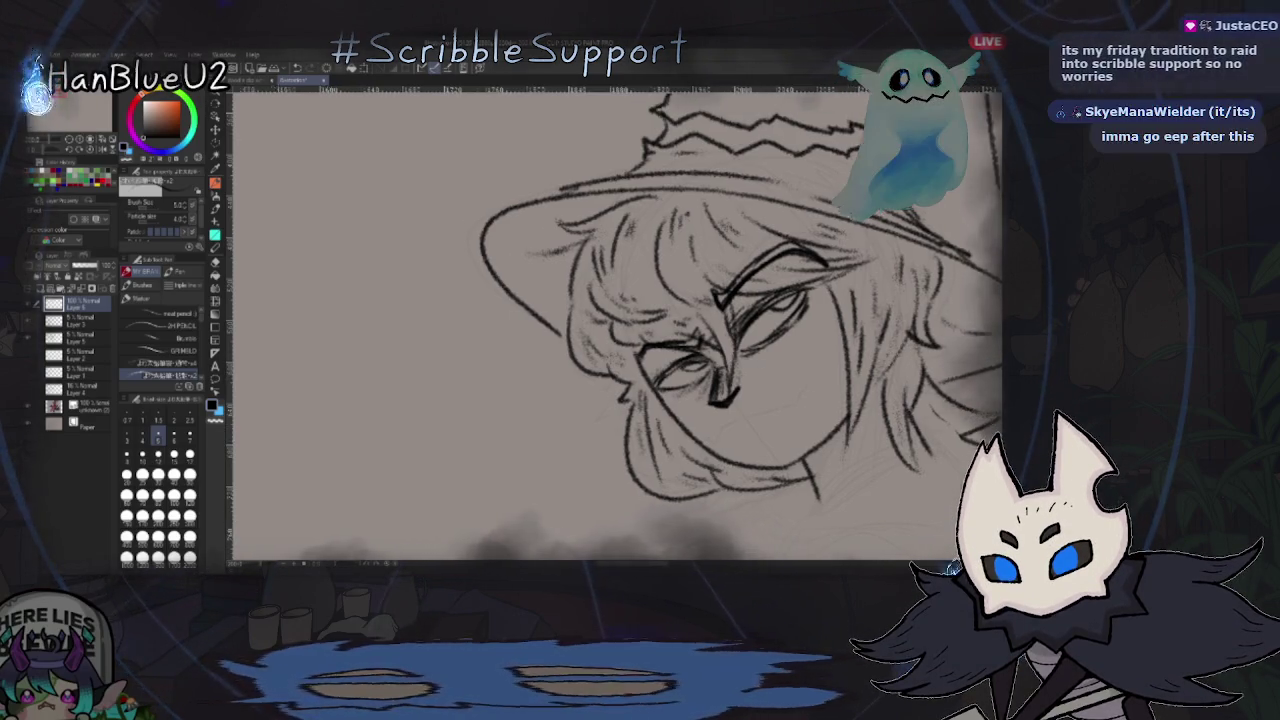
pyautogui.hscroll(3, 615, 320)
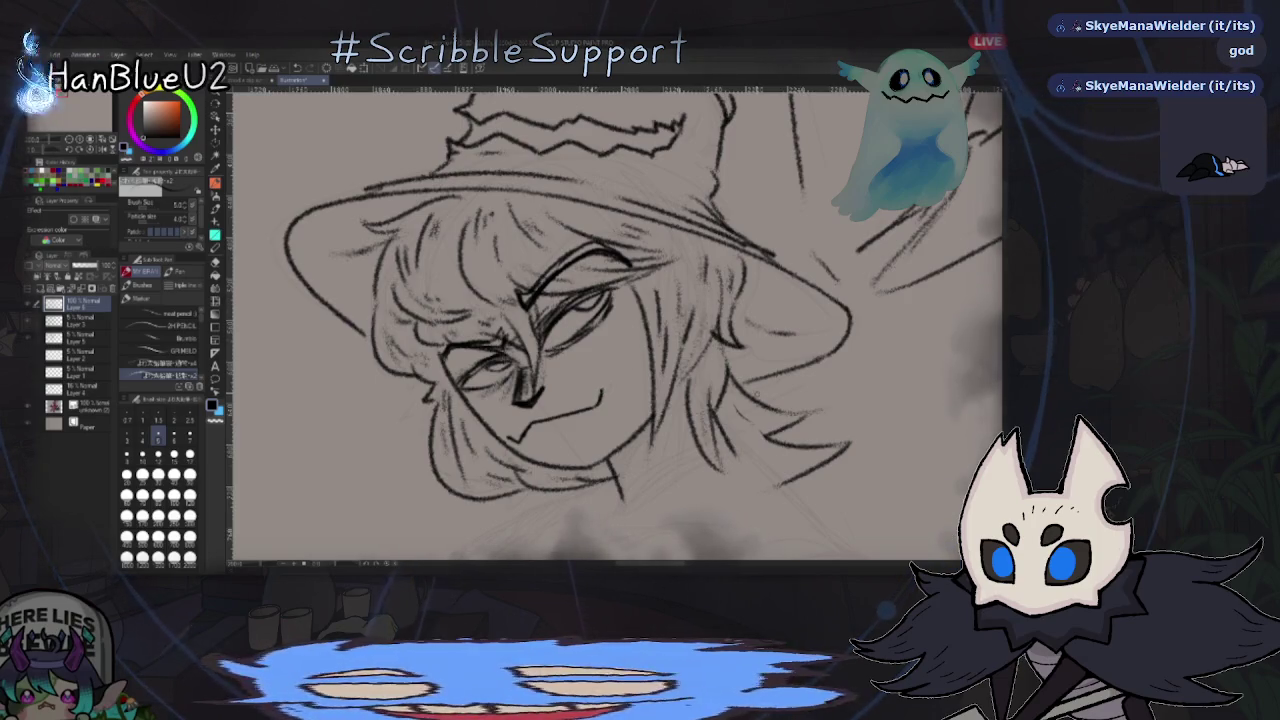
# - Zoom around the witch's collar and draw a short line just below it
pyautogui.scroll(2, 781, 368)
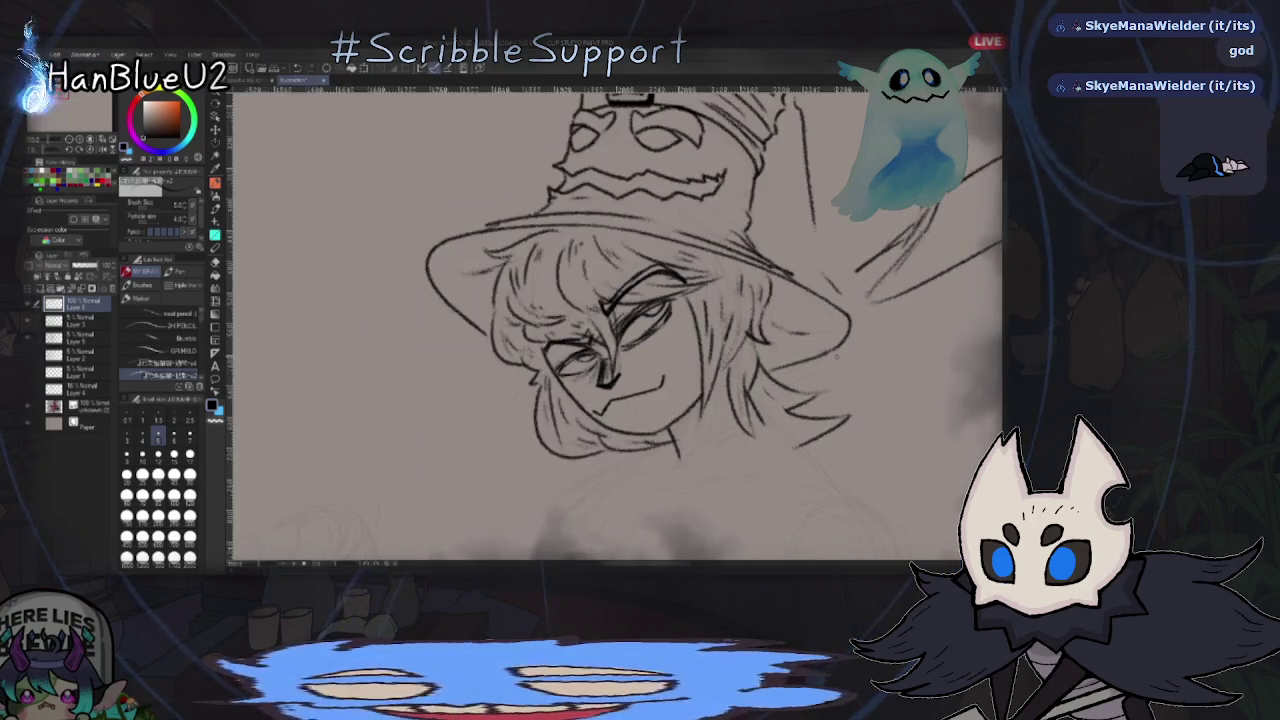
pyautogui.scroll(-3, 781, 368)
pyautogui.scroll(2, 781, 368)
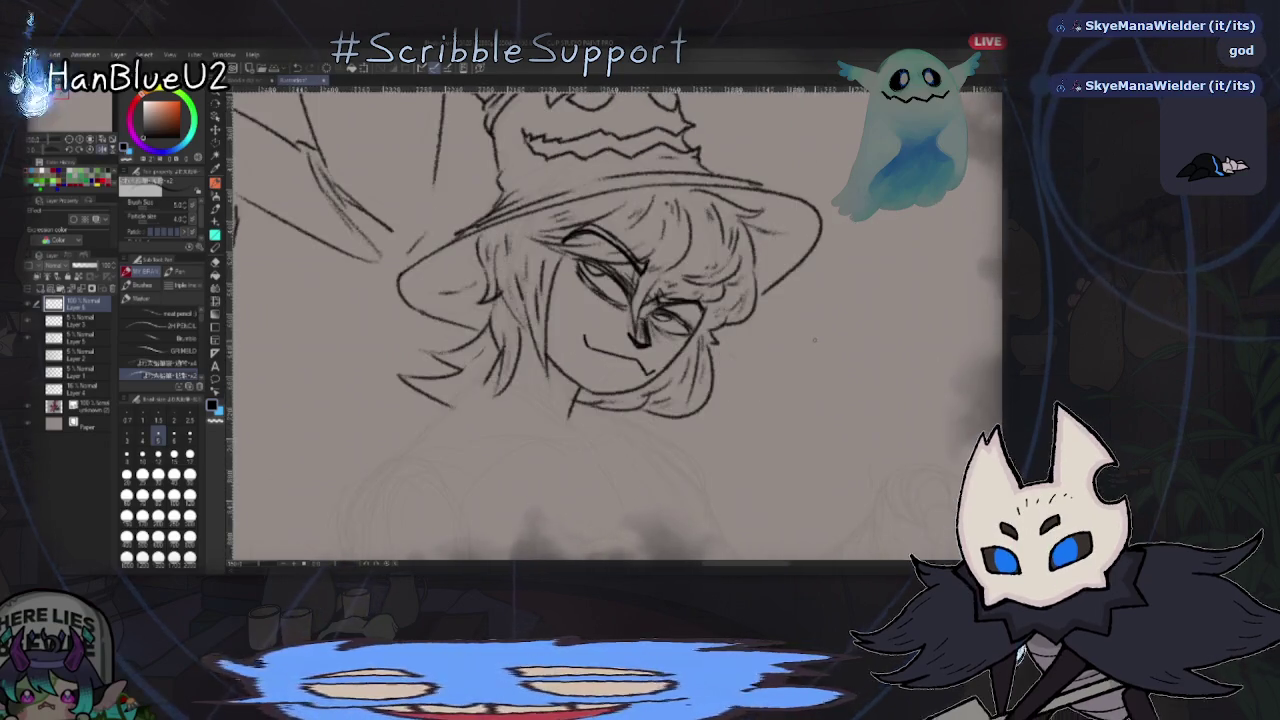
pyautogui.scroll(-2, 781, 368)
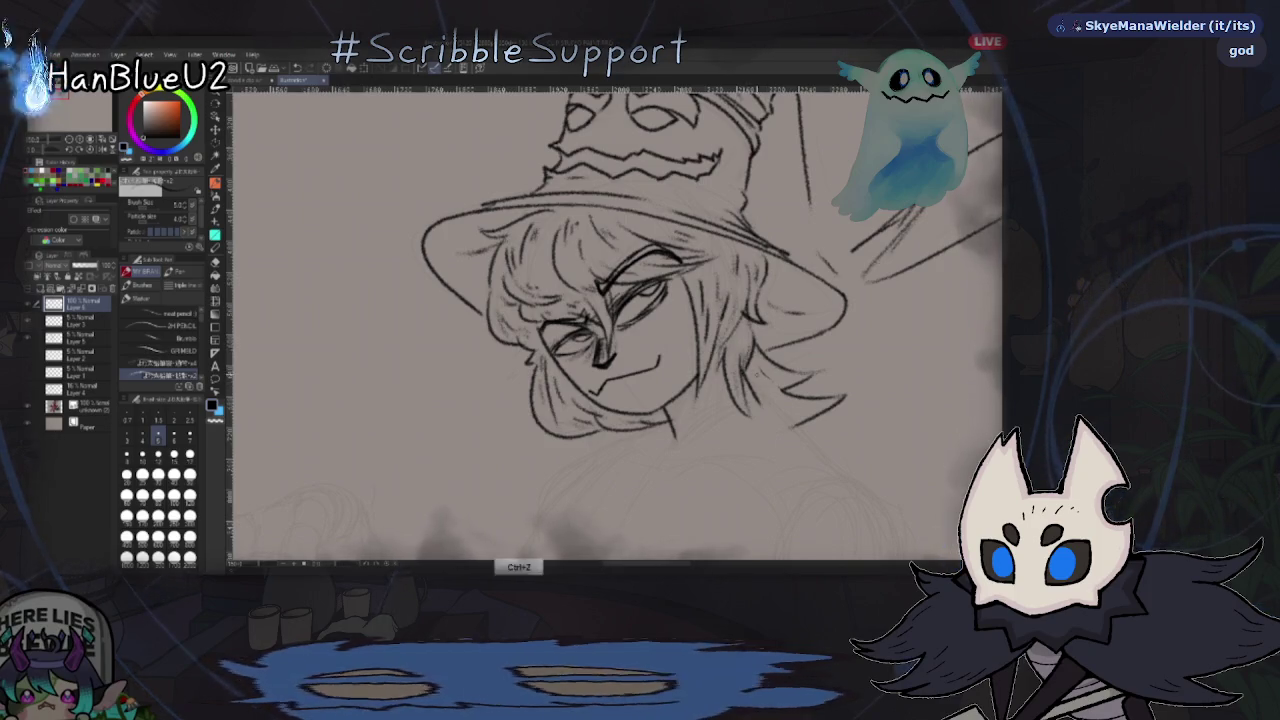
pyautogui.scroll(-2, 900, 200)
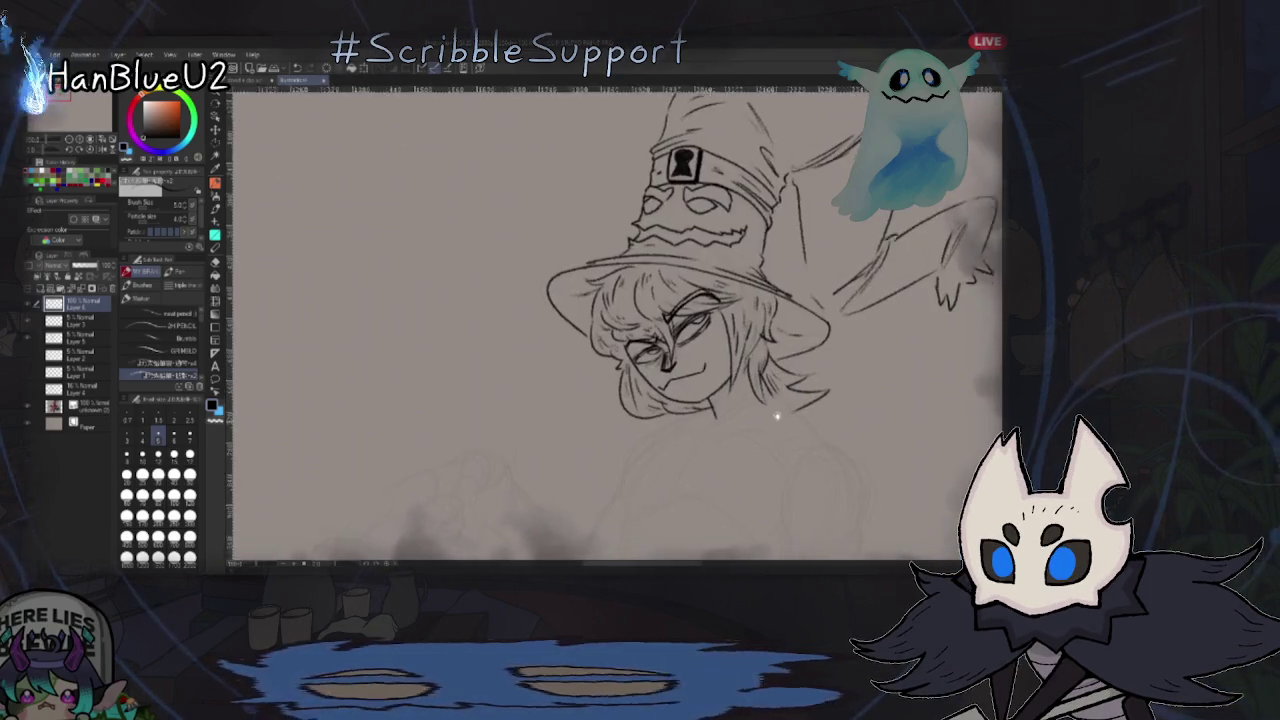
pyautogui.scroll(-1, 900, 200)
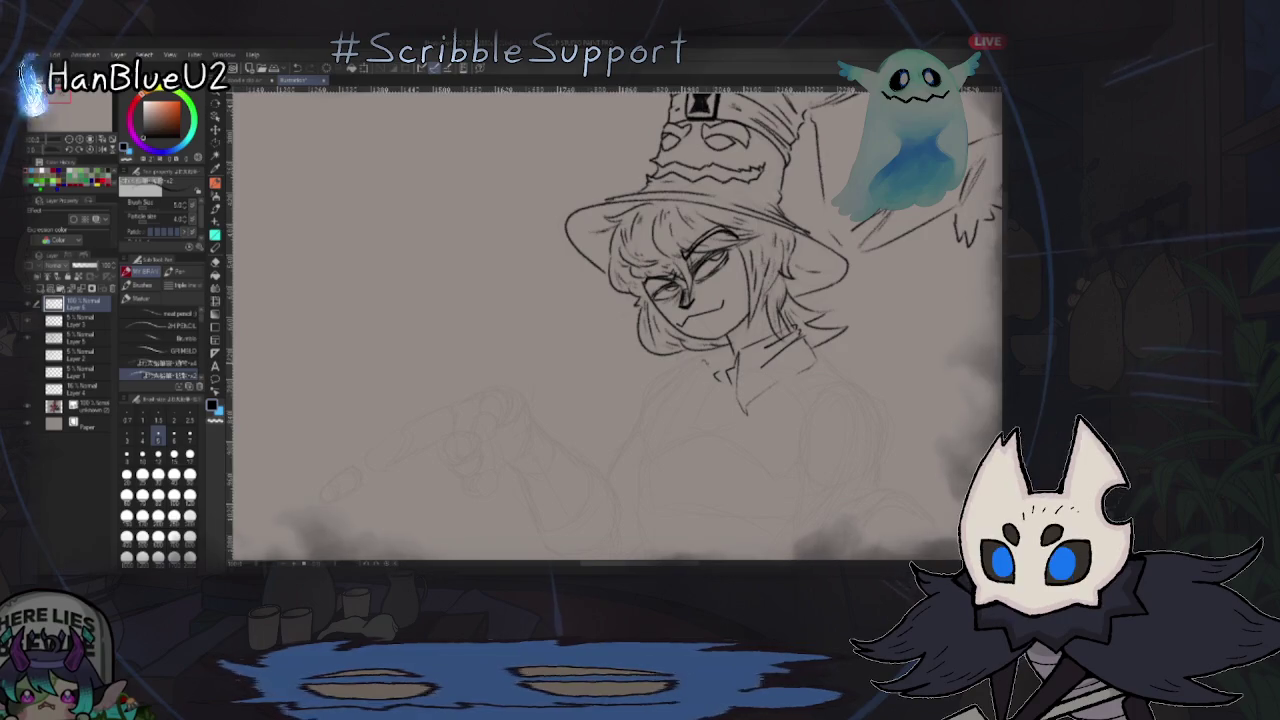
pyautogui.moveTo(700, 380)
pyautogui.mouseDown()
pyautogui.moveTo(687, 428)
pyautogui.moveTo(677, 408)
pyautogui.mouseUp()
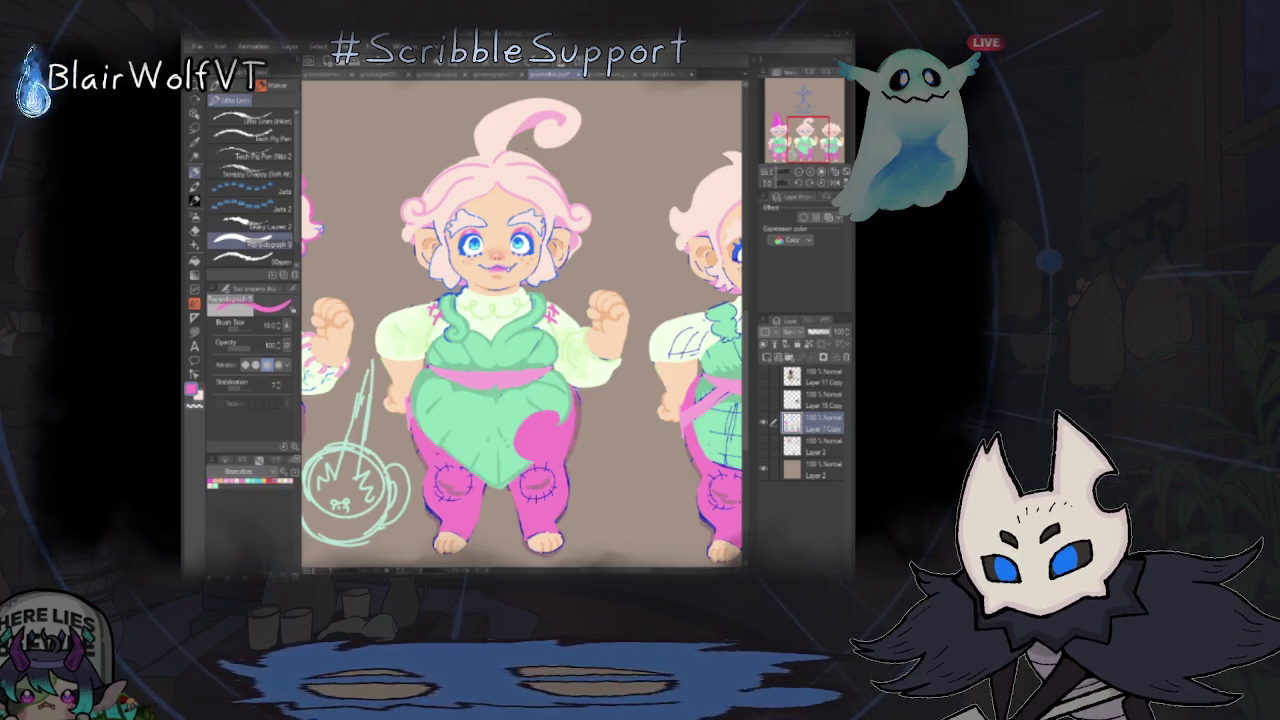
# - Swap the drawing colour from pink to mint green
pyautogui.press('x')
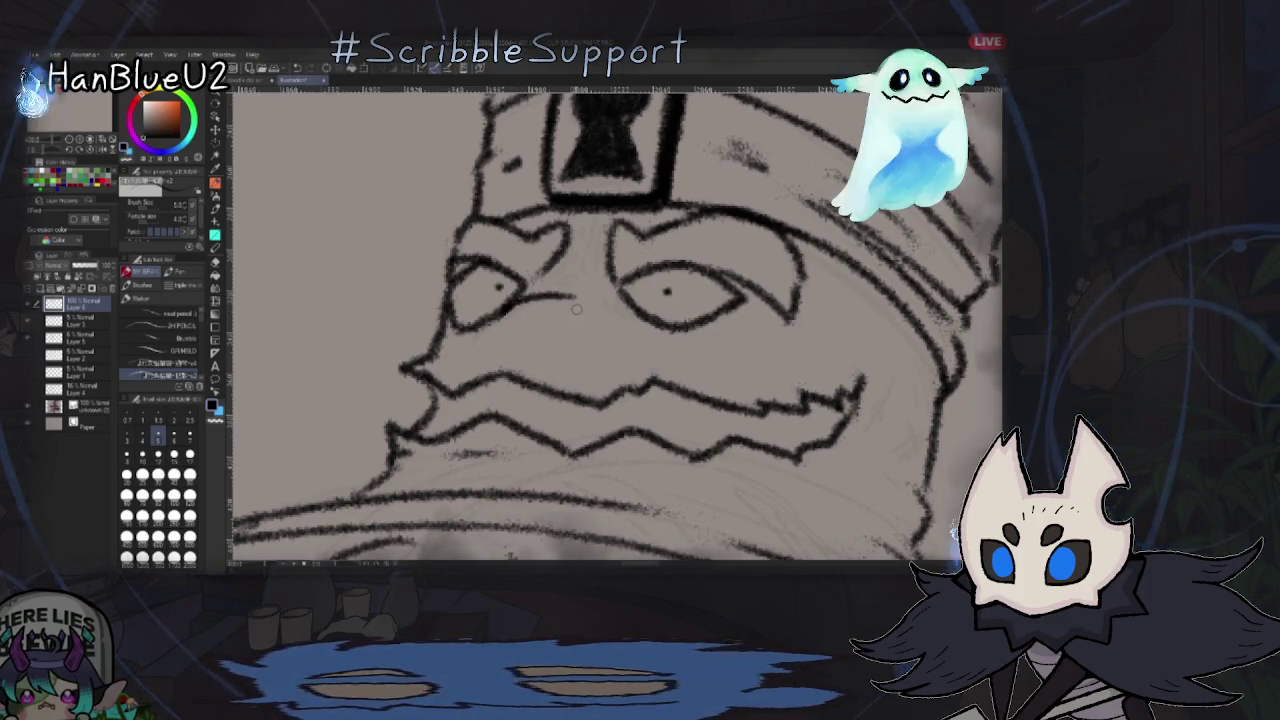
# - Try strokes under and between the hat's eyes, then undo them
pyautogui.moveTo(495, 312); pyautogui.dragTo(570, 296)
pyautogui.hotkey('ctrl', 'z')
pyautogui.hotkey('ctrl', 'z')
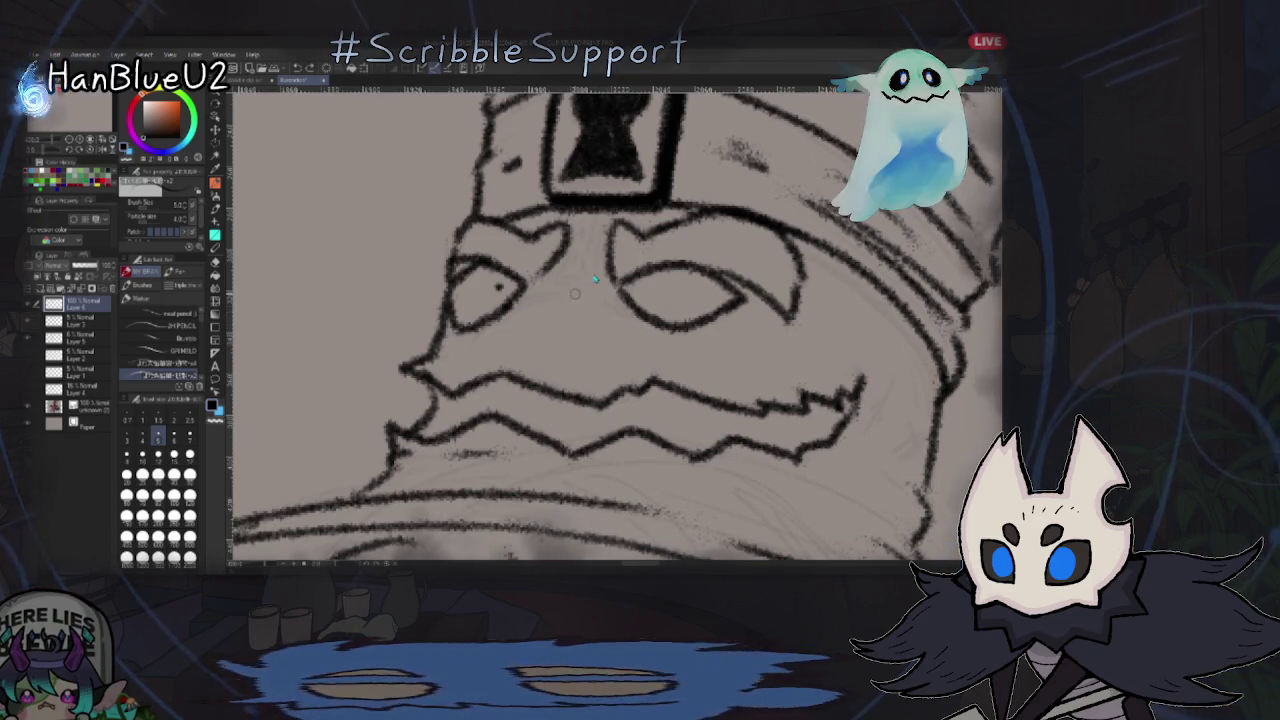
pyautogui.moveTo(505, 314); pyautogui.dragTo(604, 276)
pyautogui.moveTo(482, 332); pyautogui.dragTo(566, 292)
pyautogui.hotkey('ctrl', 'z')
pyautogui.hotkey('ctrl', 'z')
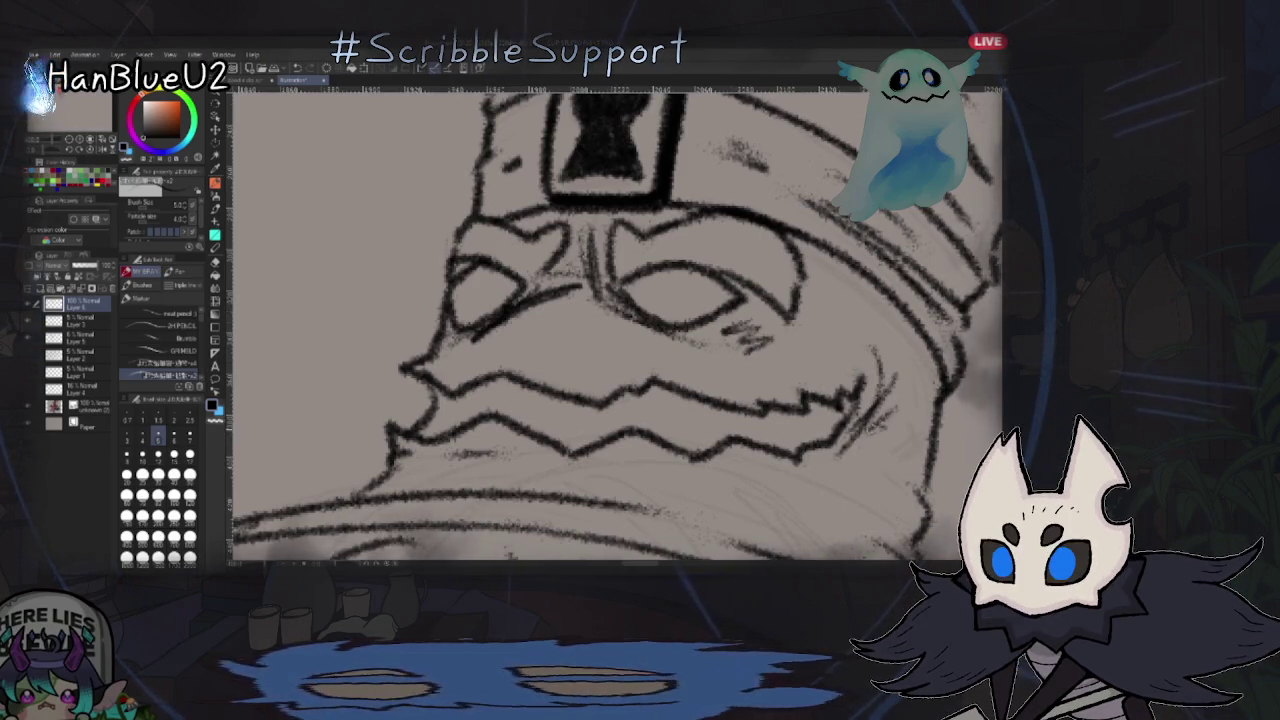
# - Hatch shading right of the mouth, add a stroke above the upper lip, and zoom out
pyautogui.moveTo(868, 350); pyautogui.dragTo(884, 425)
pyautogui.moveTo(482, 356); pyautogui.dragTo(538, 372)
pyautogui.scroll(-2, 728, 352)
pyautogui.scroll(-2, 728, 352)
pyautogui.scroll(-1, 728, 352)
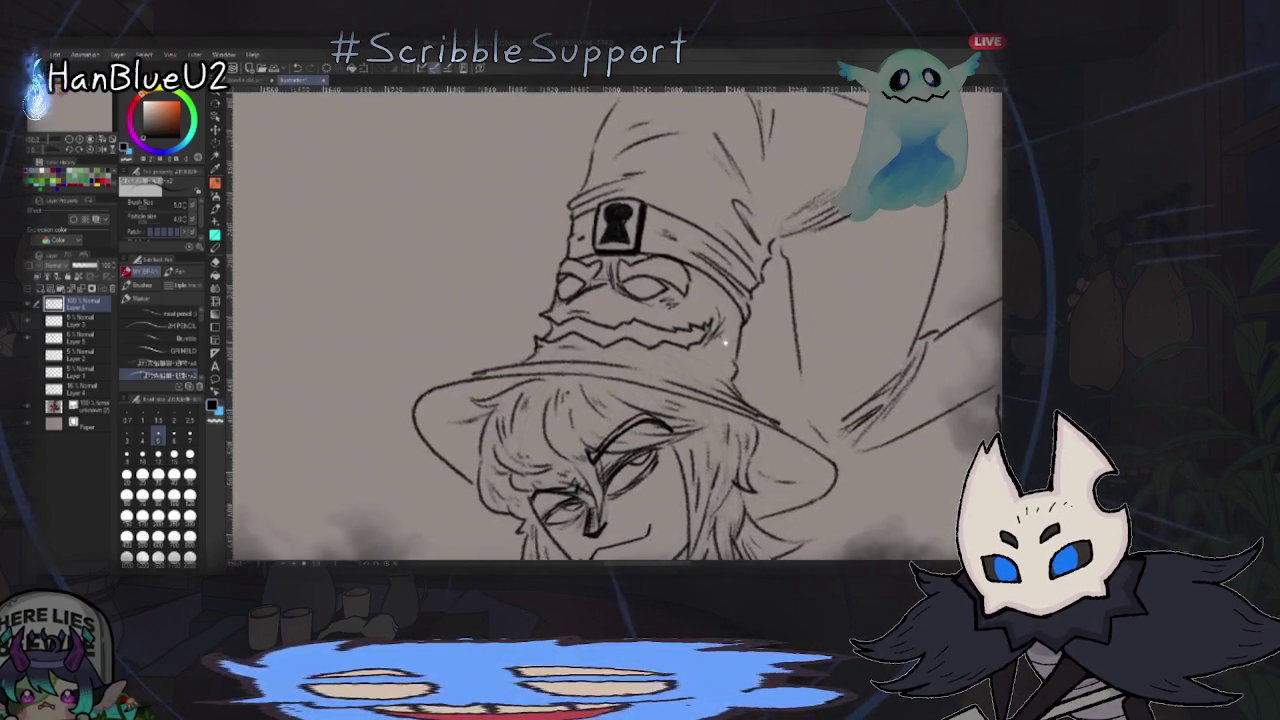
pyautogui.scroll(-2, 836, 512)
pyautogui.scroll(3, 836, 512)
pyautogui.scroll(-5, 836, 512)
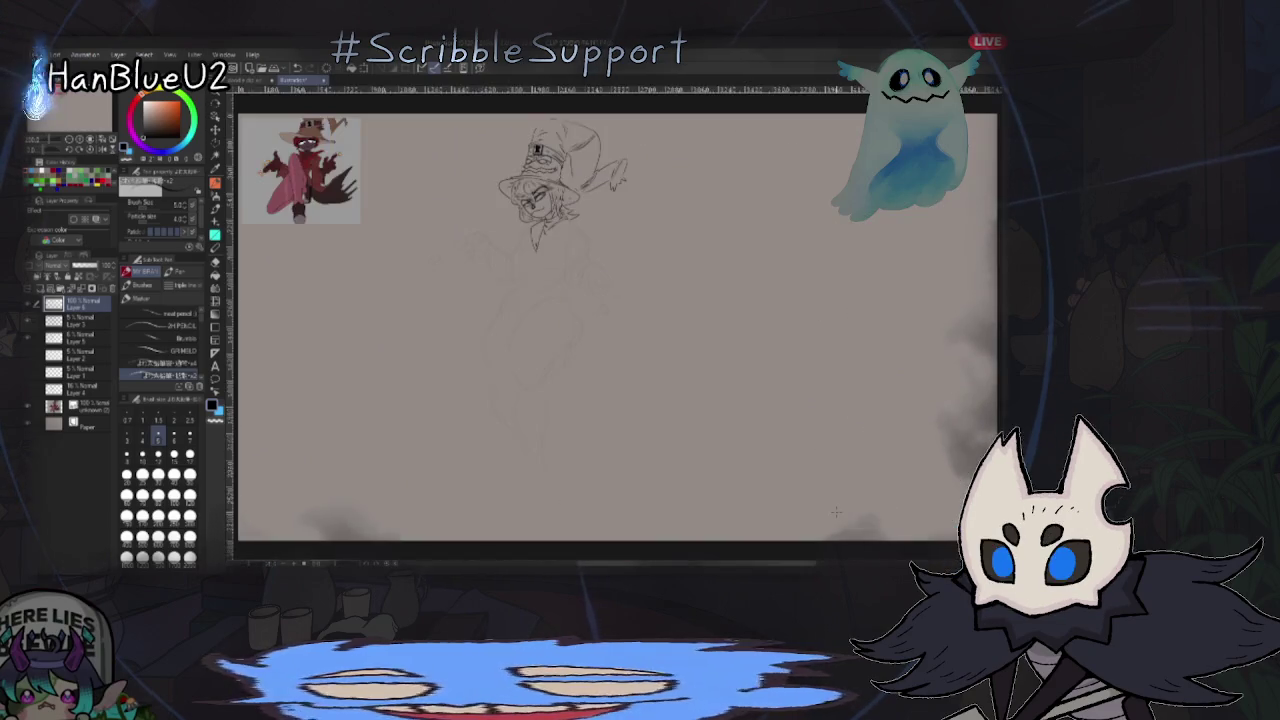
pyautogui.scroll(2, 836, 512)
pyautogui.scroll(1, 836, 512)
pyautogui.scroll(1, 836, 512)
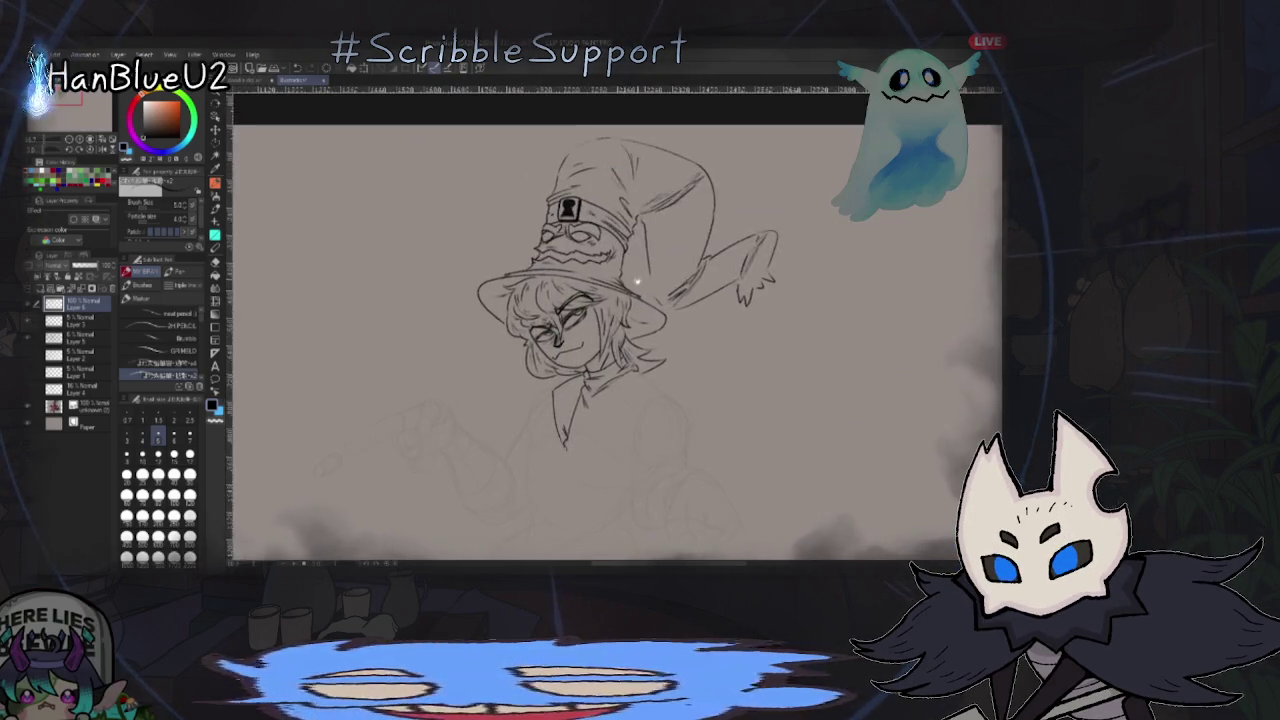
pyautogui.scroll(1, 836, 512)
pyautogui.scroll(2, 612, 288)
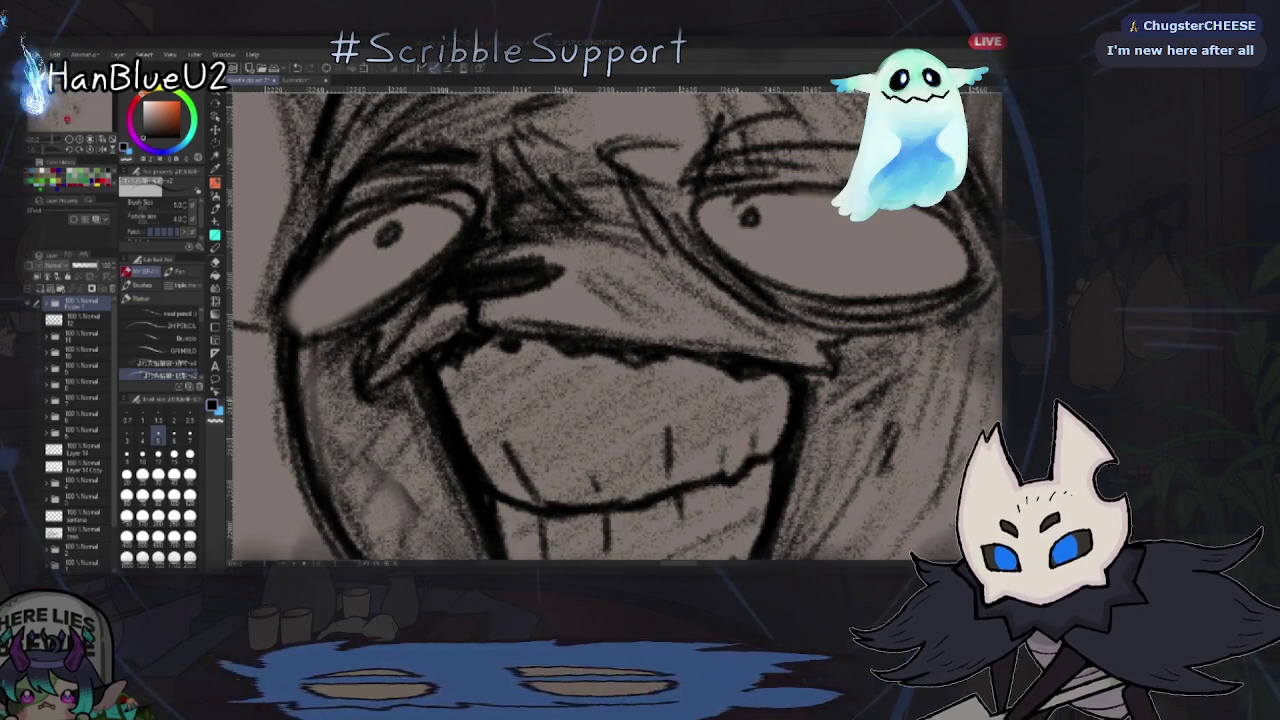
pyautogui.scroll(-3, 750, 350)
pyautogui.scroll(-3, 750, 350)
pyautogui.scroll(-3, 870, 243)
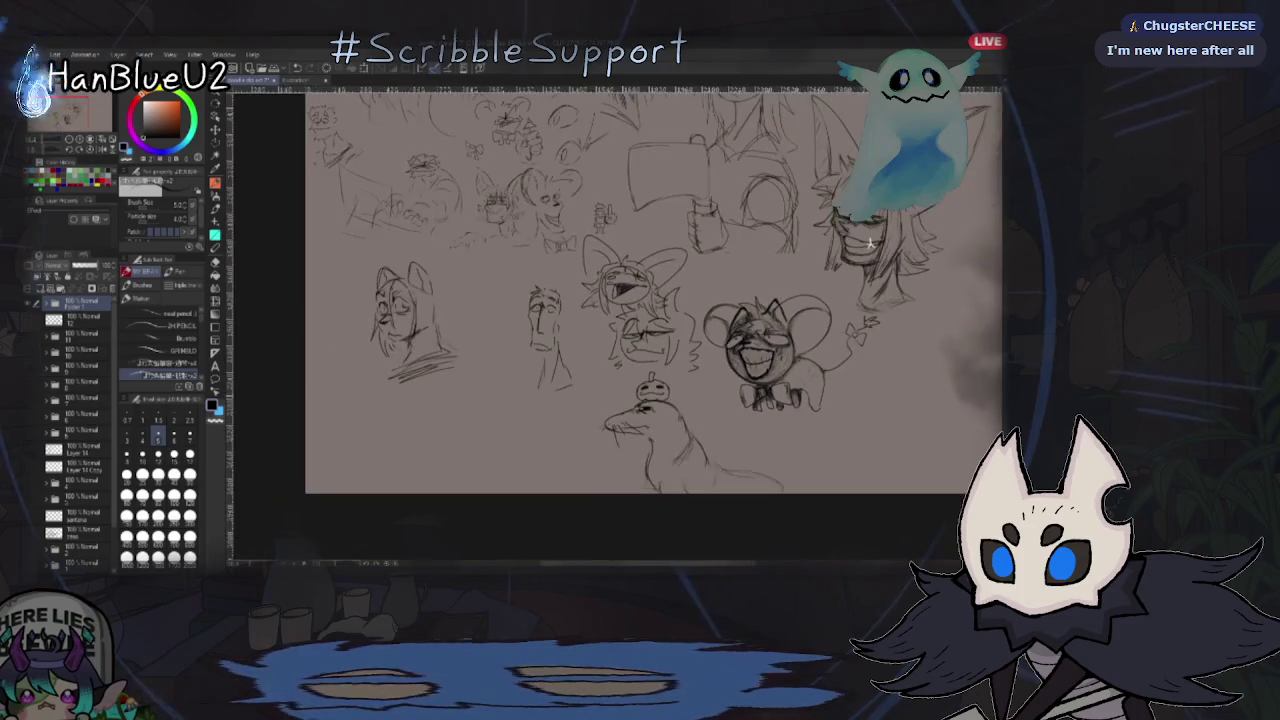
pyautogui.scroll(2, 765, 350)
pyautogui.scroll(2, 765, 350)
pyautogui.scroll(2, 765, 350)
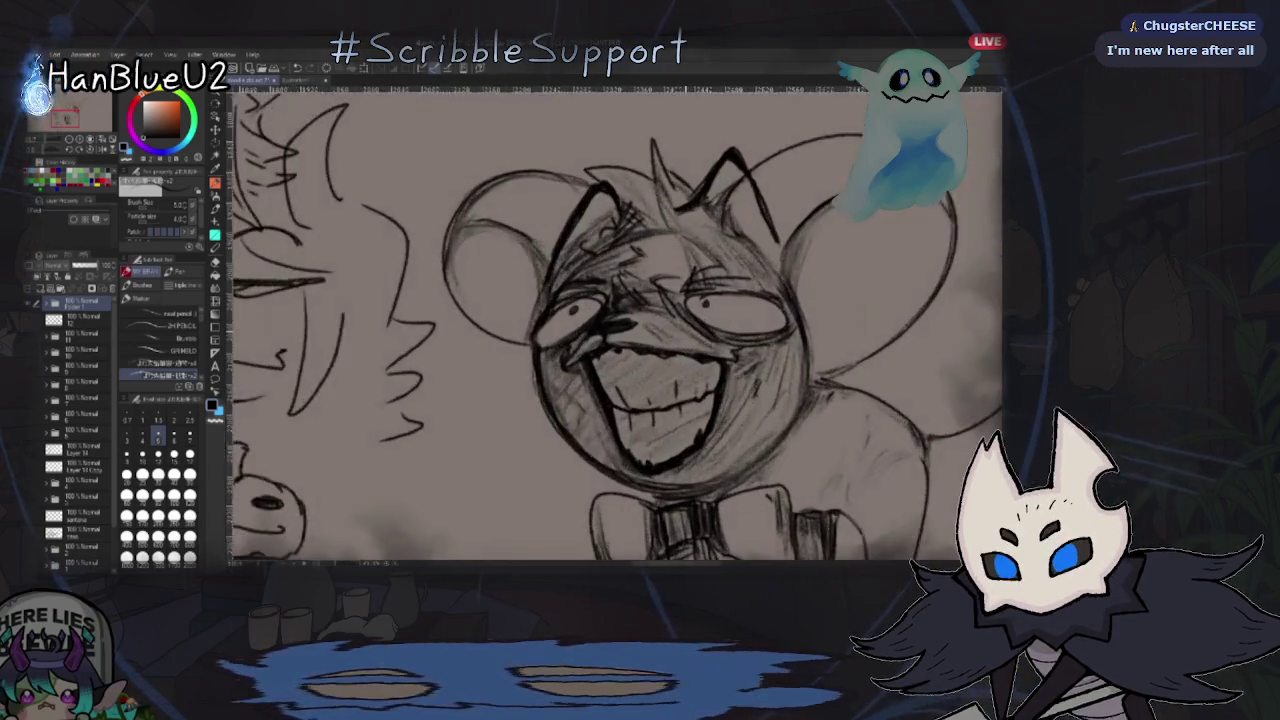
pyautogui.scroll(2, 765, 350)
pyautogui.scroll(1, 690, 340)
pyautogui.scroll(1, 690, 340)
pyautogui.scroll(1, 690, 340)
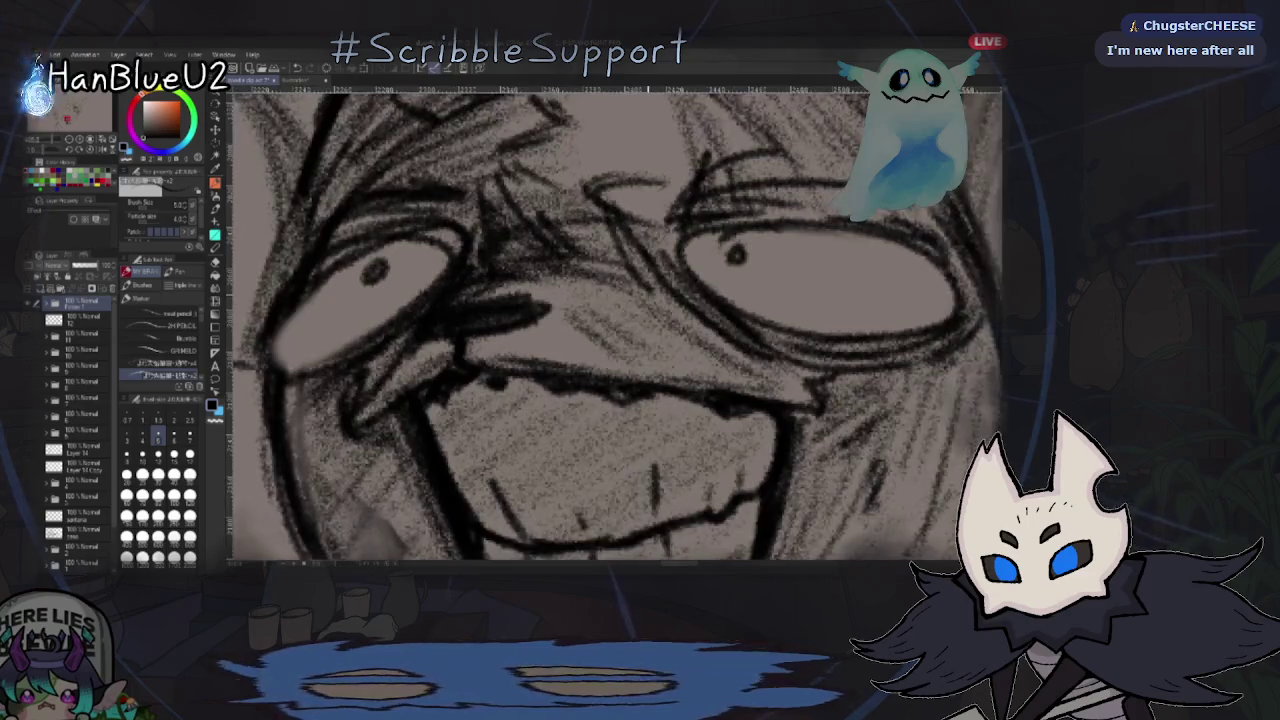
pyautogui.scroll(1, 685, 150)
pyautogui.scroll(2, 685, 150)
pyautogui.scroll(2, 685, 150)
pyautogui.scroll(-1, 685, 150)
pyautogui.scroll(-3, 685, 150)
pyautogui.scroll(-1, 686, 466)
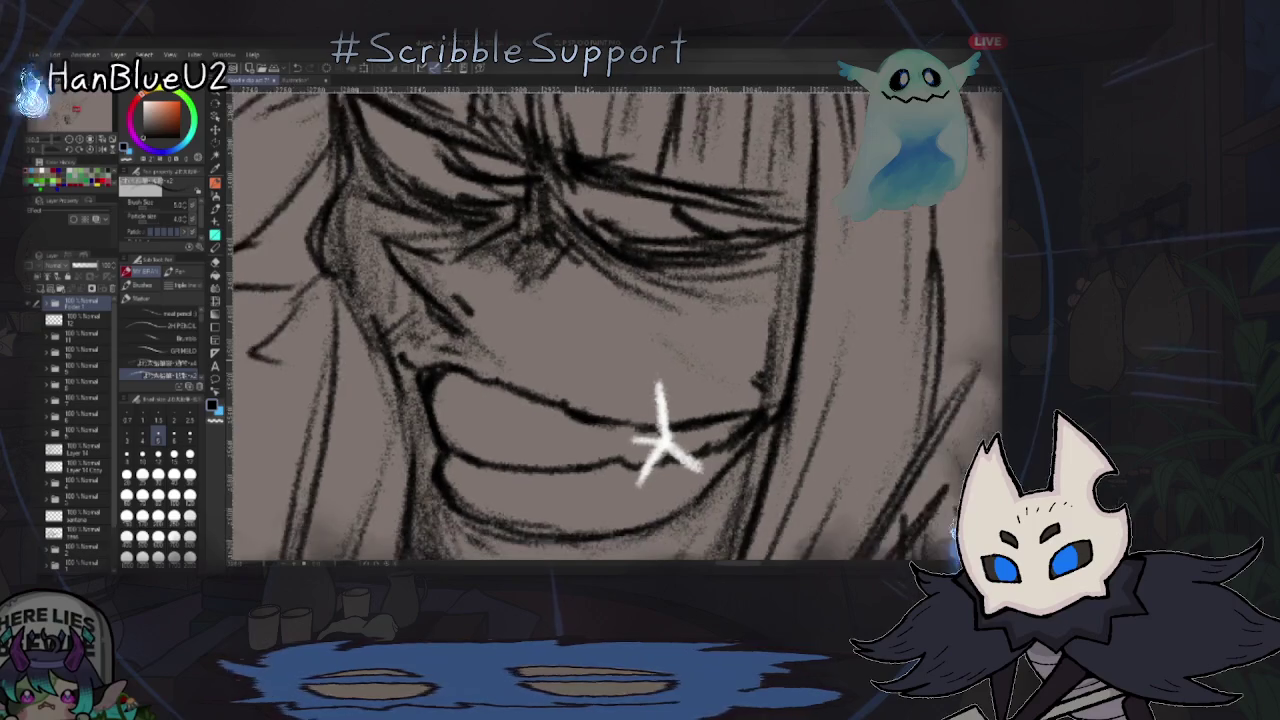
pyautogui.scroll(1, 657, 449)
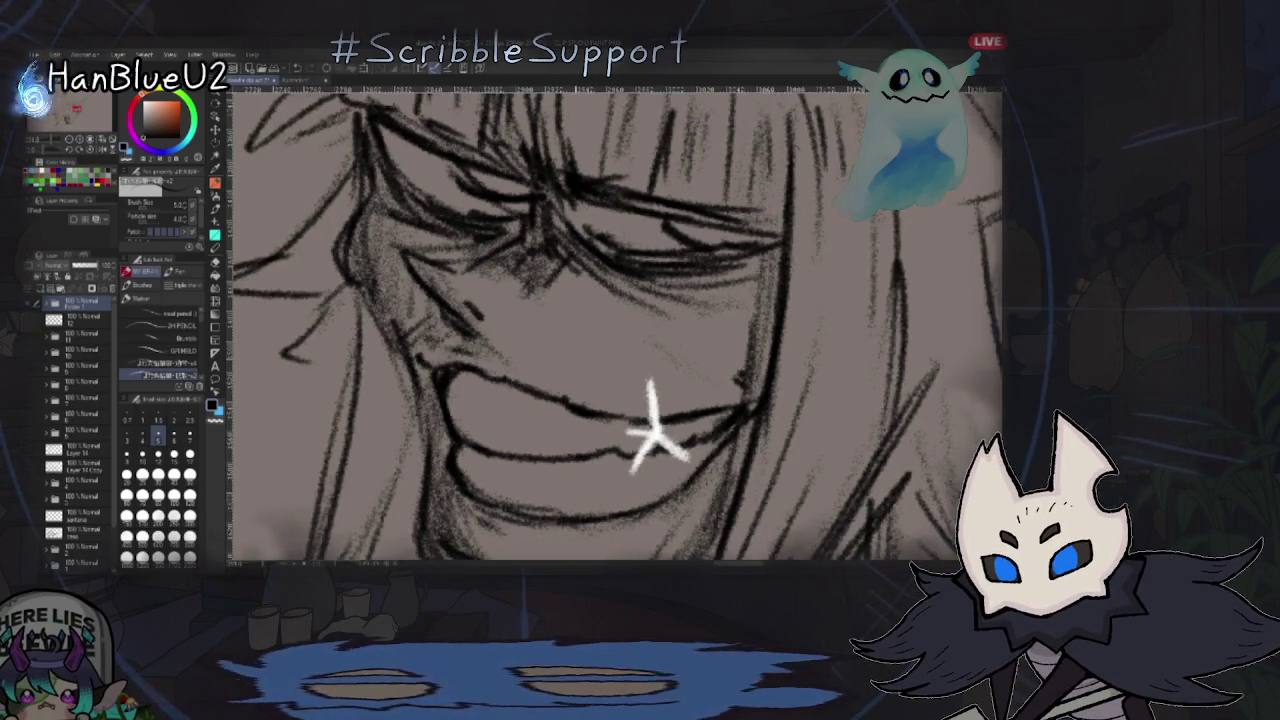